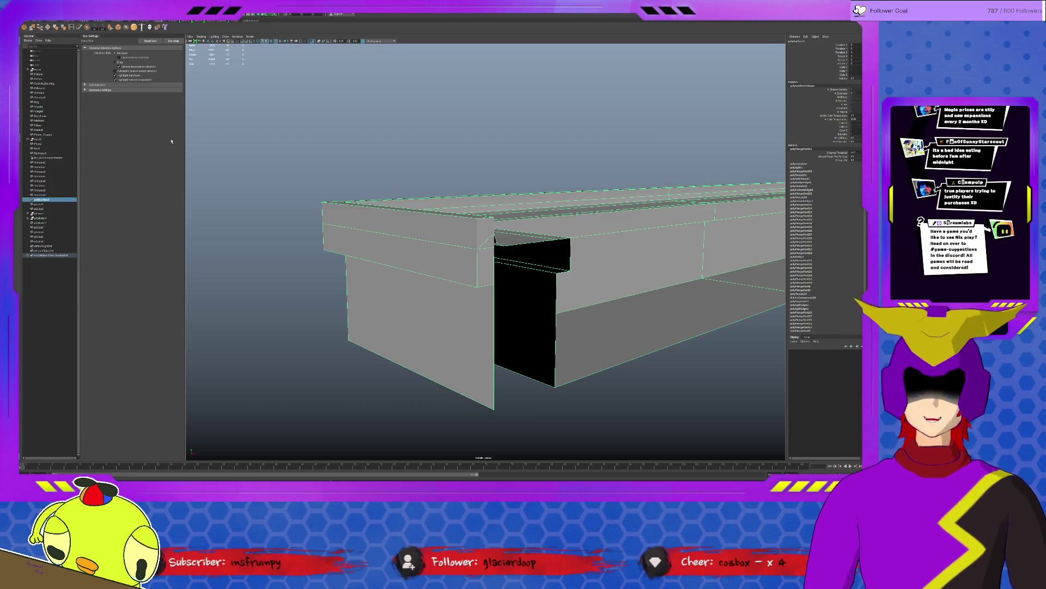
Step: Toggle Soft Select on and off on the ledge beam, then exit Isolate Select and deselect
mouse_move(426, 278)
left_mouse_down("alt")
mouse_move(444, 313)
mouse_move(400, 311)
mouse_move(451, 319)
mouse_move(544, 297)
mouse_move(414, 306)
mouse_move(436, 298)
mouse_move(471, 315)
left_mouse_up("alt")
scroll(471, 315, "down", 5)
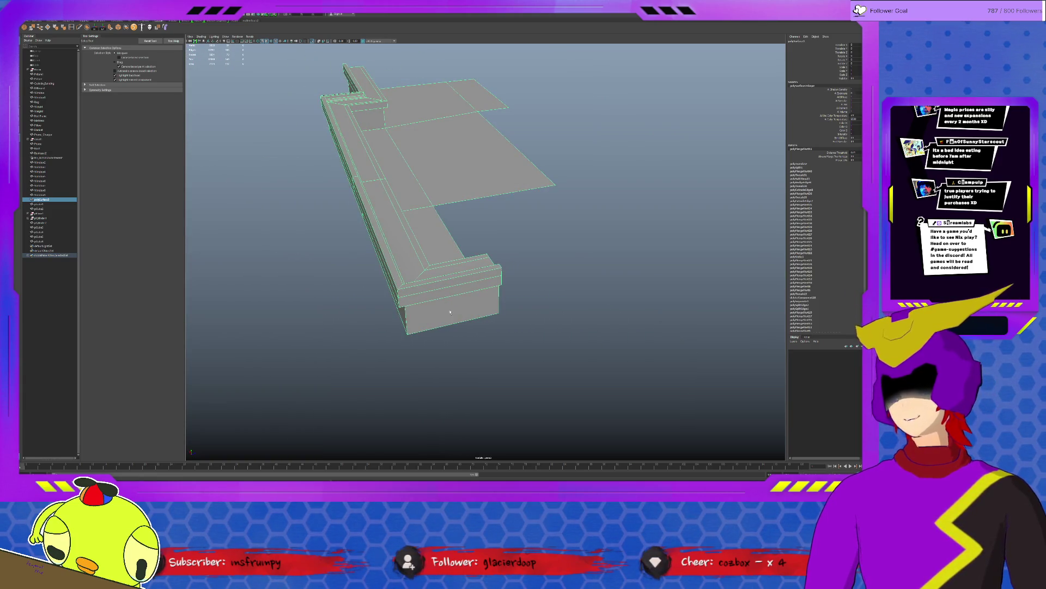
key("b")
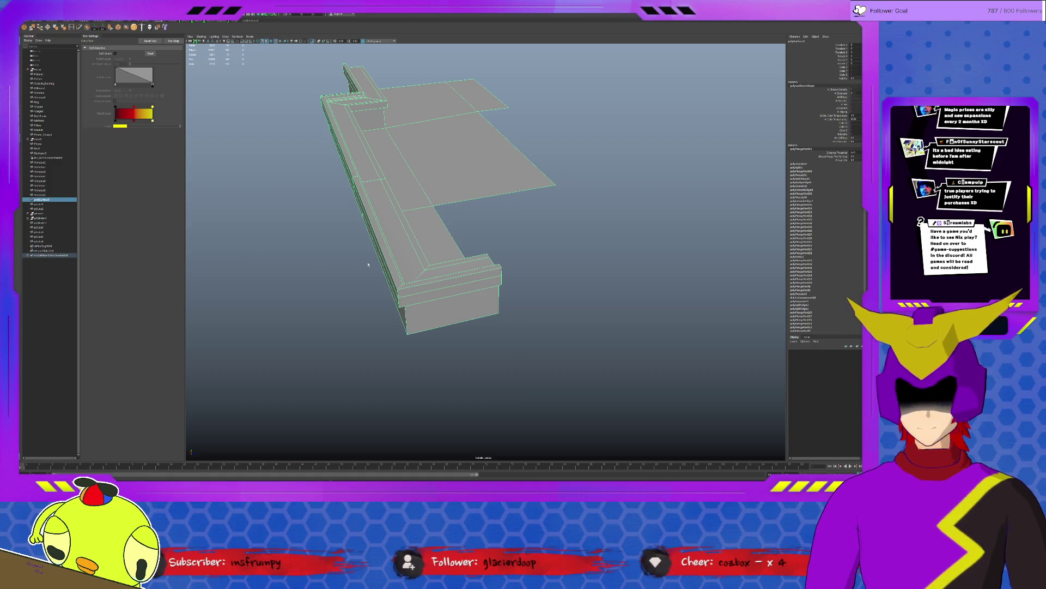
key("b")
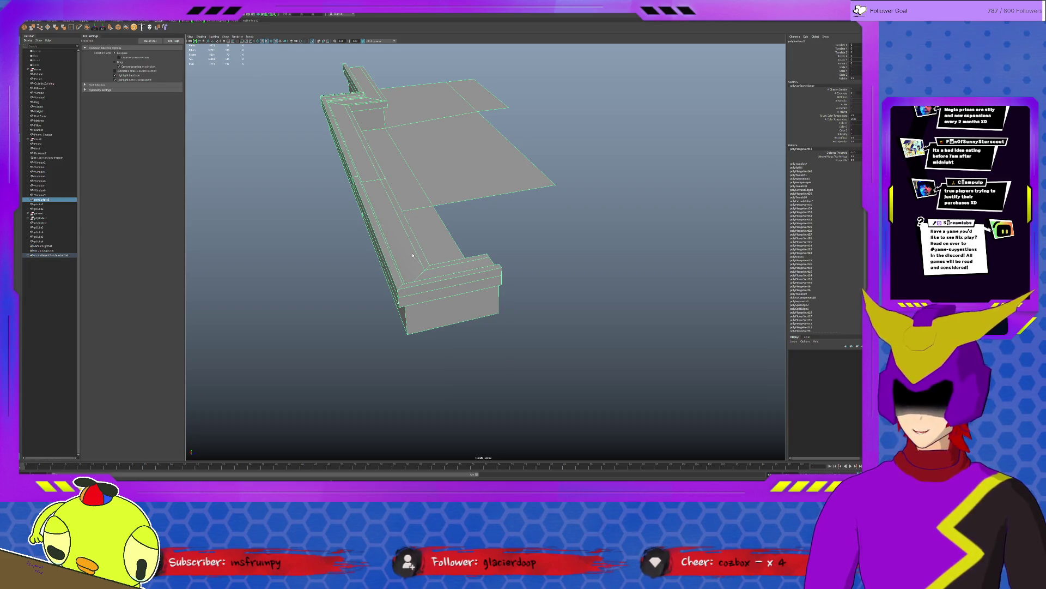
key("ctrl+1")
left_click(605, 316)
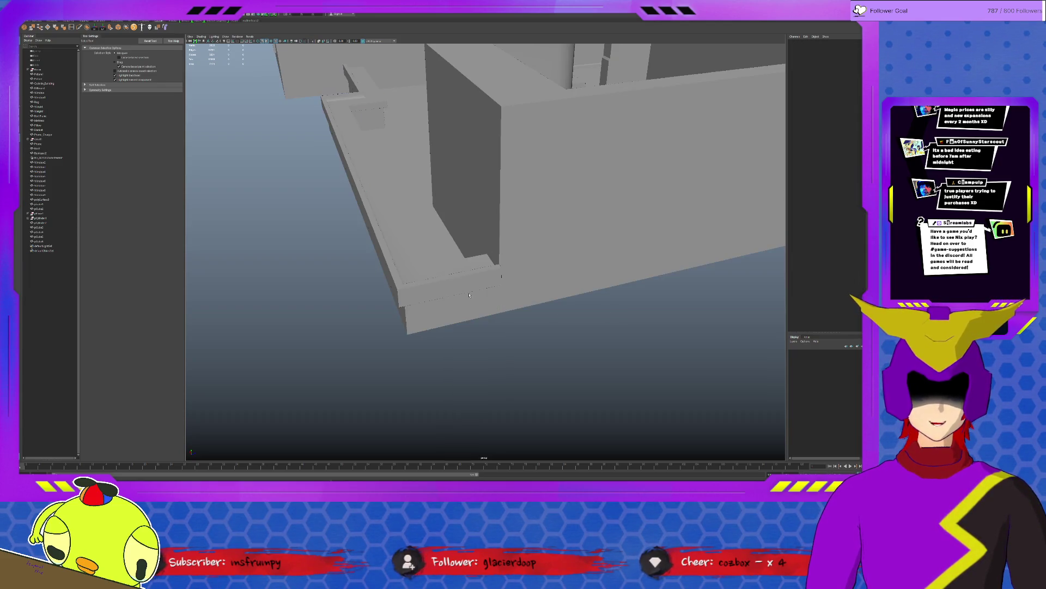
Step: Isolate the floor ledge slab, select its left edge and nudge it slightly with Move
mouse_move(466, 294)
left_mouse_down("alt")
mouse_move(417, 291)
mouse_move(436, 311)
mouse_move(455, 274)
left_mouse_up("alt")
left_click(466, 336)
key("ctrl+1")
left_click_drag(363, 164, 469, 338)
key("ctrl+1")
key("w")
mouse_move(397, 233)
left_mouse_down("alt")
mouse_move(384, 302)
mouse_move(400, 293)
mouse_move(395, 306)
mouse_move(413, 308)
left_mouse_up("alt")
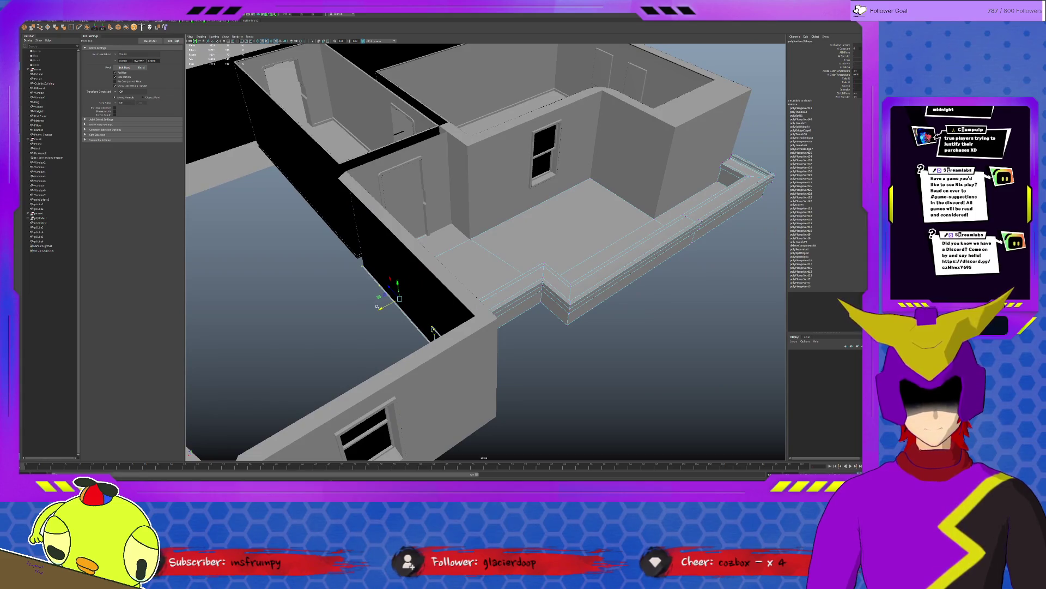
middle_click_drag(432, 331, 433, 329)
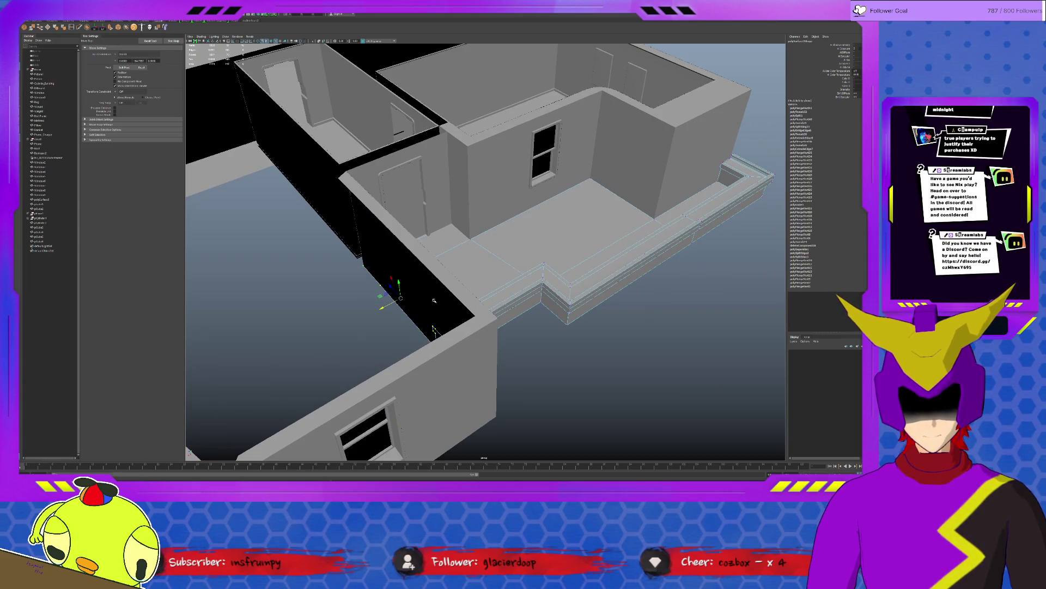
left_click(567, 347)
Step: Isolate the floor ledge piece with the Scale tool, then restore the full scene and deselect
mouse_move(567, 348)
left_mouse_down("alt")
mouse_move(514, 342)
mouse_move(525, 343)
mouse_move(496, 319)
mouse_move(518, 297)
left_mouse_up("alt")
left_click(494, 316)
key("ctrl+1")
key("r")
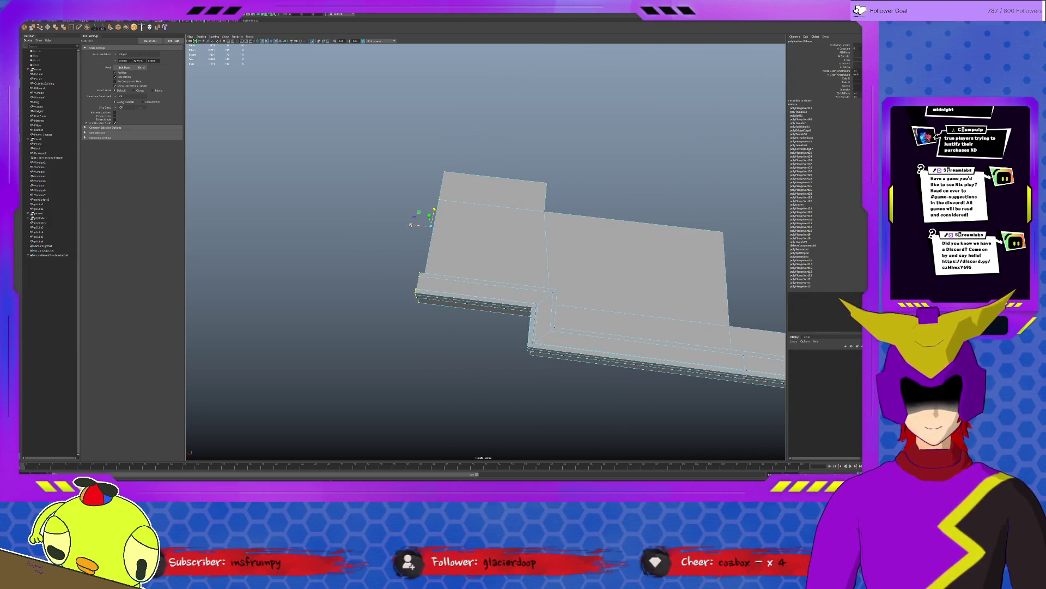
key("ctrl+1")
key("w")
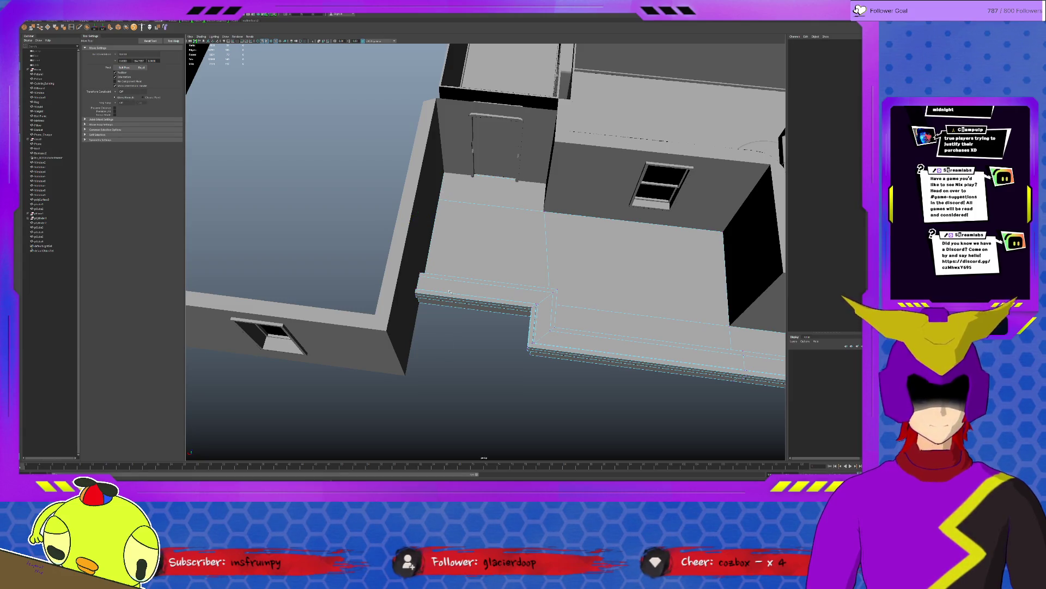
left_click(635, 269)
left_click(463, 334)
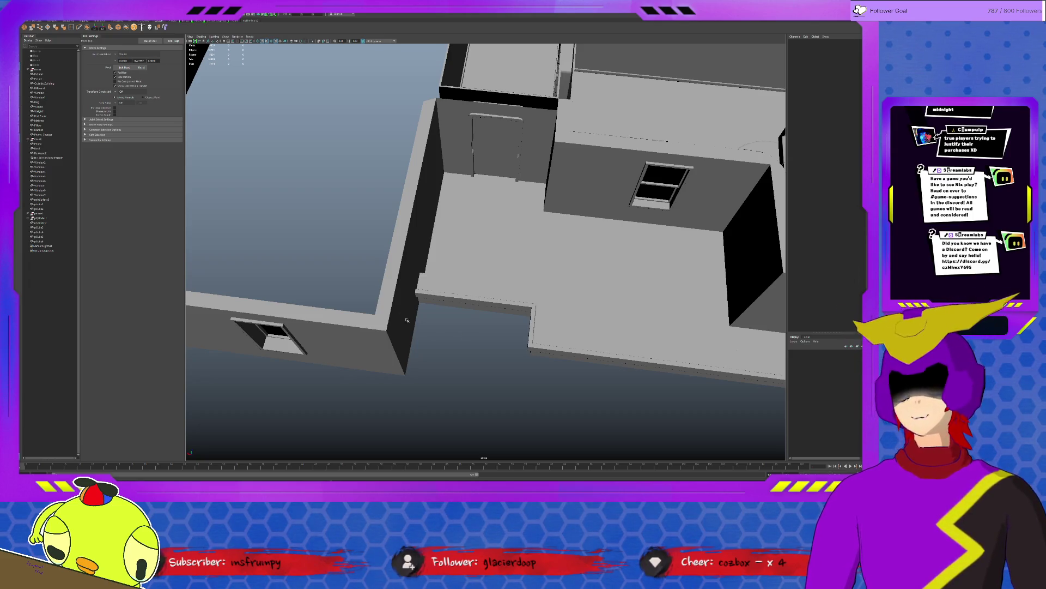
left_click(407, 295)
left_click_drag(407, 295, 413, 292, "alt")
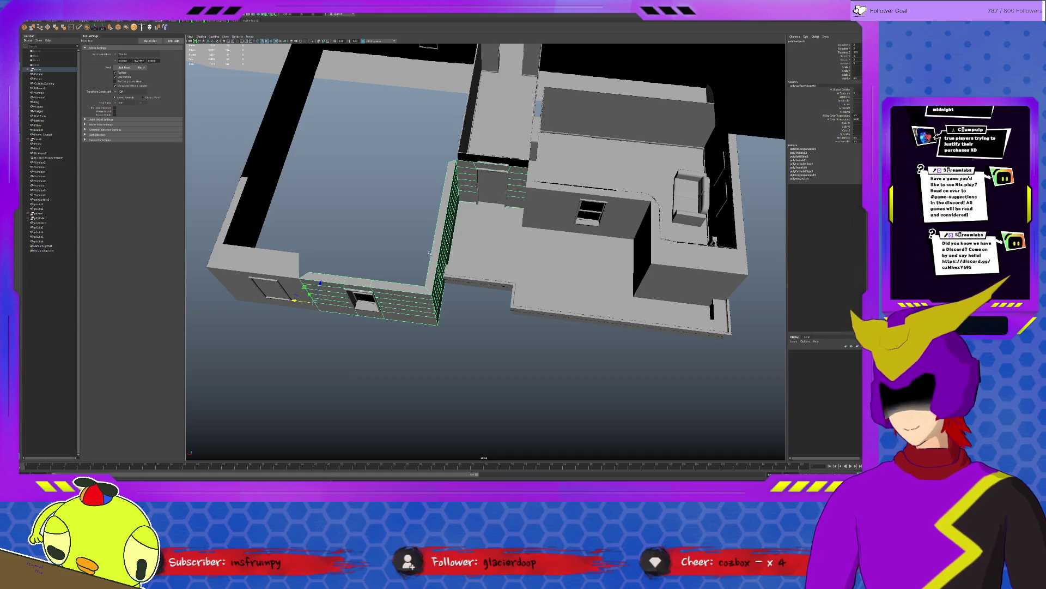
right_click_drag(430, 254, 431, 275)
left_click(390, 290)
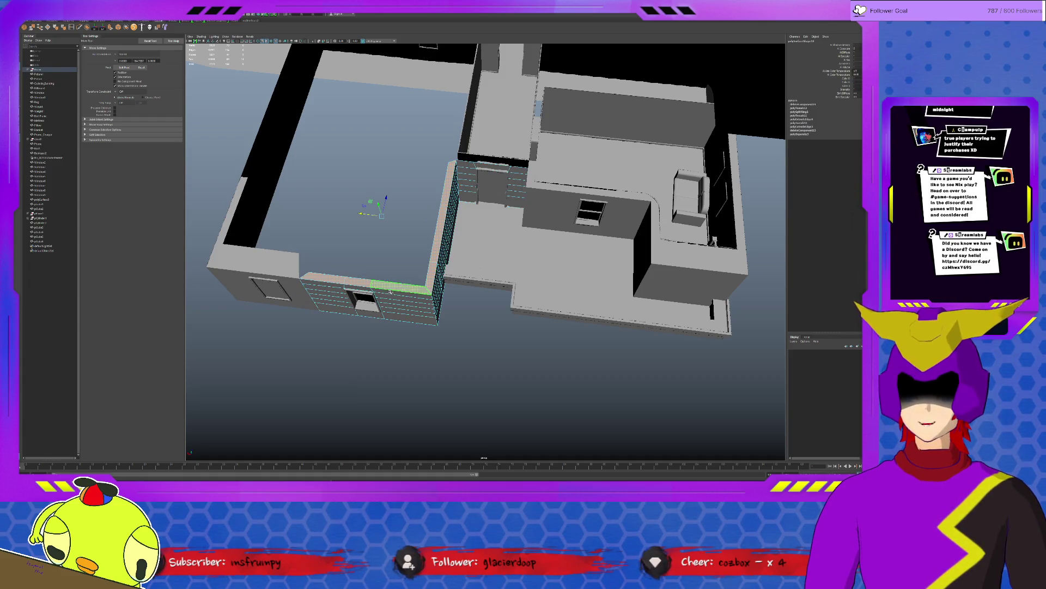
left_click(339, 270)
left_click_drag(370, 269, 376, 265, "alt")
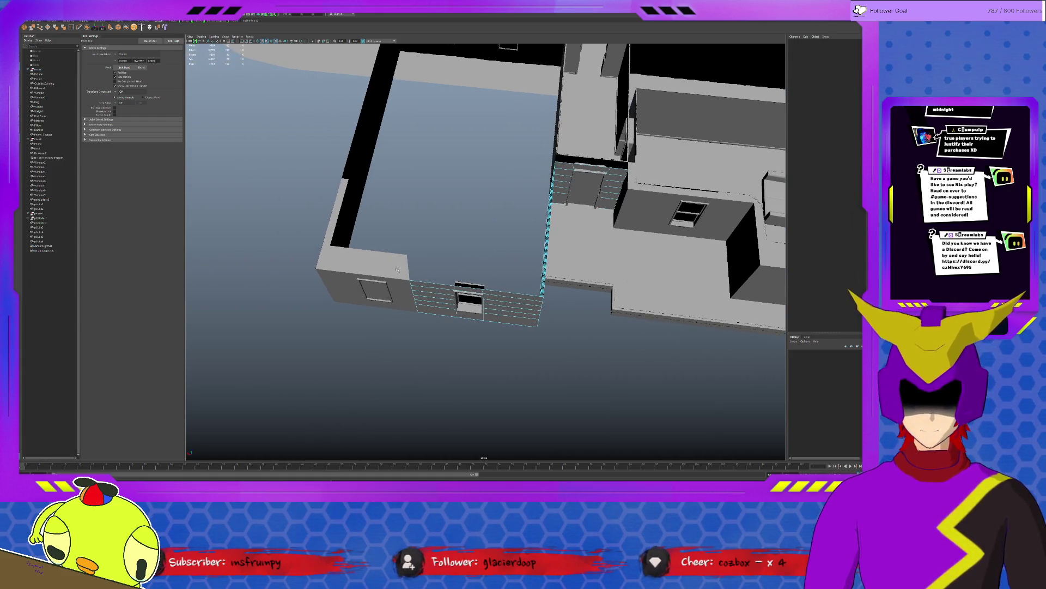
left_click(379, 262)
left_click(365, 262)
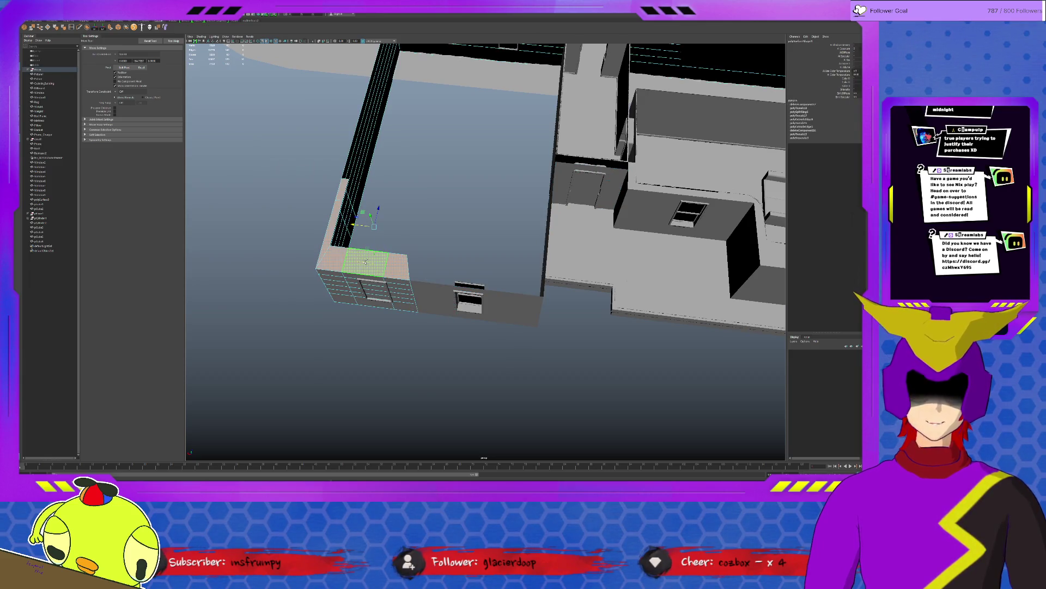
key("F8")
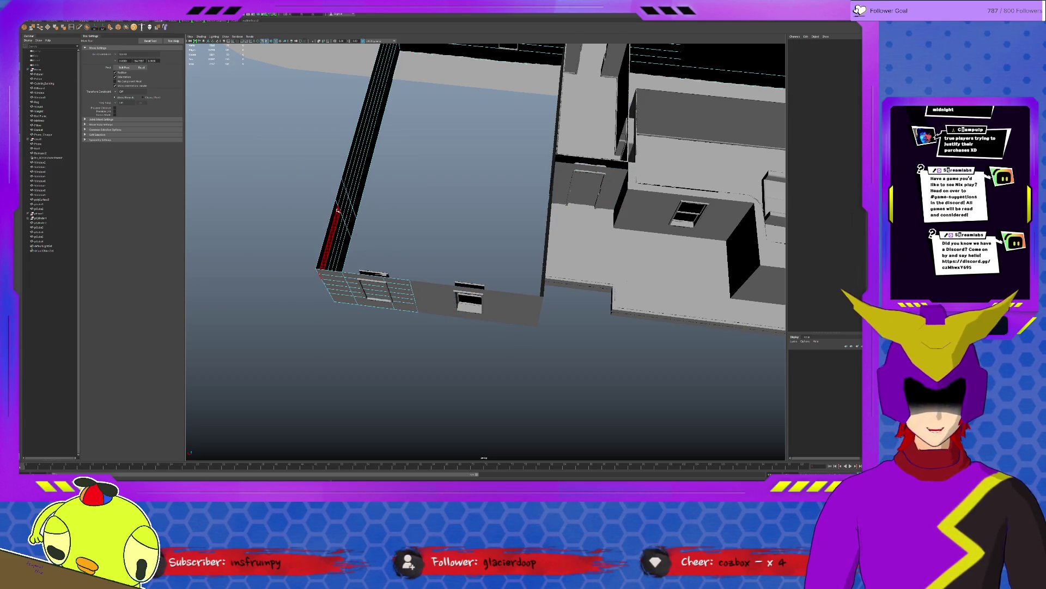
left_click_drag(397, 274, 479, 305, "alt")
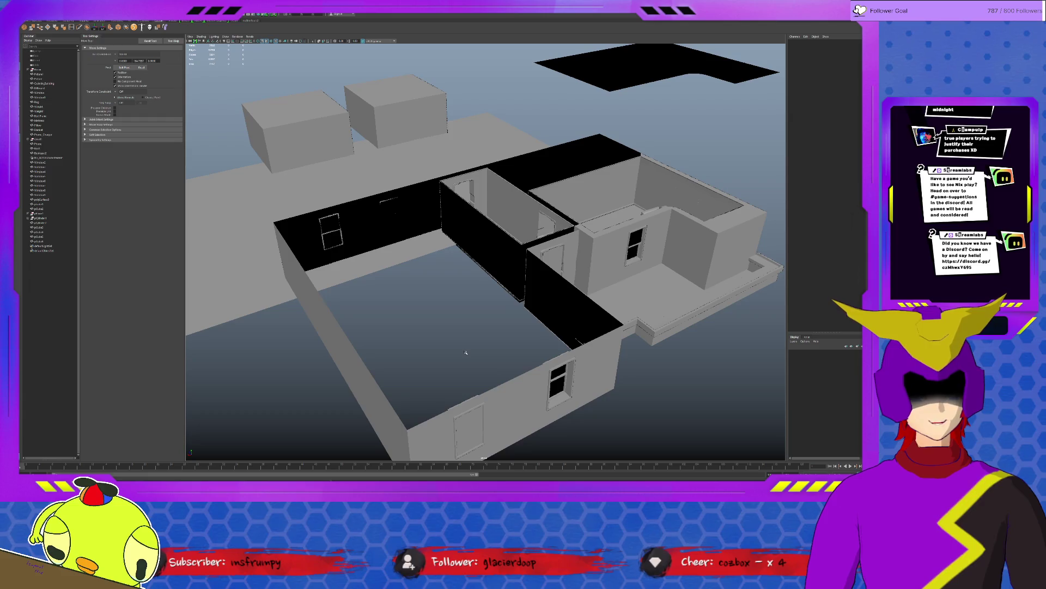
Step: Duplicate the cube beside the doorway, move the copy outside the house and frame it
left_click_drag(470, 336, 454, 348, "alt")
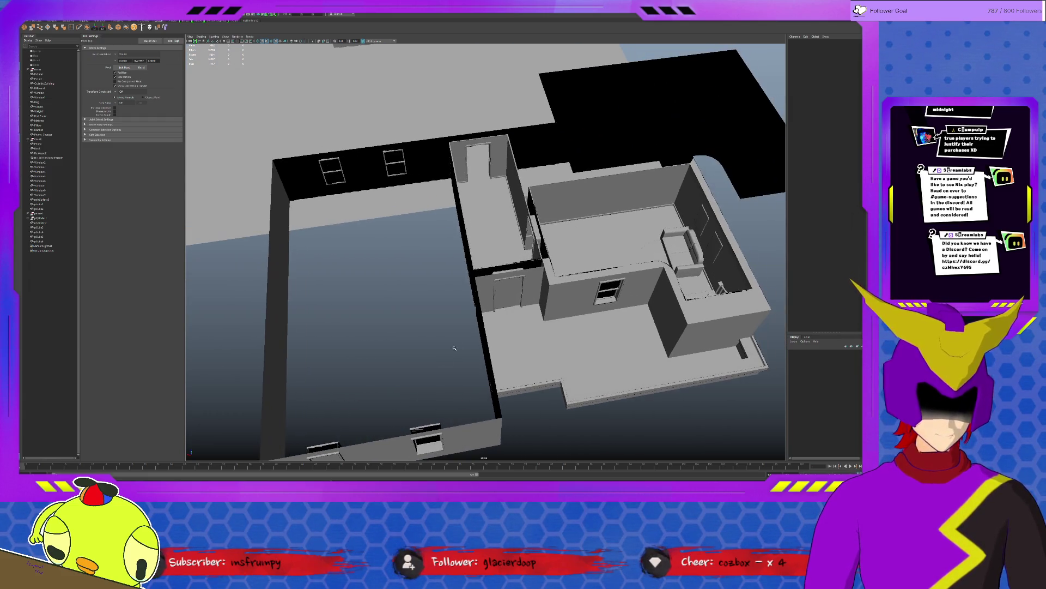
left_click(503, 303)
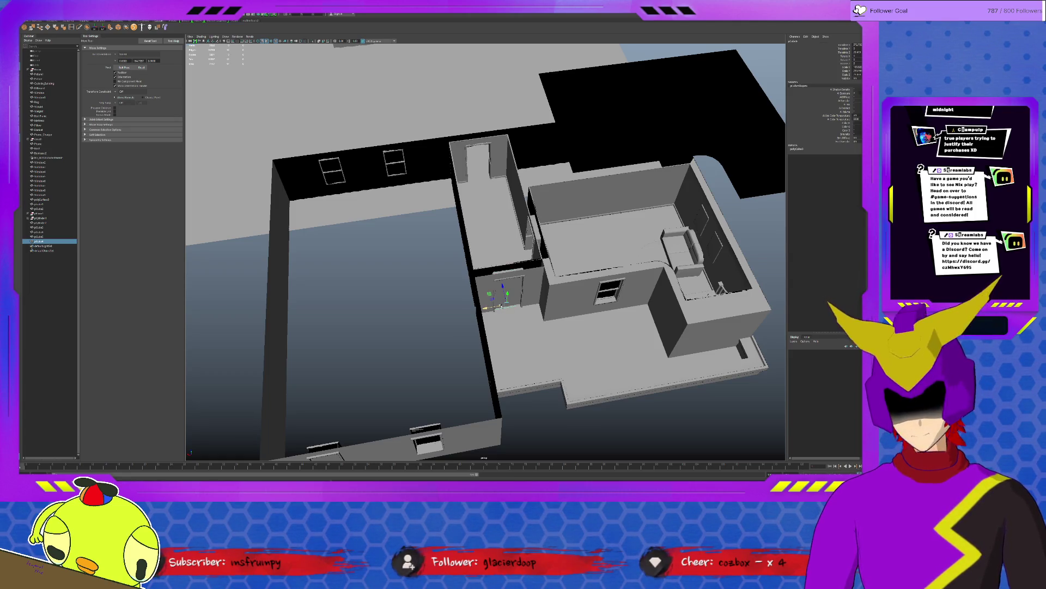
scroll(514, 315, "down", 3)
key("ctrl+d")
mouse_move(499, 283)
left_mouse_down()
mouse_move(541, 404)
mouse_move(520, 380)
mouse_move(526, 363)
mouse_move(518, 366)
left_mouse_up()
key("f")
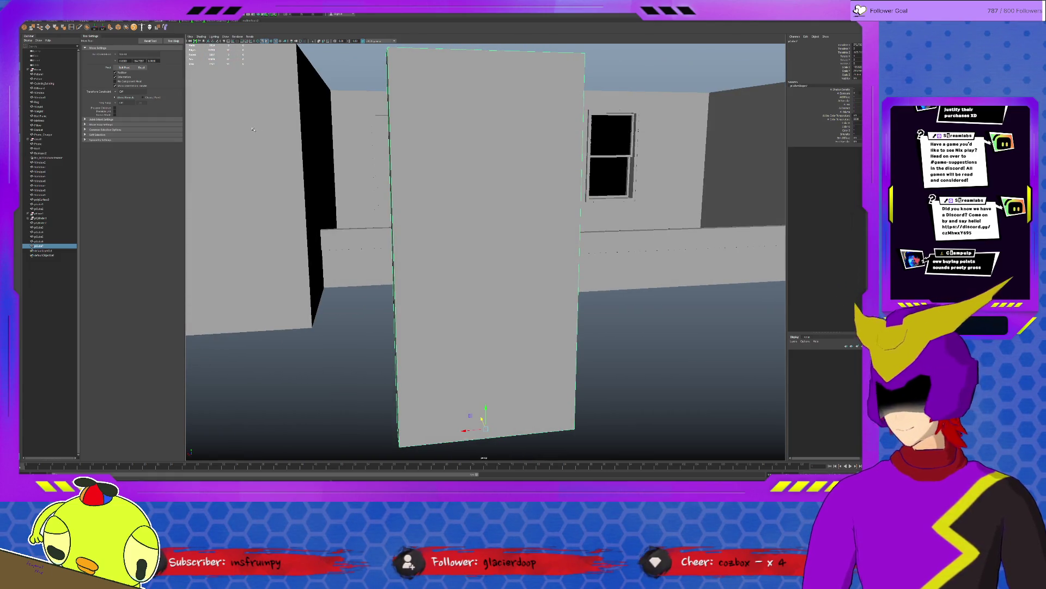
Step: Insert horizontal edge loops across the cube column and select its middle, top and lower loops
left_click(72, 27)
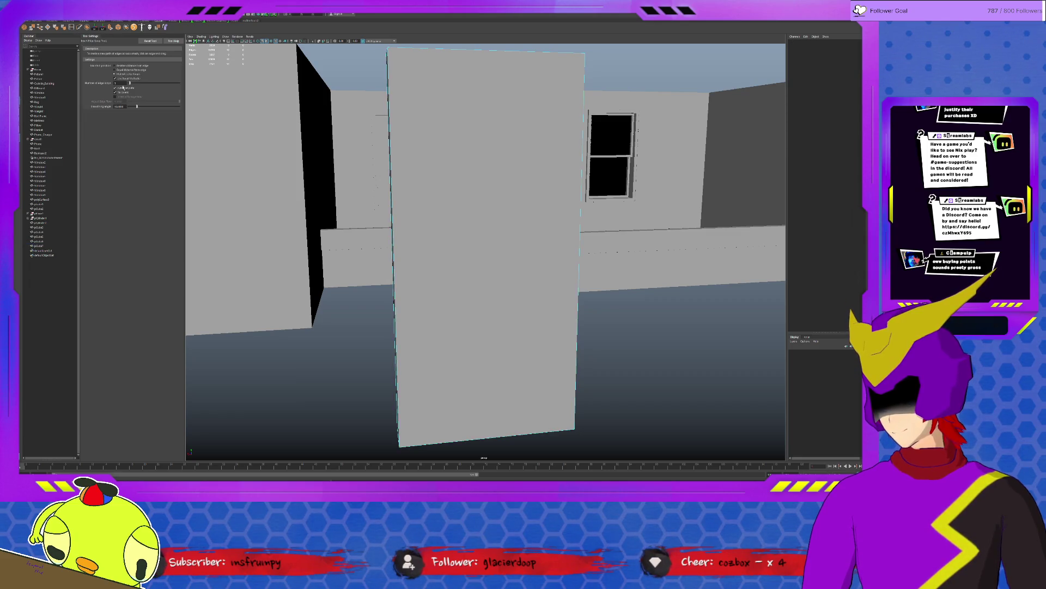
left_click(393, 206)
key("q")
double_click(427, 218)
key("r")
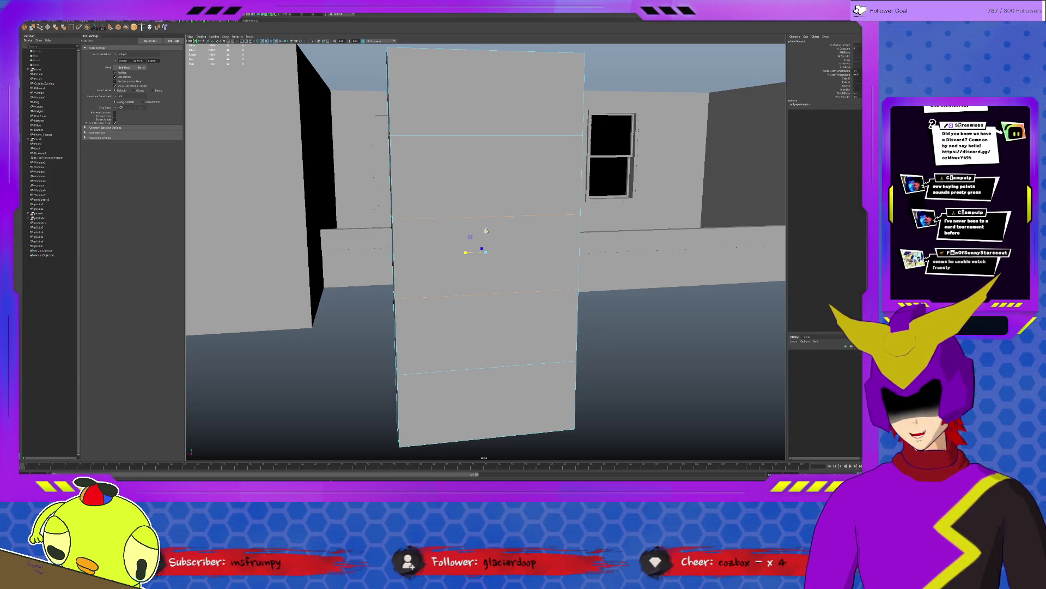
double_click(430, 135)
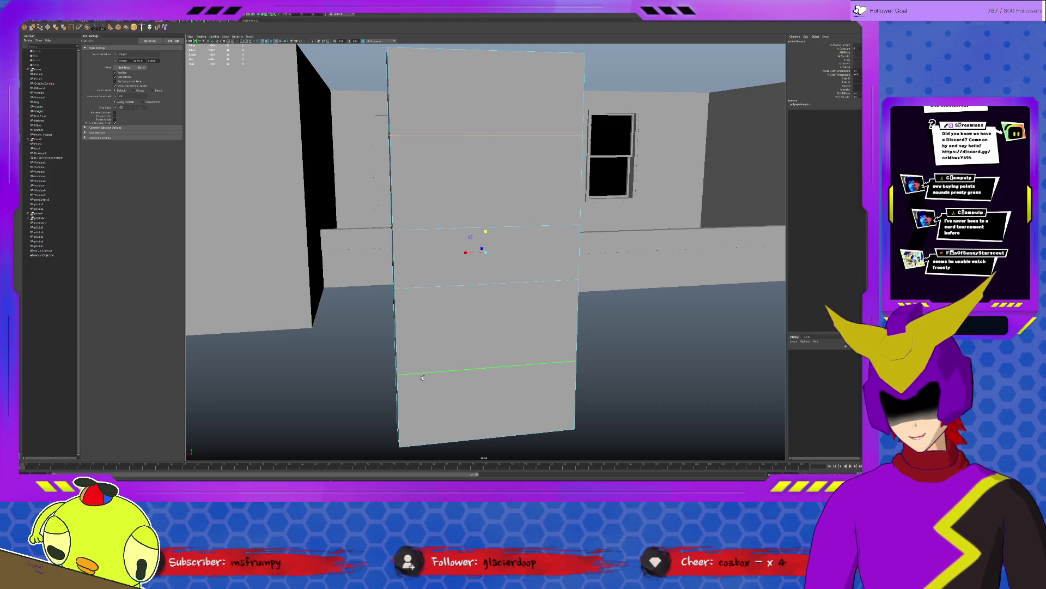
double_click(436, 228)
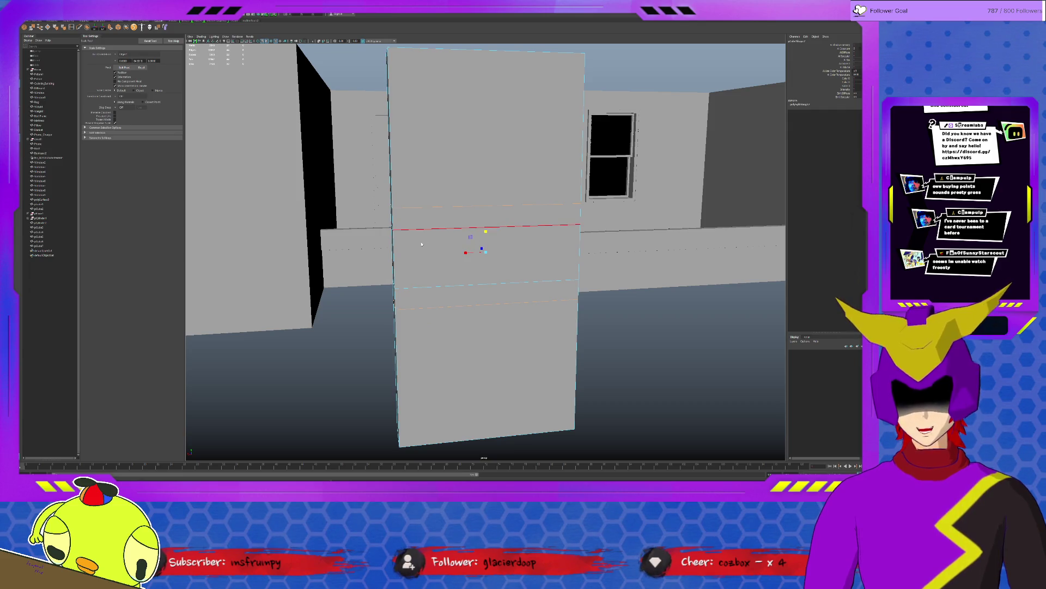
left_click(463, 254)
Step: Select the column's side face and add the lower edge to the selection
left_click(394, 254)
left_click_drag(393, 253, 485, 252, "alt")
left_click(570, 263)
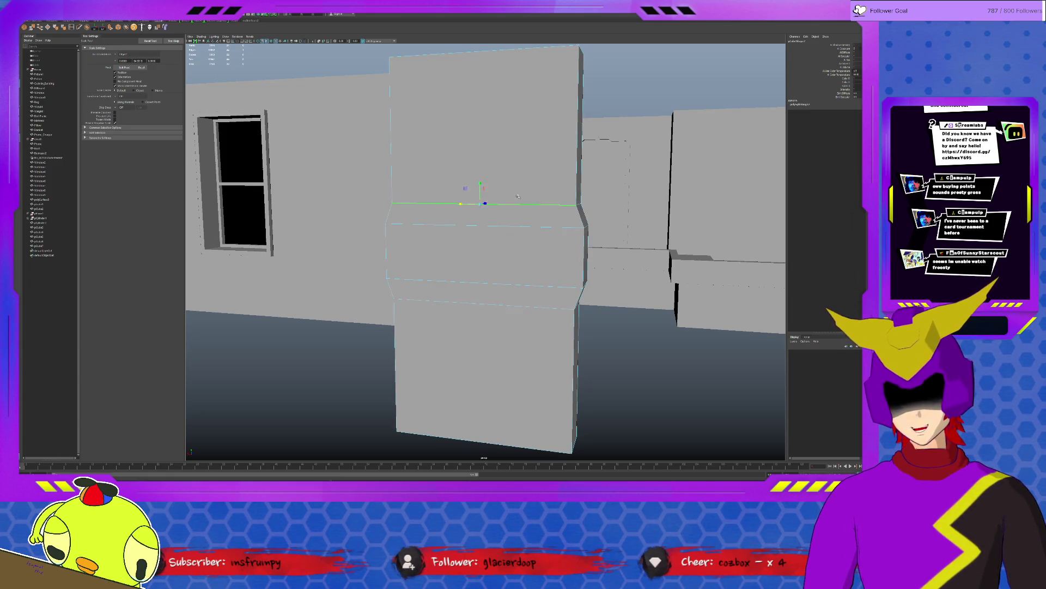
left_click(491, 302, "shift")
Step: Pull the two selected band edges closer together and insert a vertical edge loop into the column
left_click_drag(485, 233, 485, 233)
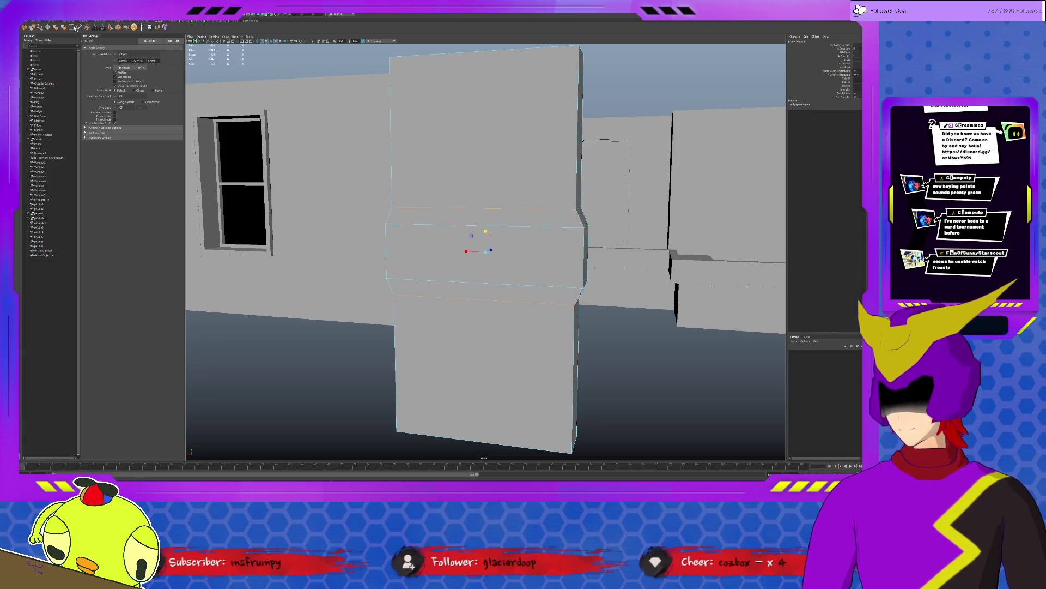
right_click_drag(202, 88, 361, 165, "shift")
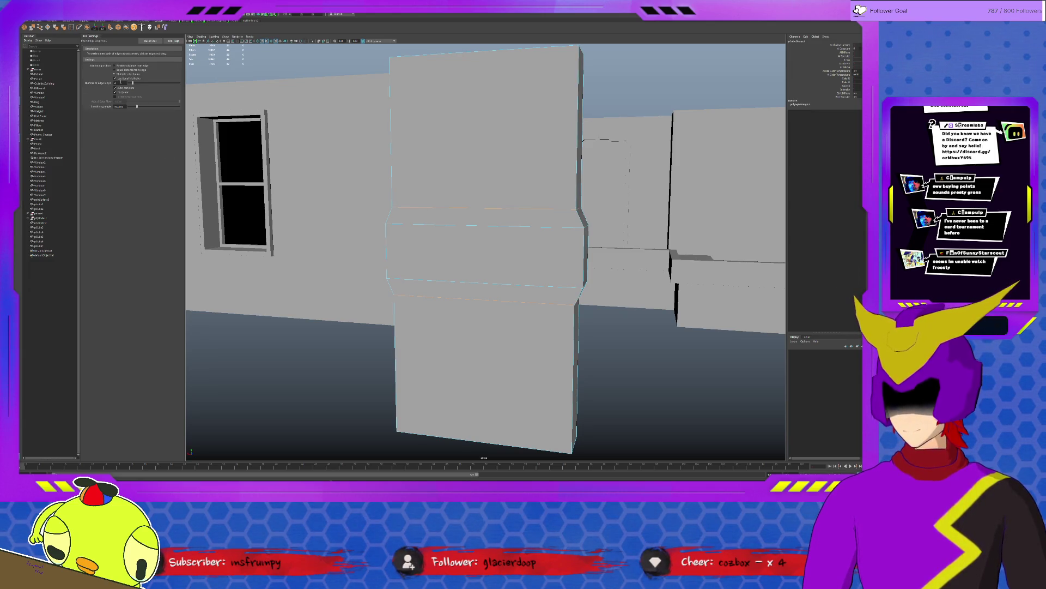
left_click(471, 209)
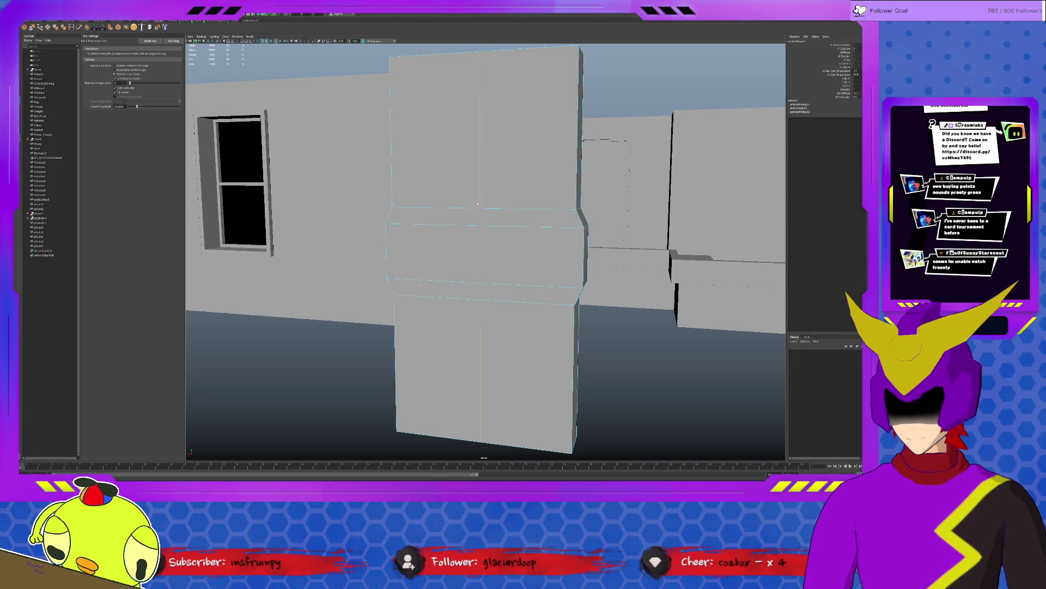
key("q")
mouse_move(481, 175)
left_mouse_down("alt")
mouse_move(545, 221)
mouse_move(468, 130)
left_mouse_up("alt")
key("w")
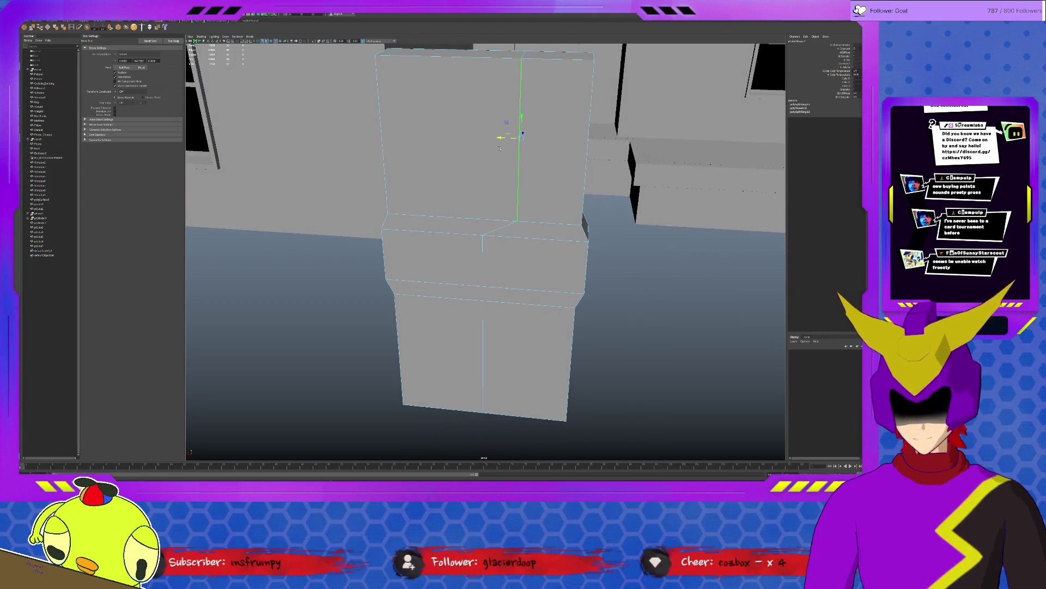
Step: Scale the edge ring flat in Y to level the wall band, then select its vertical edge loop
left_click(486, 322)
mouse_move(486, 323)
left_mouse_down("alt")
mouse_move(513, 326)
mouse_move(482, 356)
mouse_move(445, 347)
mouse_move(483, 302)
left_mouse_up("alt")
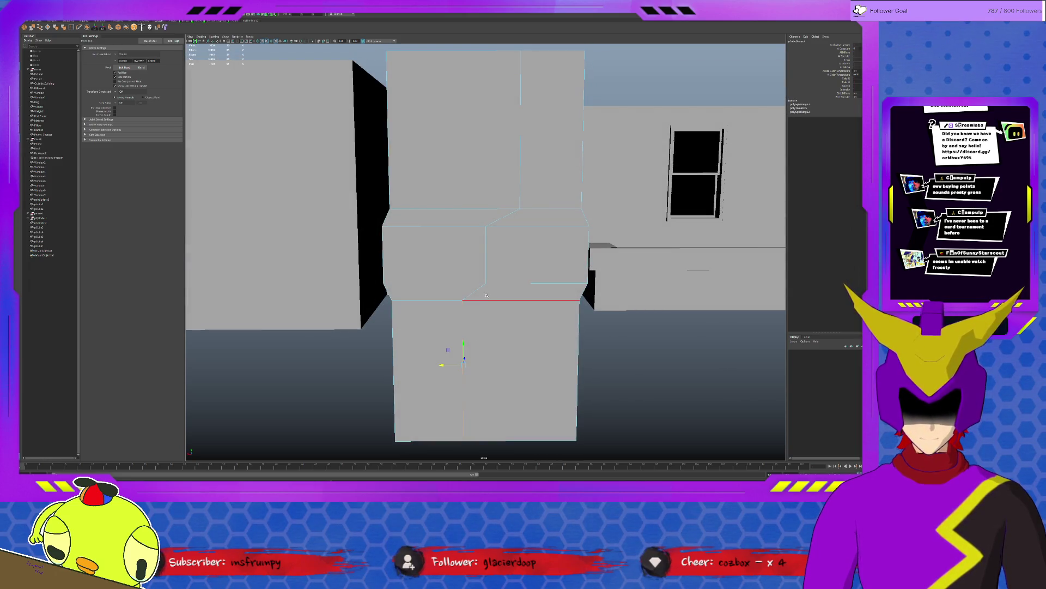
left_click(486, 222)
left_click_drag(487, 222, 495, 248, "alt")
key("r")
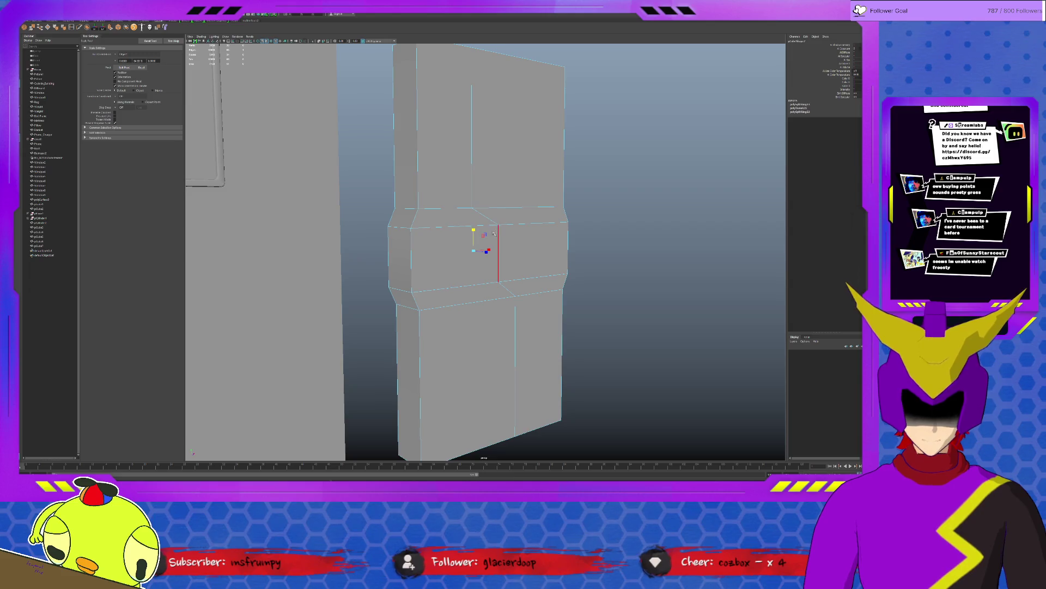
left_click_drag(488, 232, 485, 236)
double_click(491, 218)
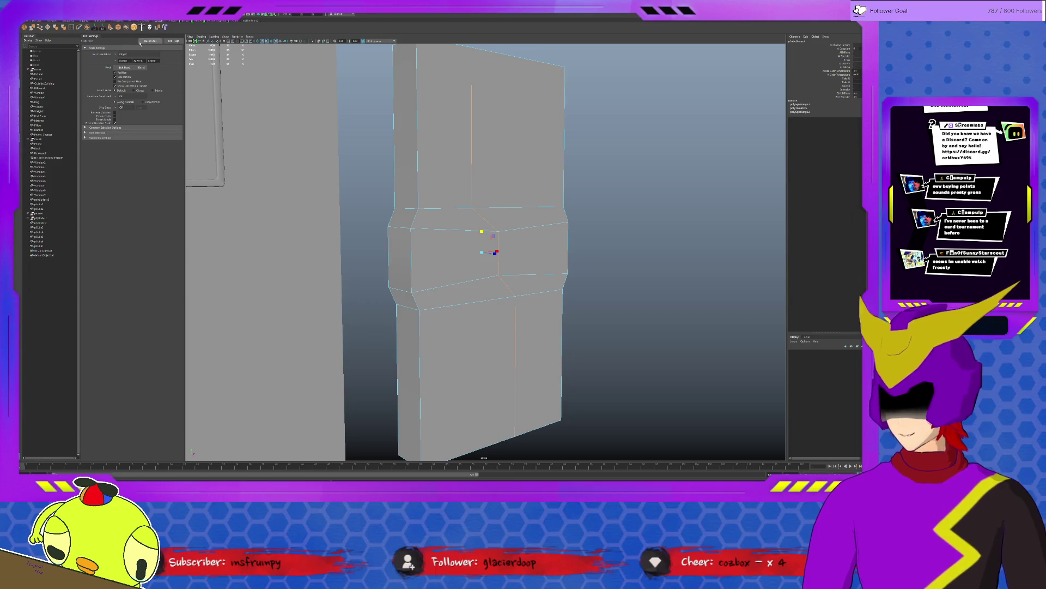
Step: Select the vertical edge loop through the middle band and cut new edges along it
left_click_drag(468, 262, 498, 260, "alt")
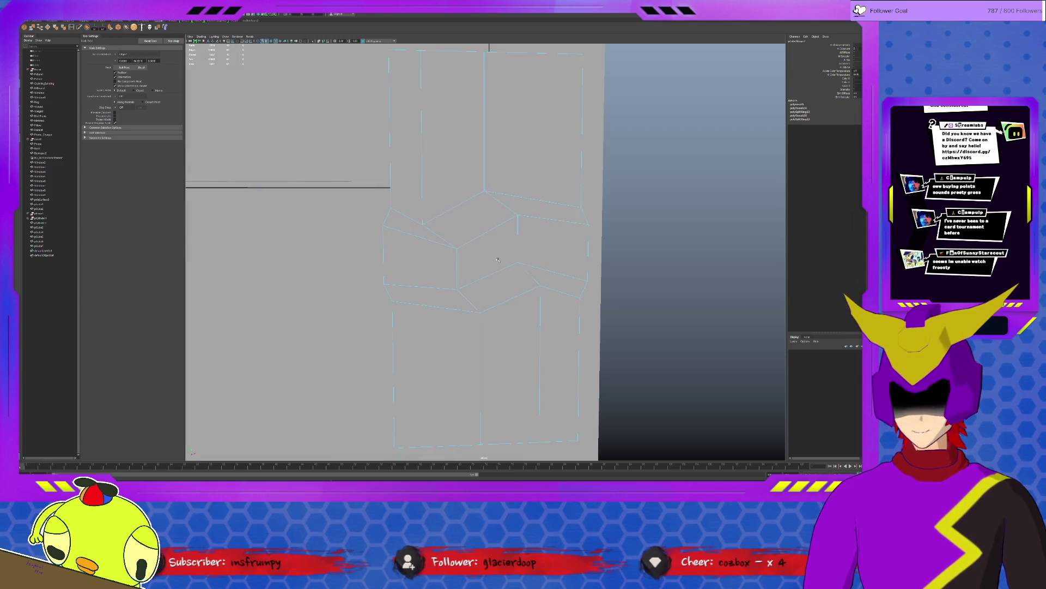
double_click(497, 257)
key("f")
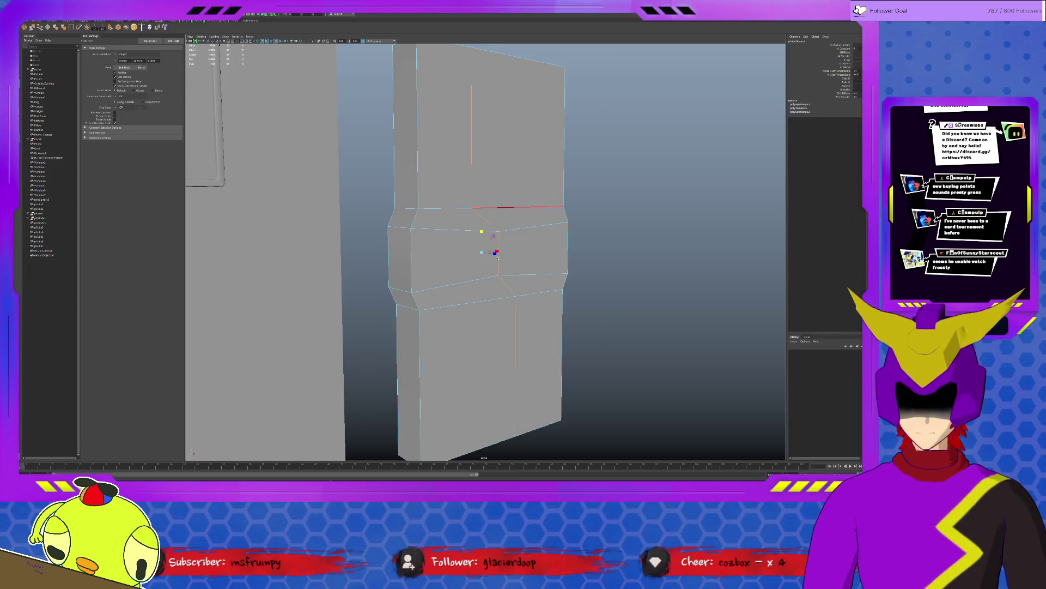
double_click(500, 254, "ctrl")
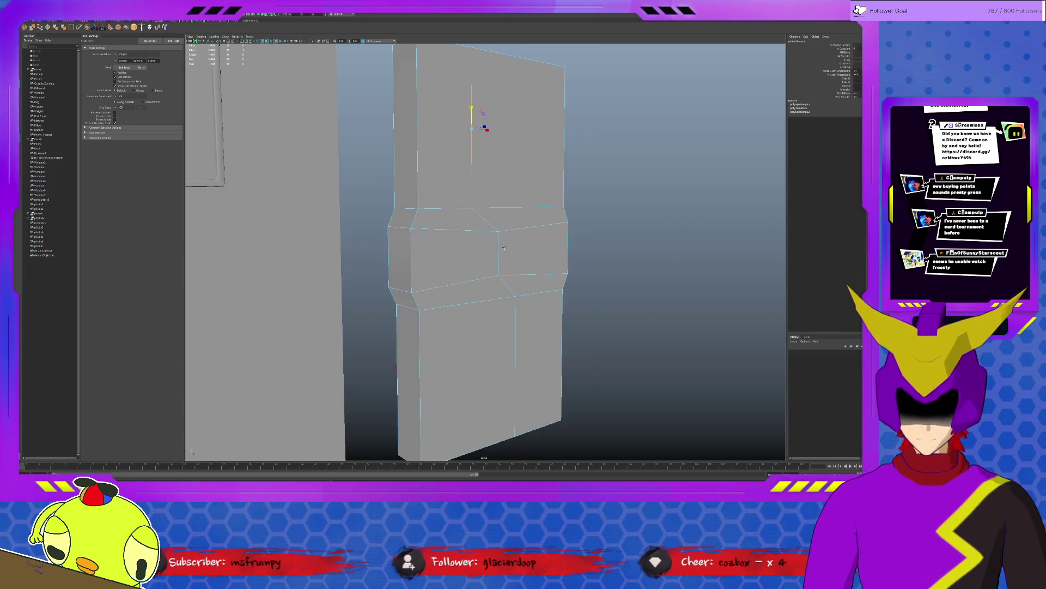
left_click(503, 249)
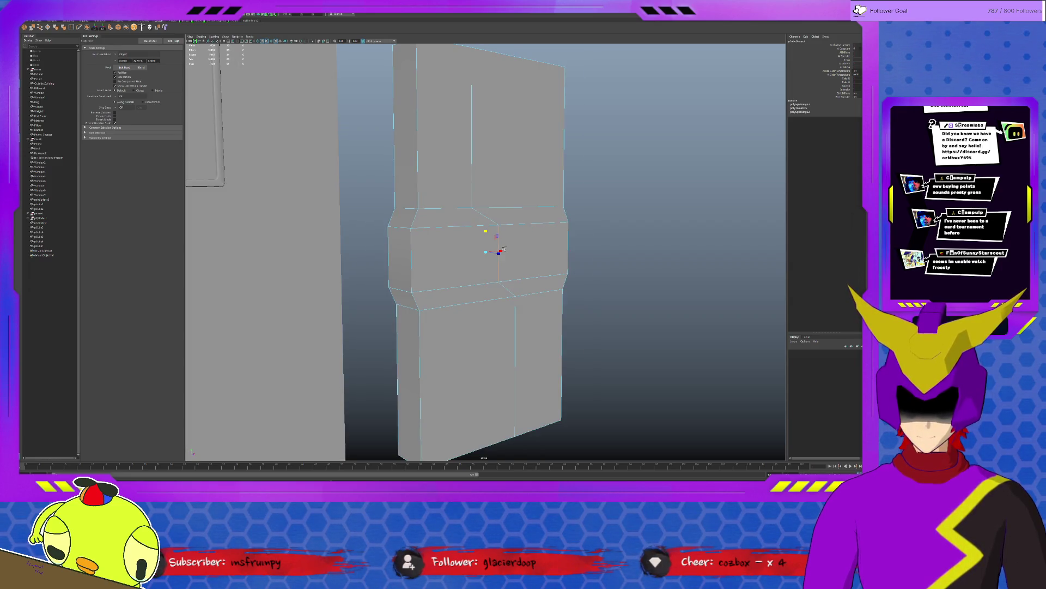
double_click(500, 240)
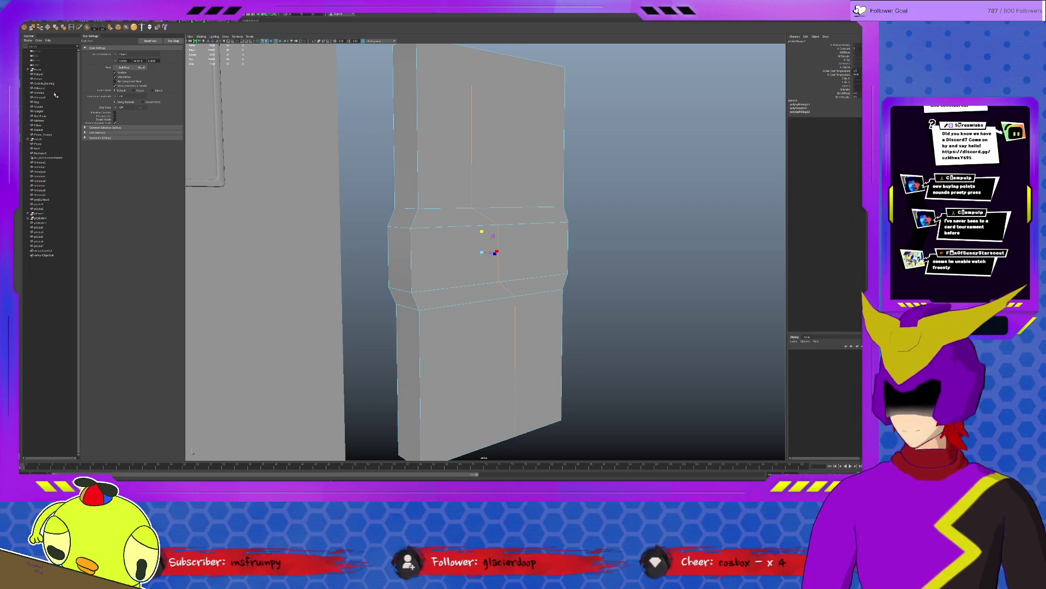
left_click(119, 28)
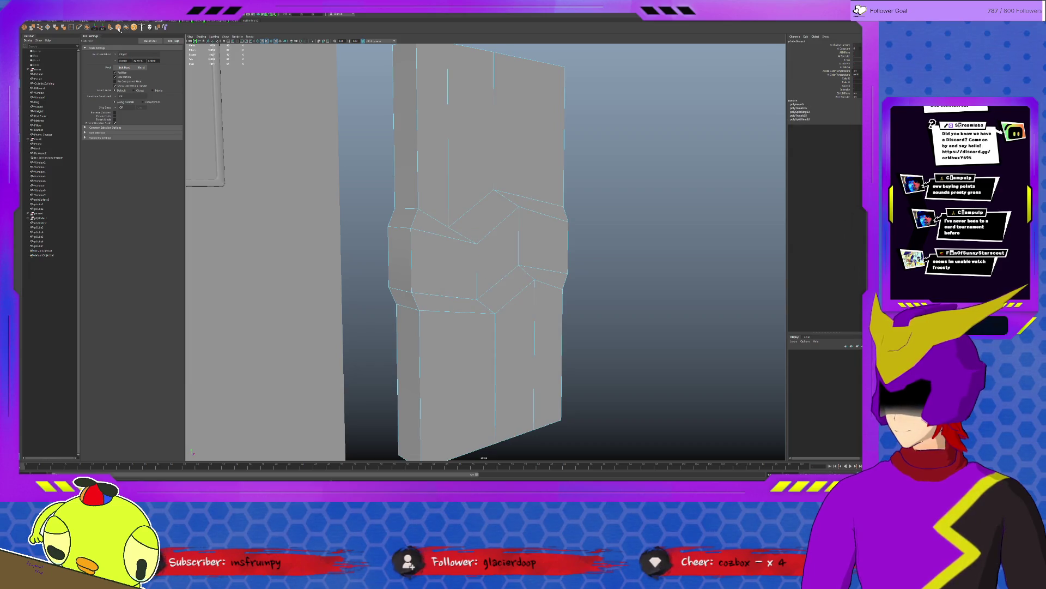
Step: Move the stray vertex onto the band's top line and scale the top vertices level
left_click(484, 243)
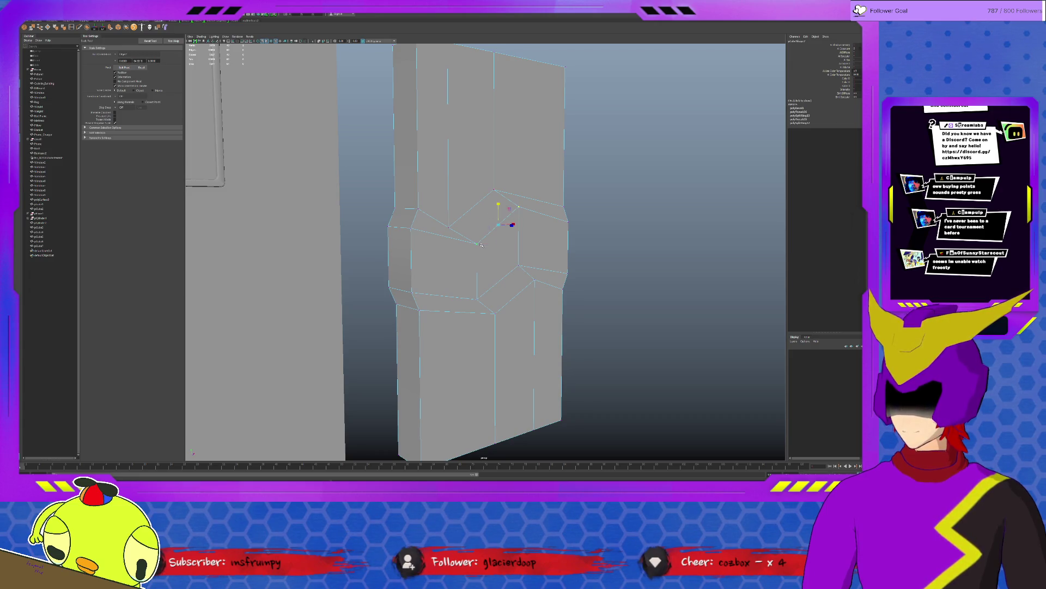
left_click_drag(496, 209, 494, 205)
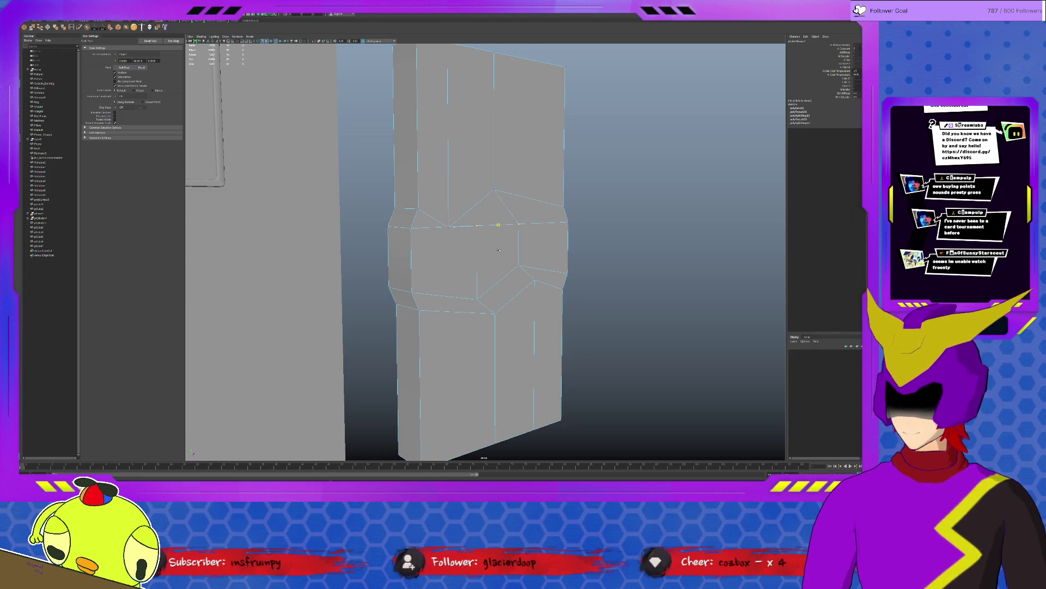
key("w")
left_click(452, 226)
left_click(493, 190, "shift")
key("r")
left_click_drag(473, 187, 473, 208)
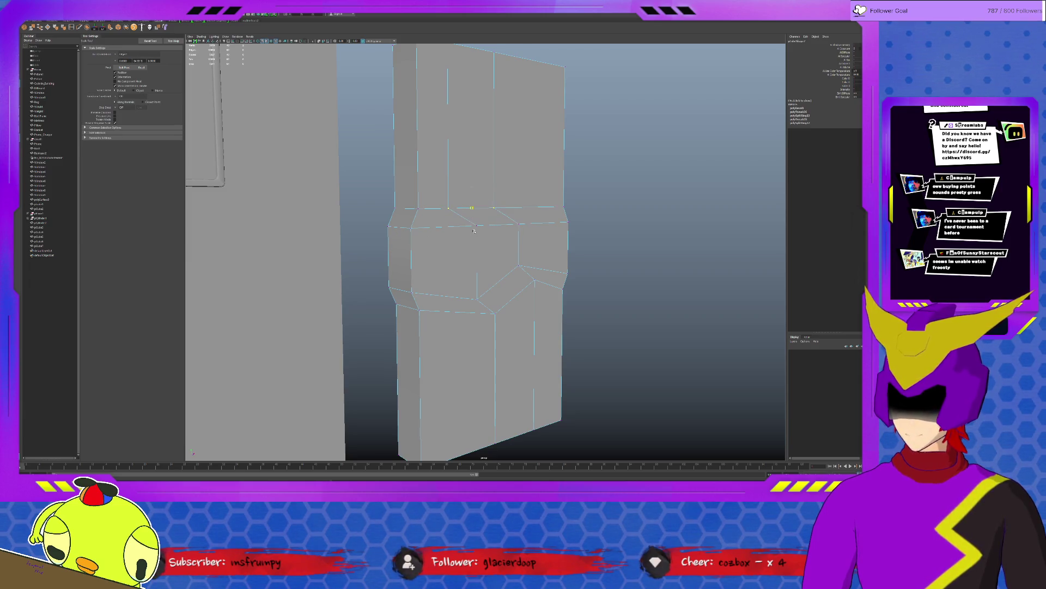
Step: Flatten the lower band vertices onto one line and select the next lower pair
left_click(477, 298)
left_click(516, 266, "shift")
left_click_drag(507, 263, 504, 300)
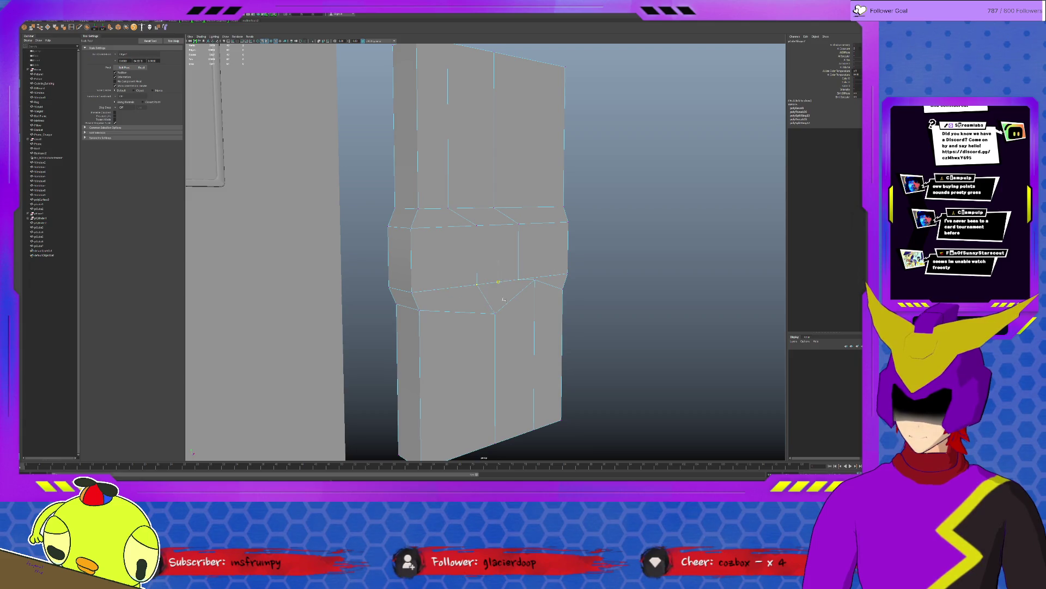
left_click(492, 316)
left_click(535, 281, "shift")
key("f")
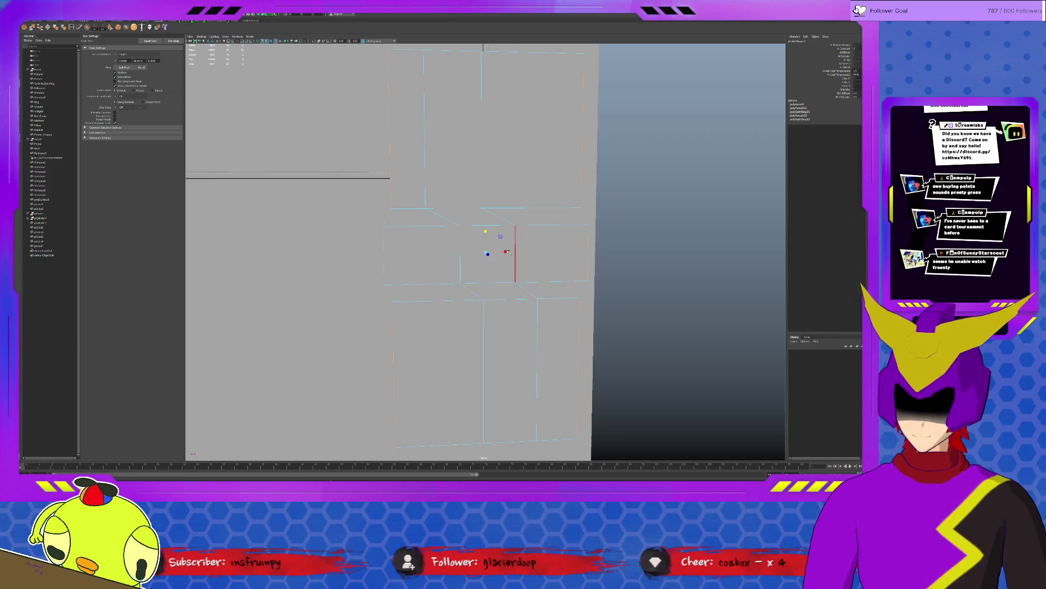
Step: Slide the band's left vertical edge loop left, then select the diagonal edge and its end vertex
left_click(461, 254, "shift")
key("w")
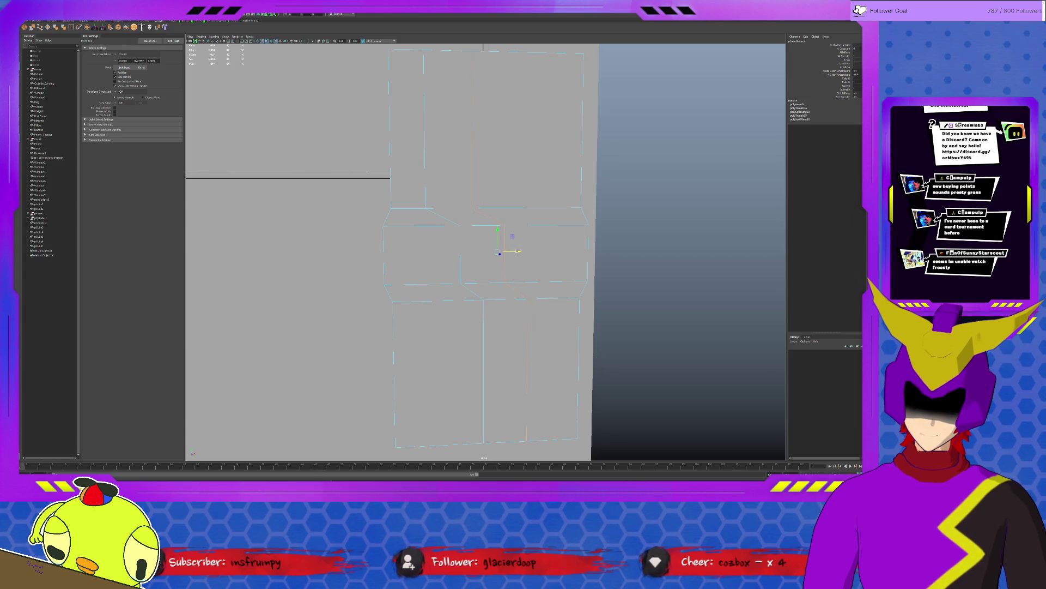
mouse_move(518, 251)
left_mouse_down()
mouse_move(497, 253)
mouse_move(518, 247)
mouse_move(510, 251)
left_mouse_up()
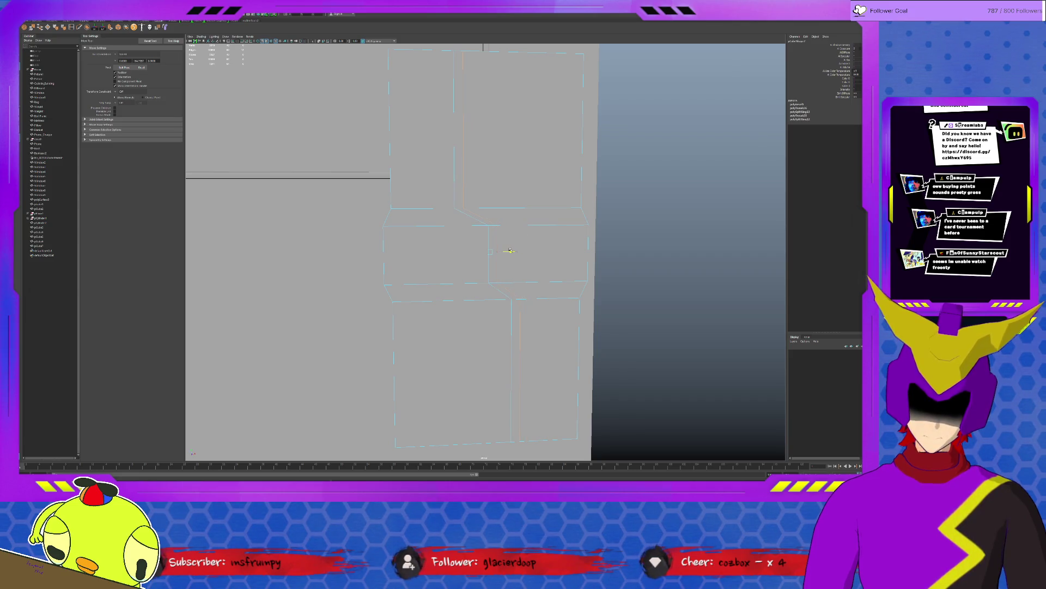
left_click(490, 255)
left_click(478, 220)
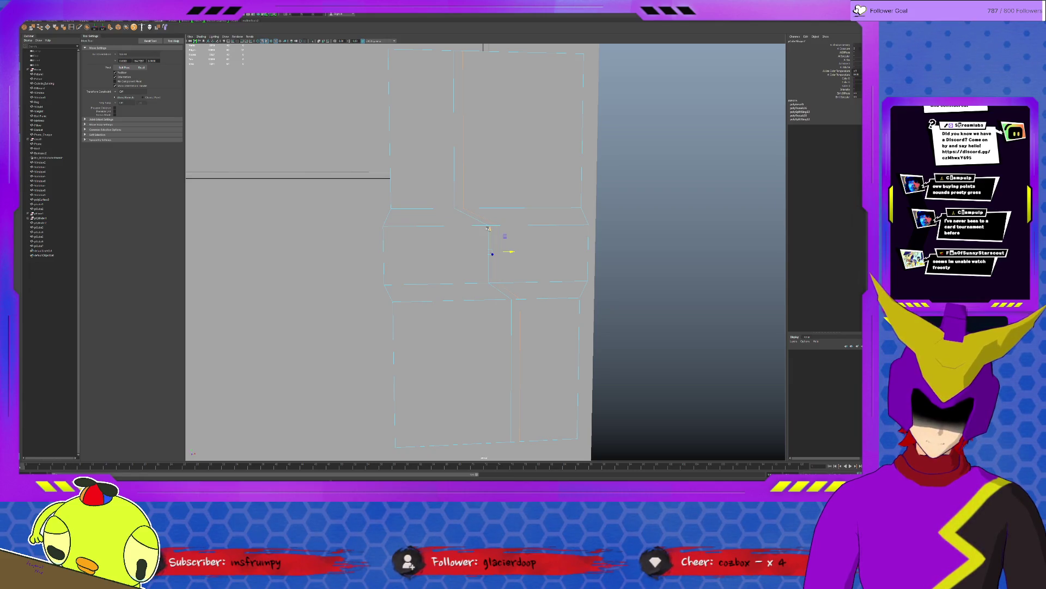
left_click(488, 230)
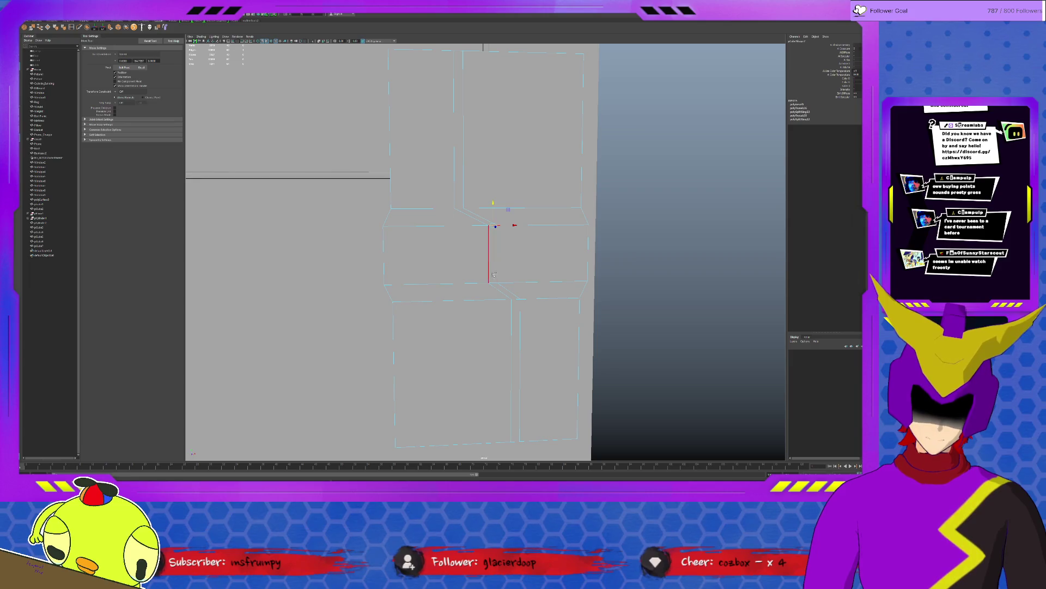
left_click_drag(509, 279, 490, 277, "alt")
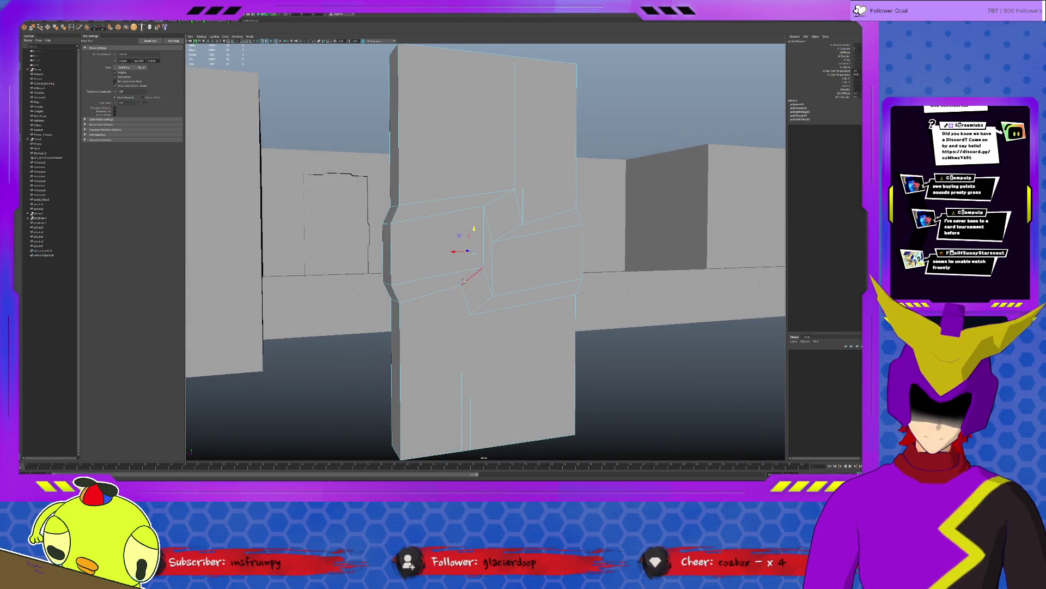
Step: Adjust the band's top, middle and bottom vertices with Scale, then clear the selection
left_click(508, 193)
key("r")
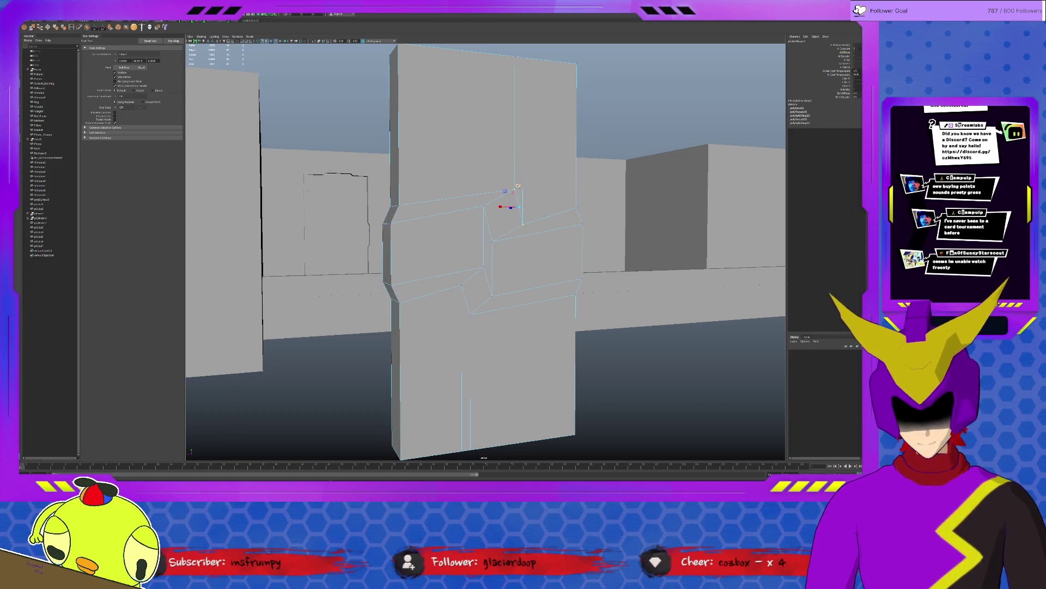
left_click(487, 212)
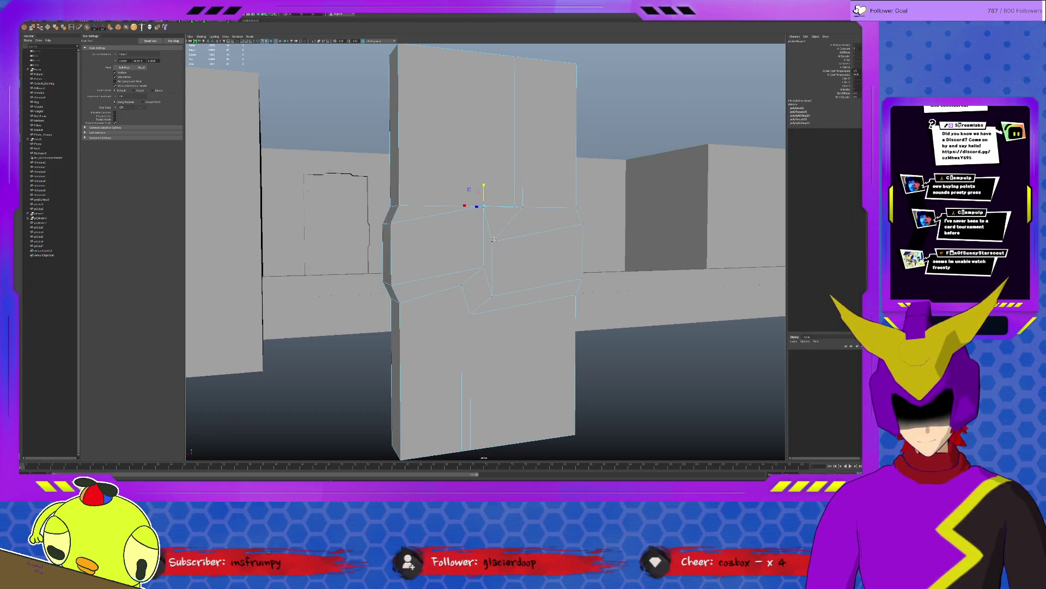
left_click(493, 286)
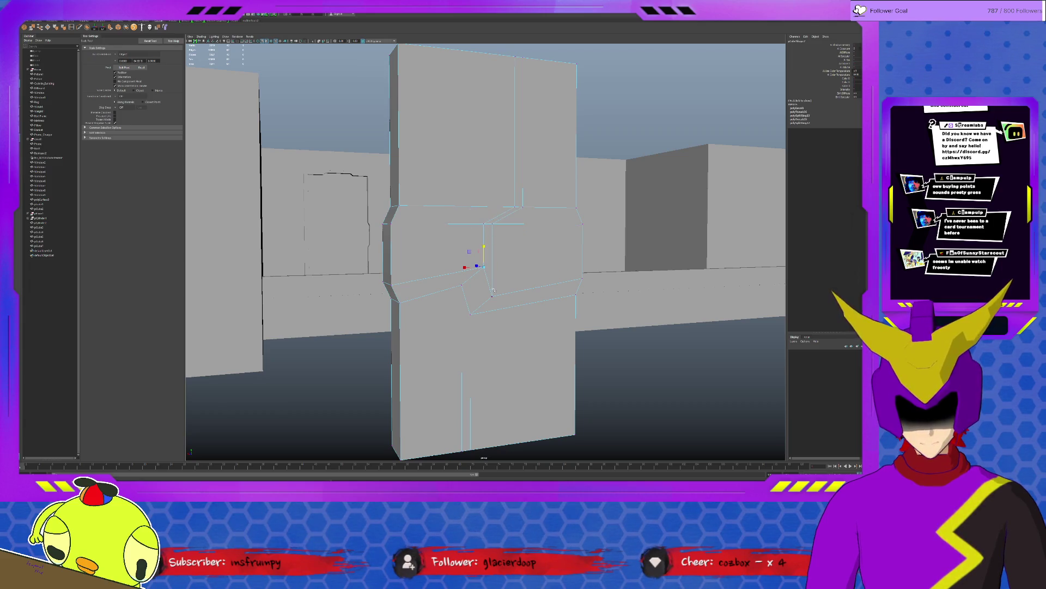
left_click(463, 297)
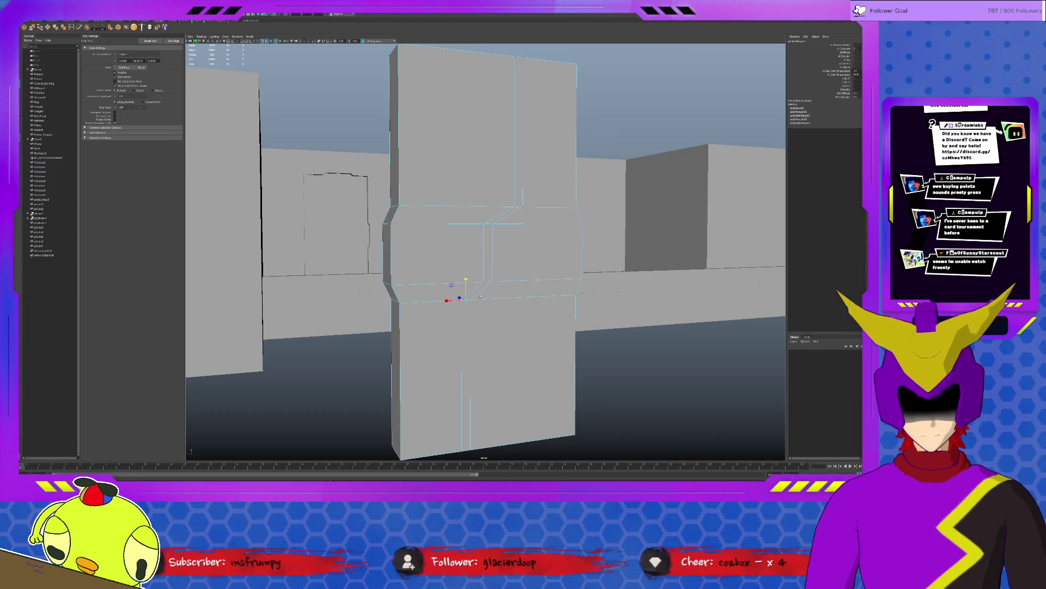
left_click_drag(479, 256, 490, 240, "alt")
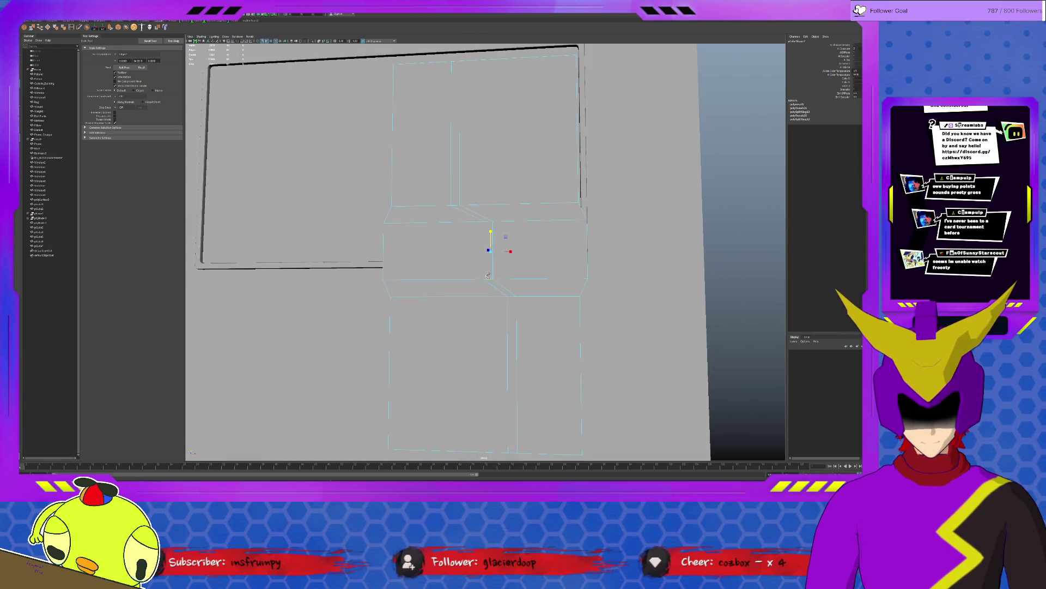
left_click(491, 231)
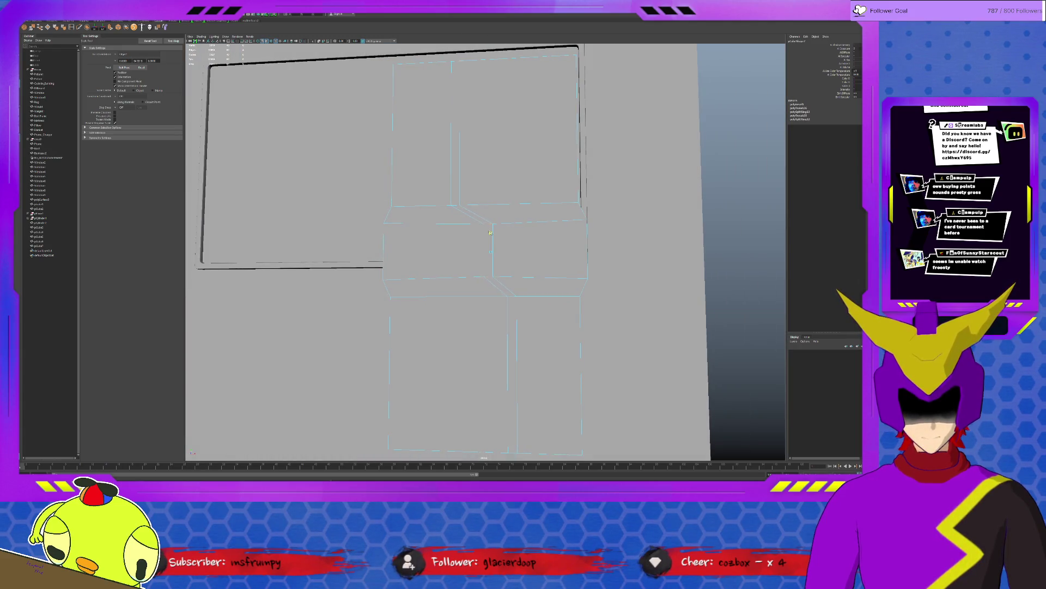
Step: Select the band's vertical edges and then the thin vertical face strip on the column
left_click(508, 300)
left_click(493, 250)
left_click_drag(493, 251, 473, 302, "alt")
left_click(518, 228, "shift")
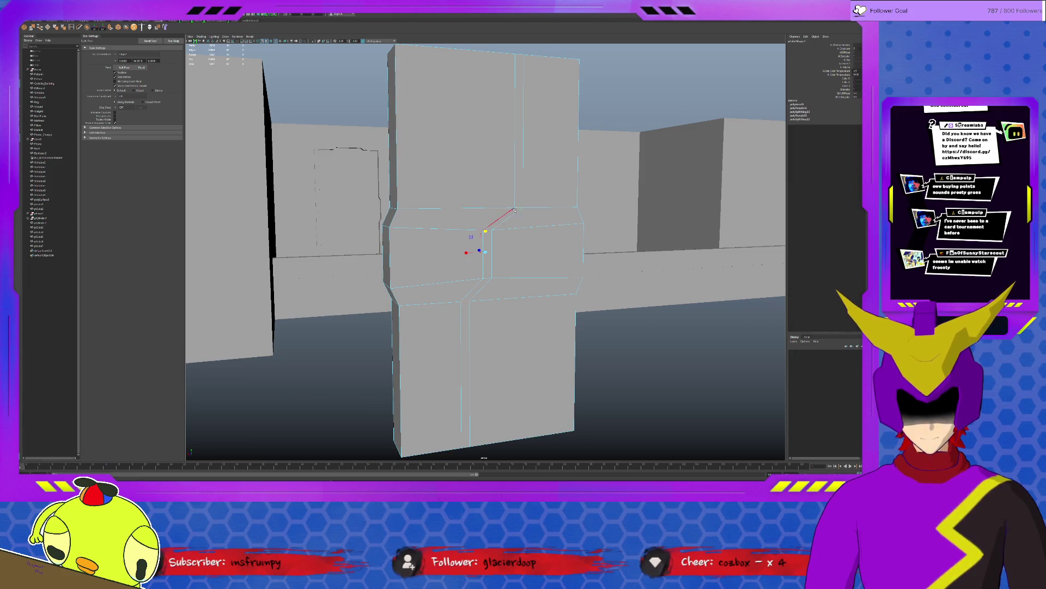
left_click(485, 229)
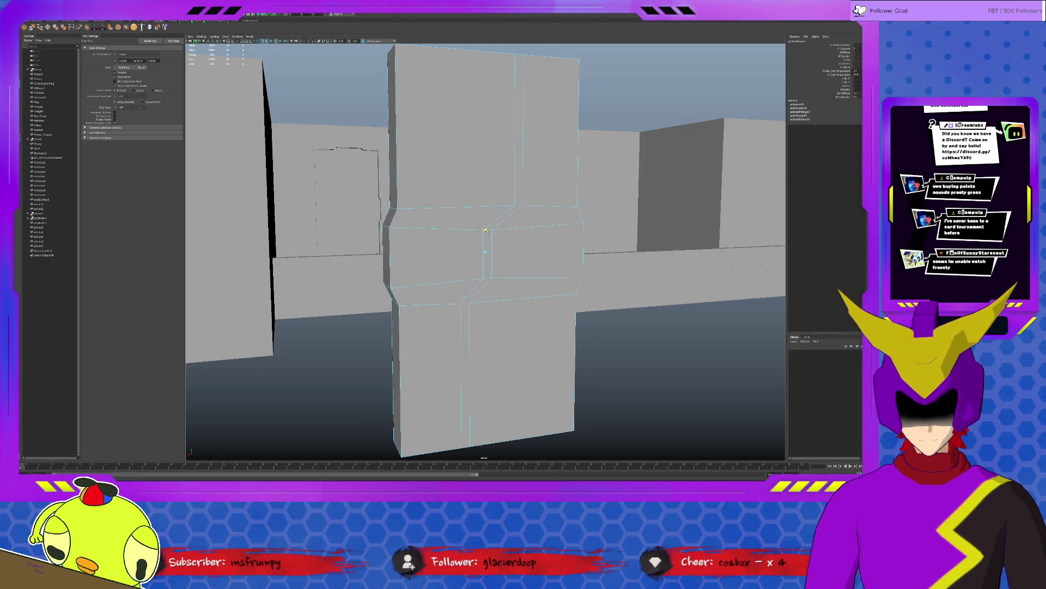
left_click(489, 239)
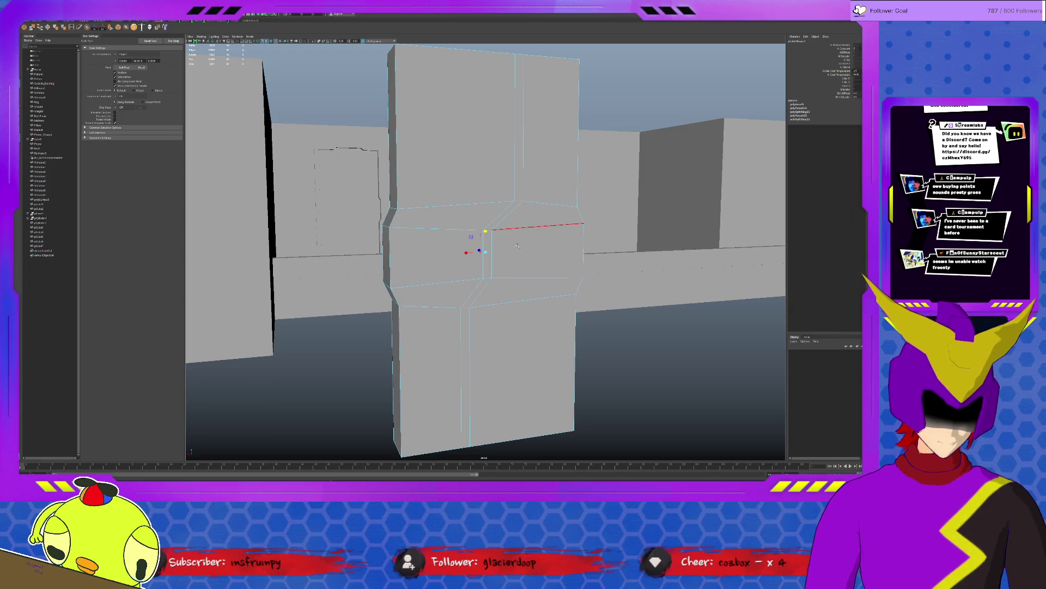
key("f")
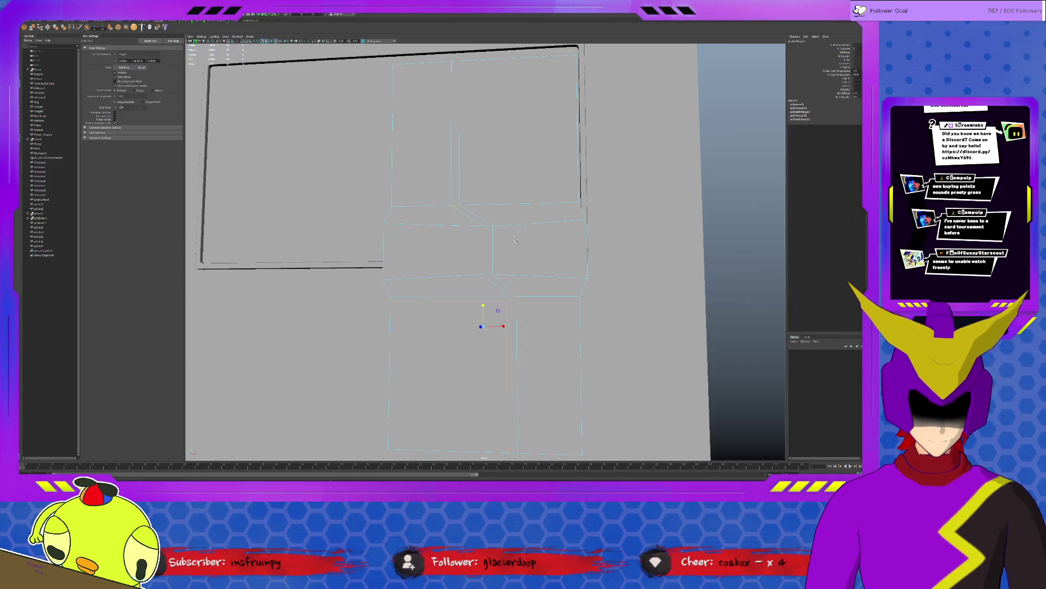
key("f")
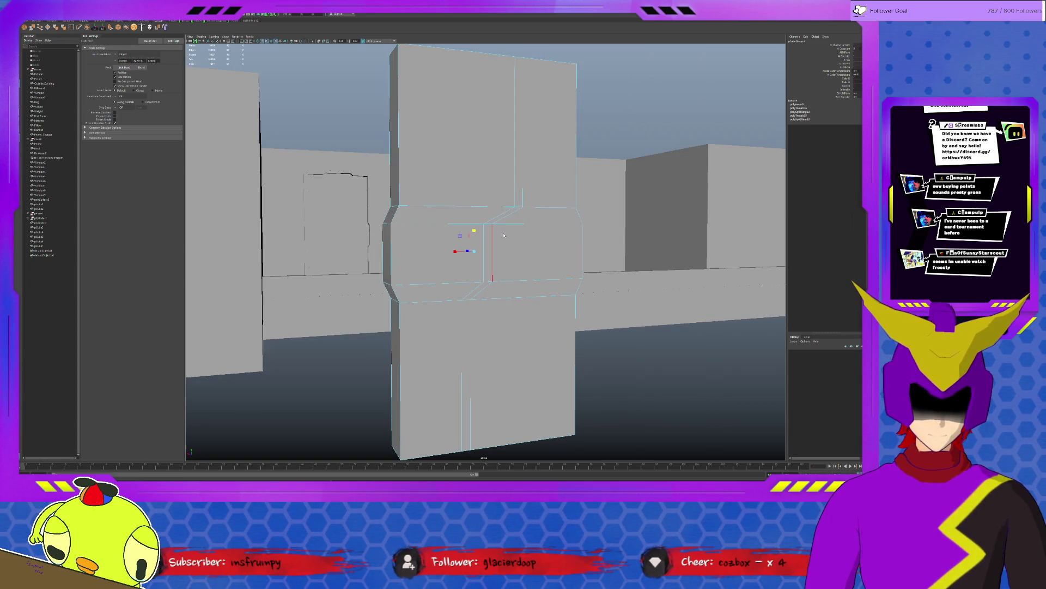
key("f")
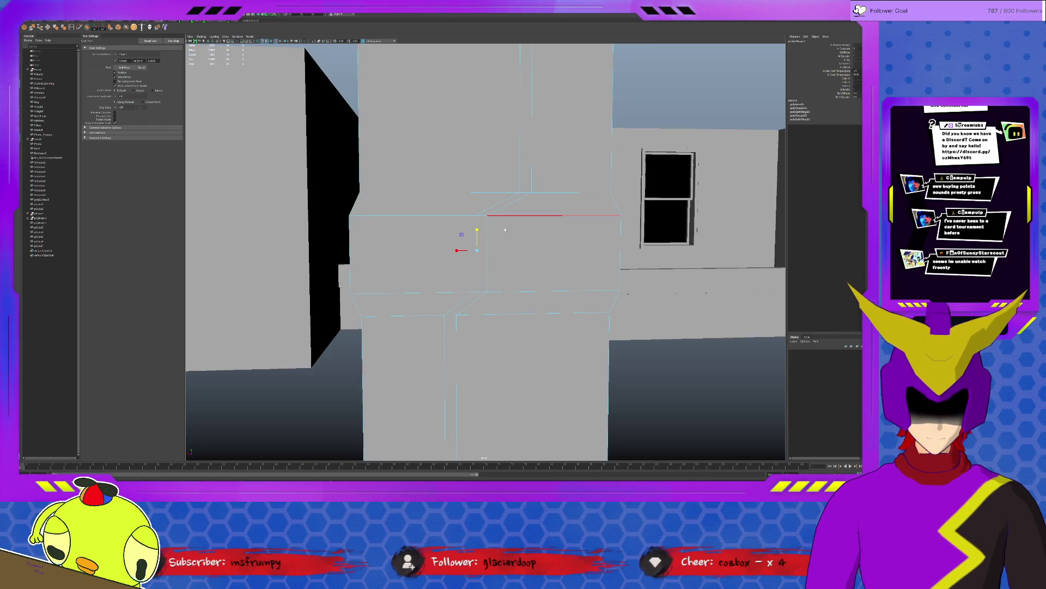
left_click(525, 120)
Step: Add the lower seam strip and diagonal faces to the selection and extrude them
left_click_drag(466, 348, 467, 104, "alt")
key("w")
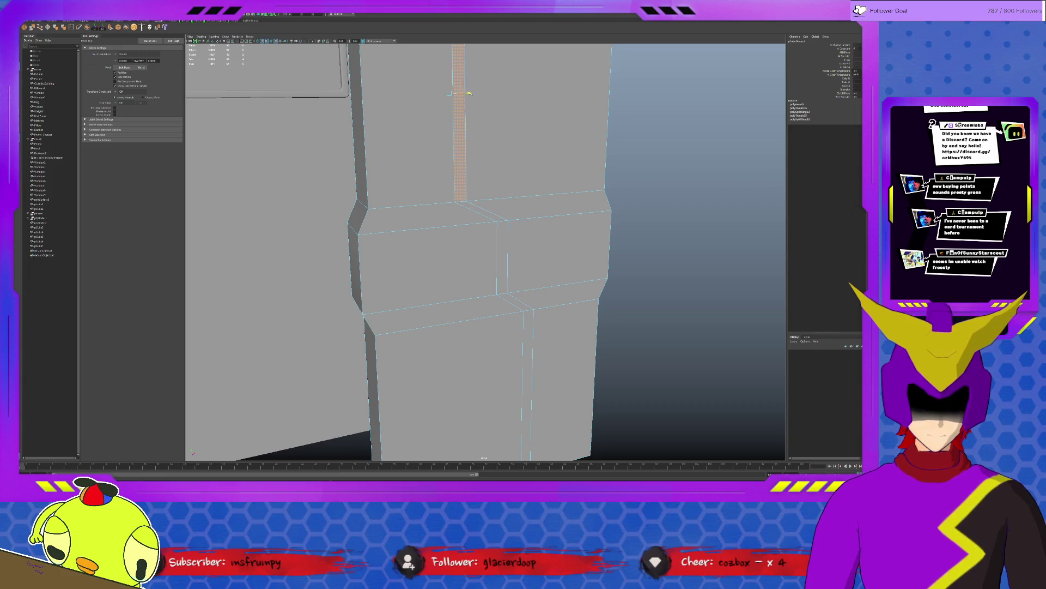
mouse_move(468, 109)
left_mouse_down("alt")
mouse_move(548, 363)
mouse_move(528, 355)
left_mouse_up("alt")
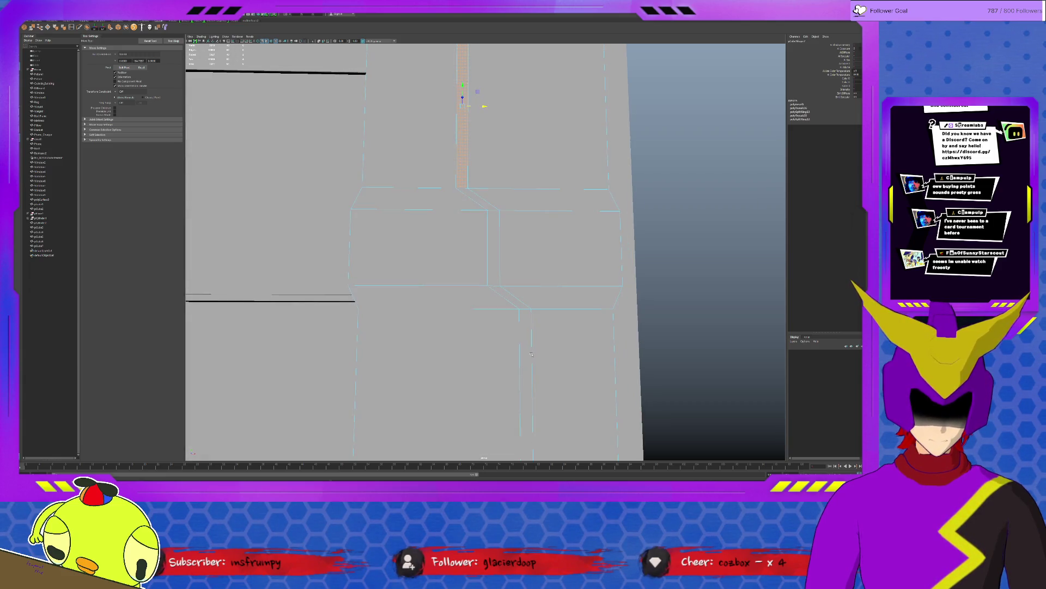
left_click(528, 355, "shift")
left_click(514, 302, "shift")
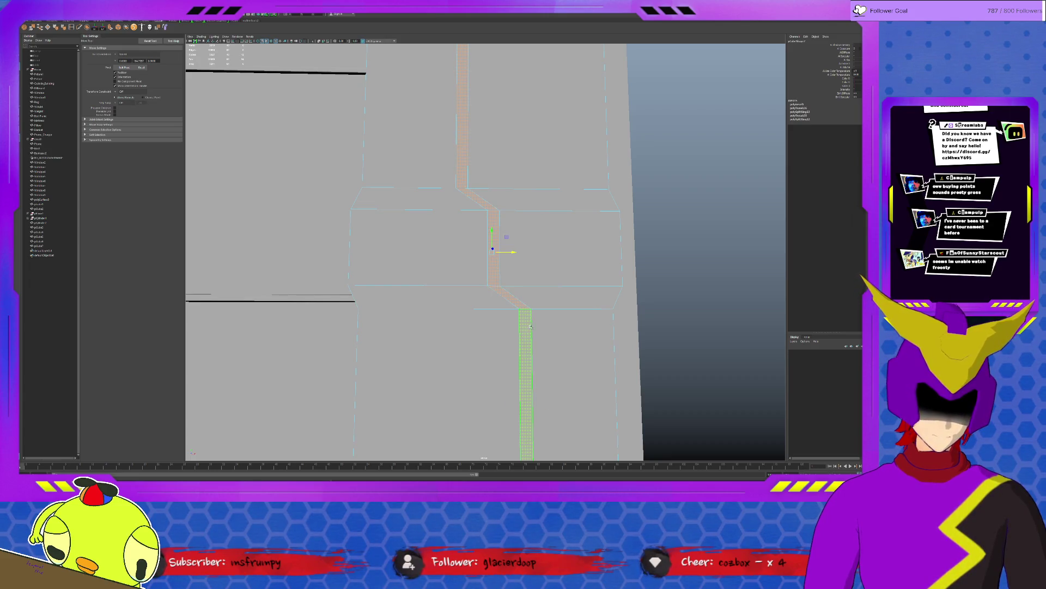
left_click(109, 28)
mouse_move(545, 273)
left_mouse_down("alt")
mouse_move(444, 206)
mouse_move(479, 259)
mouse_move(514, 256)
left_mouse_up("alt")
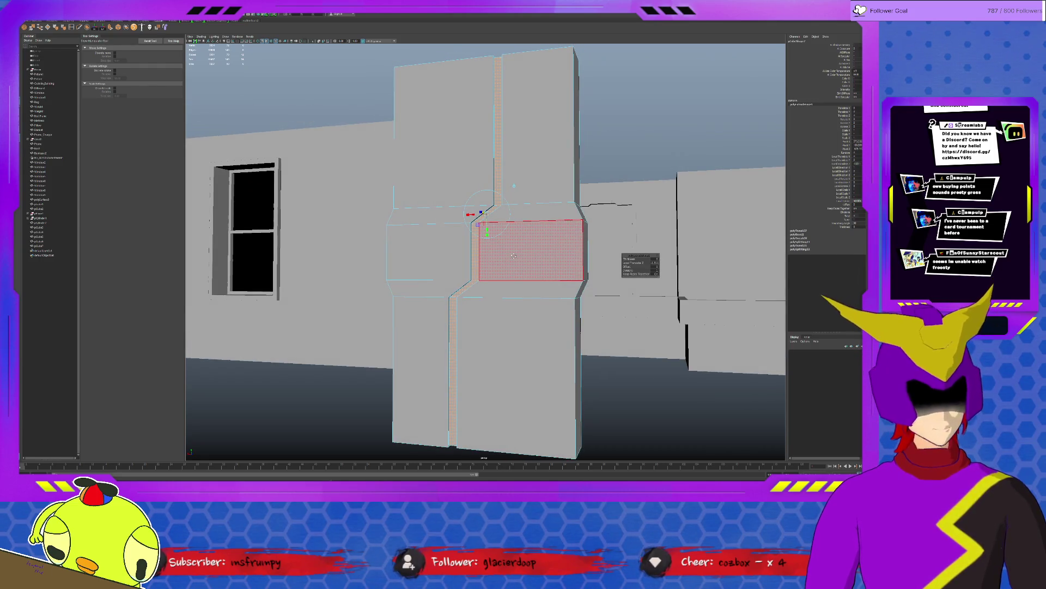
Step: Release the extruded faces and select the thin top face of the wall
mouse_move(514, 256)
left_mouse_down("alt")
mouse_move(506, 220)
mouse_move(506, 232)
left_mouse_up("alt")
key("q")
key("w")
left_click_drag(487, 252, 517, 249, "alt")
scroll(517, 249, "up", 3)
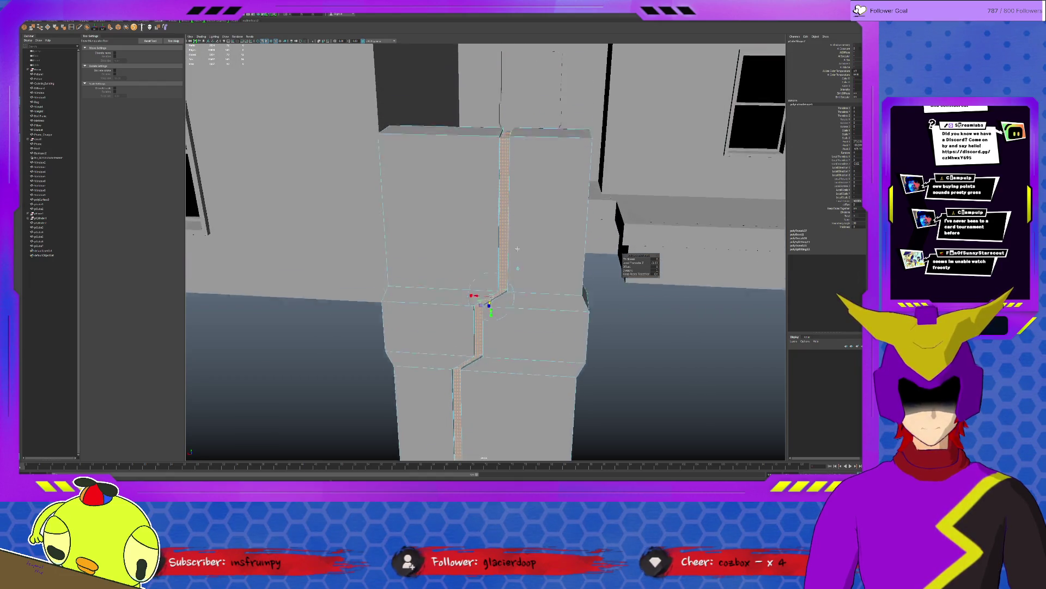
mouse_move(513, 146)
left_mouse_down("alt")
mouse_move(553, 165)
mouse_move(493, 148)
mouse_move(549, 161)
mouse_move(507, 266)
mouse_move(474, 119)
left_mouse_up("alt")
left_click(482, 151)
left_click(551, 161)
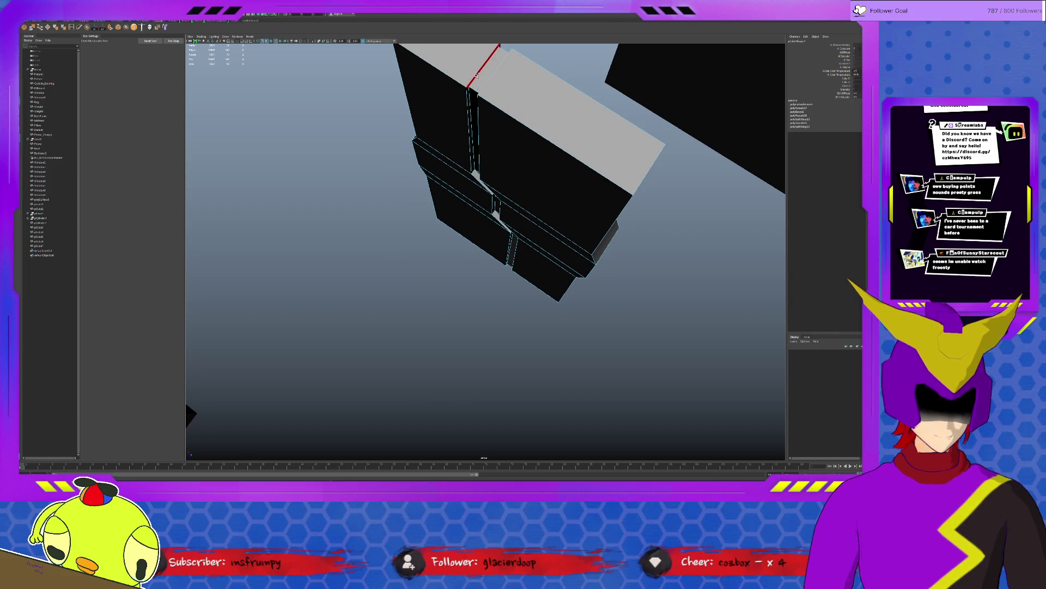
Step: Insert an edge loop across the wall's top face and select the wall piece's side face
mouse_move(476, 75)
left_mouse_down("alt")
mouse_move(556, 135)
mouse_move(598, 129)
mouse_move(480, 152)
left_mouse_up("alt")
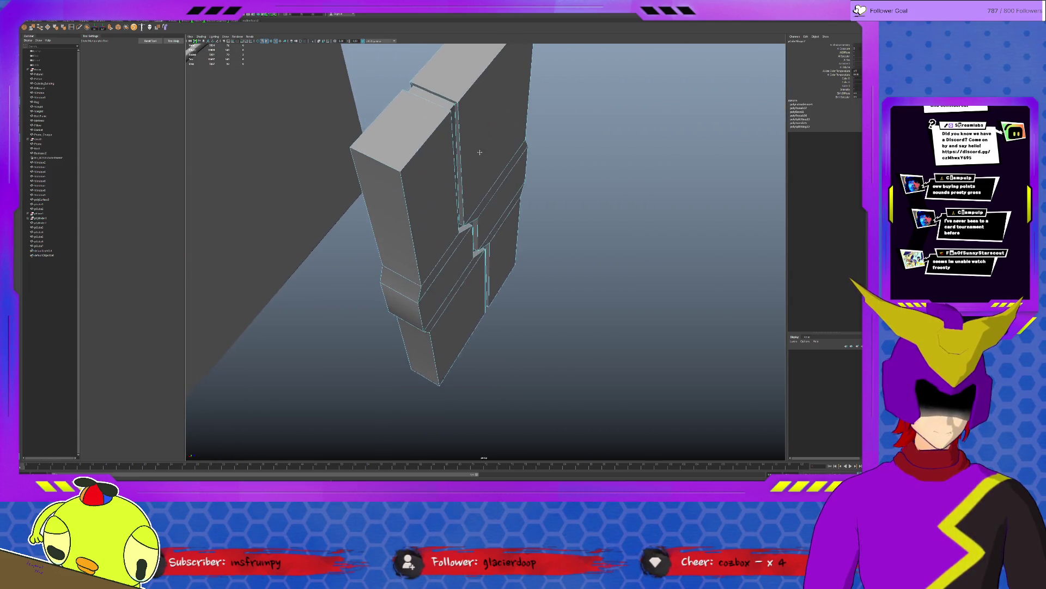
left_click(434, 99)
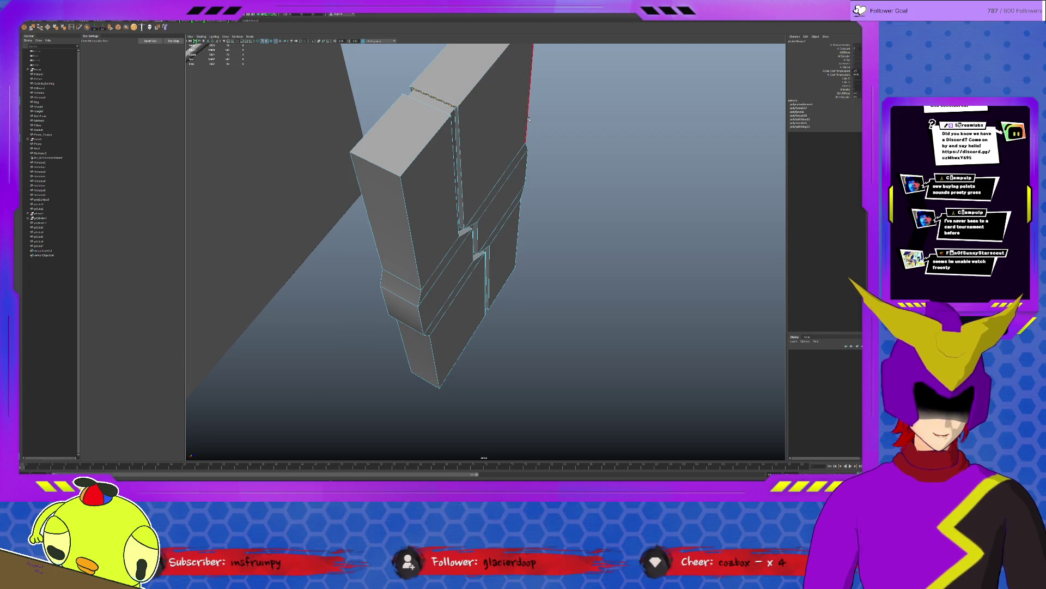
left_click(451, 142)
key("w")
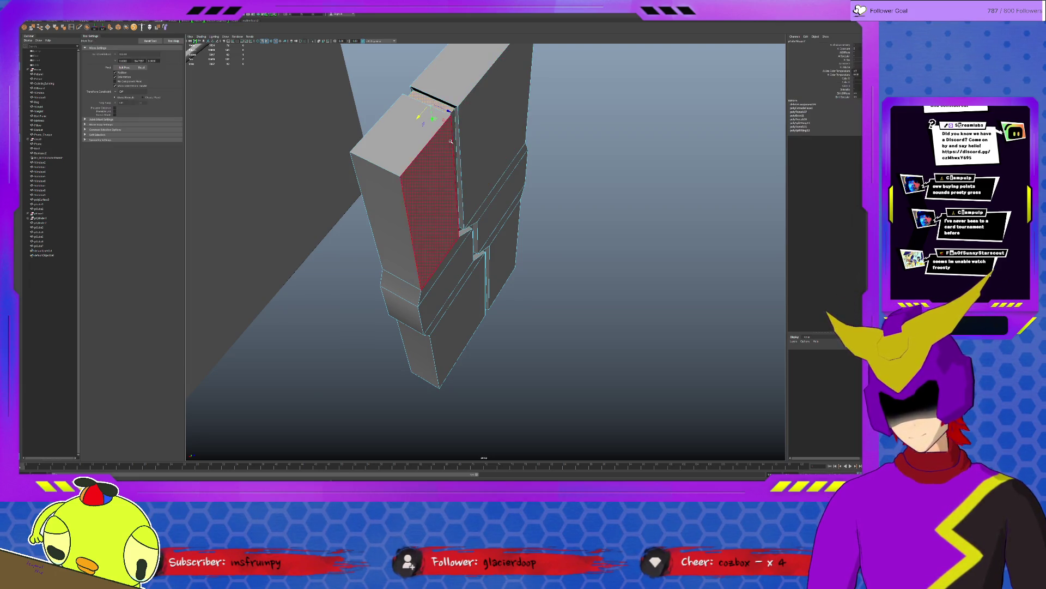
scroll(451, 142, "up", 5)
mouse_move(463, 207)
left_mouse_down("alt")
mouse_move(487, 275)
mouse_move(420, 217)
mouse_move(485, 223)
left_mouse_up("alt")
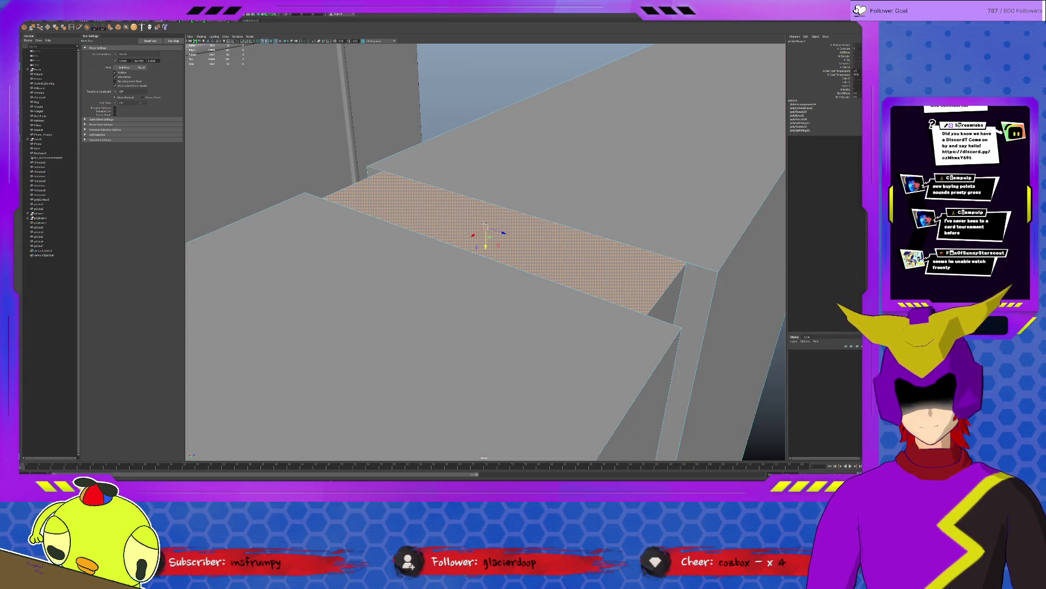
scroll(485, 224, "down", 5)
Step: Select the thin vertical seam face and line it up flush with the wall tops
left_click(545, 284)
mouse_move(545, 284)
left_mouse_down("alt")
mouse_move(540, 349)
mouse_move(675, 158)
left_mouse_up("alt")
scroll(540, 360, "up", 5)
scroll(496, 223, "down", 2)
left_click_drag(499, 200, 500, 185, "alt")
left_click_drag(503, 227, 500, 234, "alt")
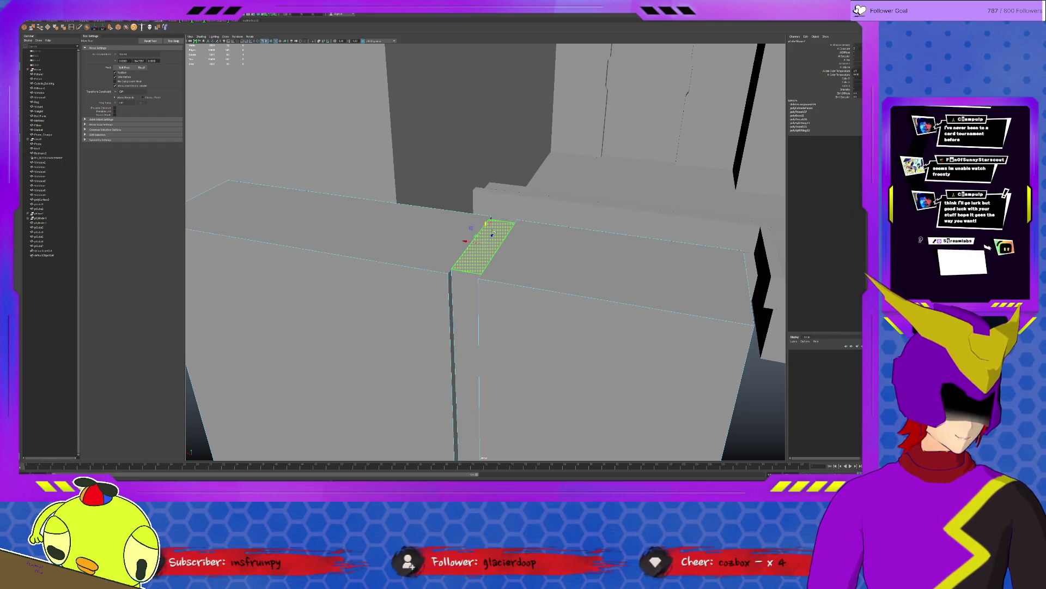
Step: Select the pCube7 box and pick the stray vertices along its top seam
mouse_move(492, 229)
left_mouse_down("alt")
mouse_move(587, 350)
mouse_move(534, 345)
mouse_move(501, 358)
mouse_move(507, 347)
mouse_move(464, 285)
left_mouse_up("alt")
left_click(588, 350)
left_click(463, 264)
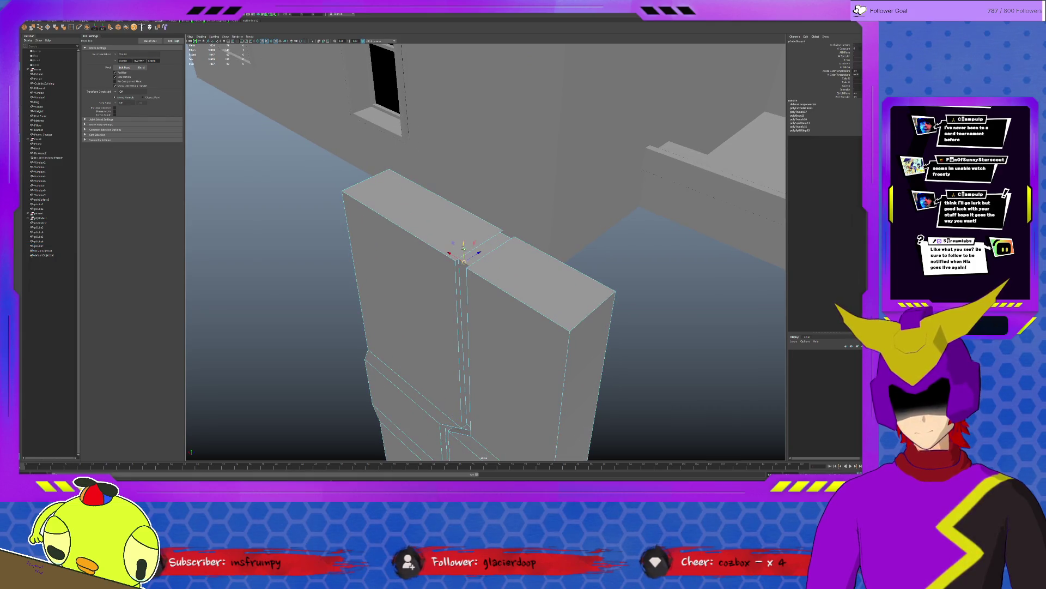
left_click(480, 253)
left_click_drag(607, 339, 518, 287, "alt")
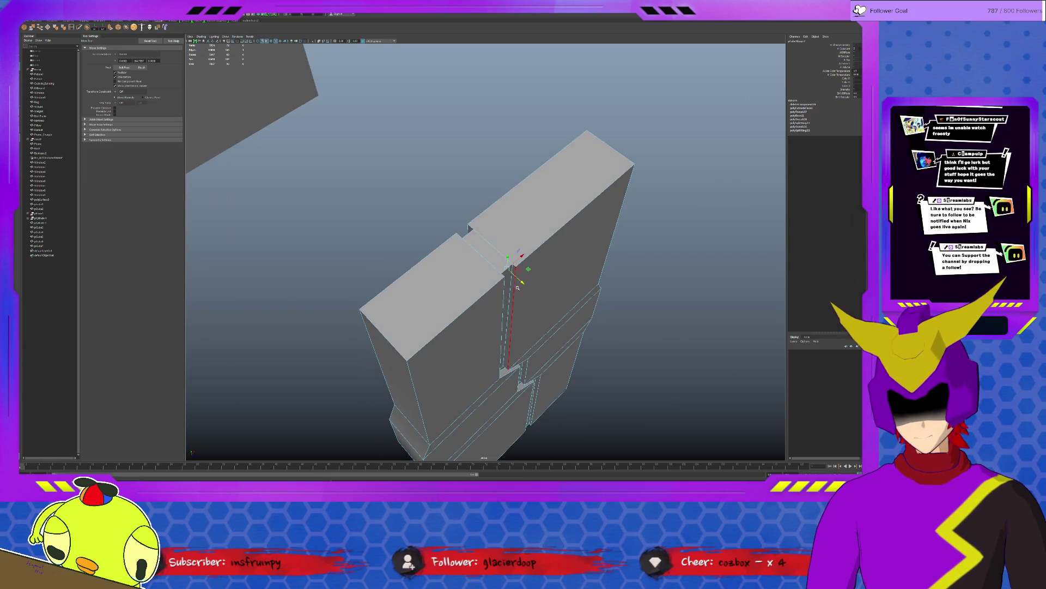
left_click(521, 282)
Step: Undo the last edit and reselect the seam vertex, checking the box from below
left_click_drag(543, 363, 556, 402, "alt")
scroll(499, 297, "up", 5)
left_click_drag(498, 297, 480, 273, "alt")
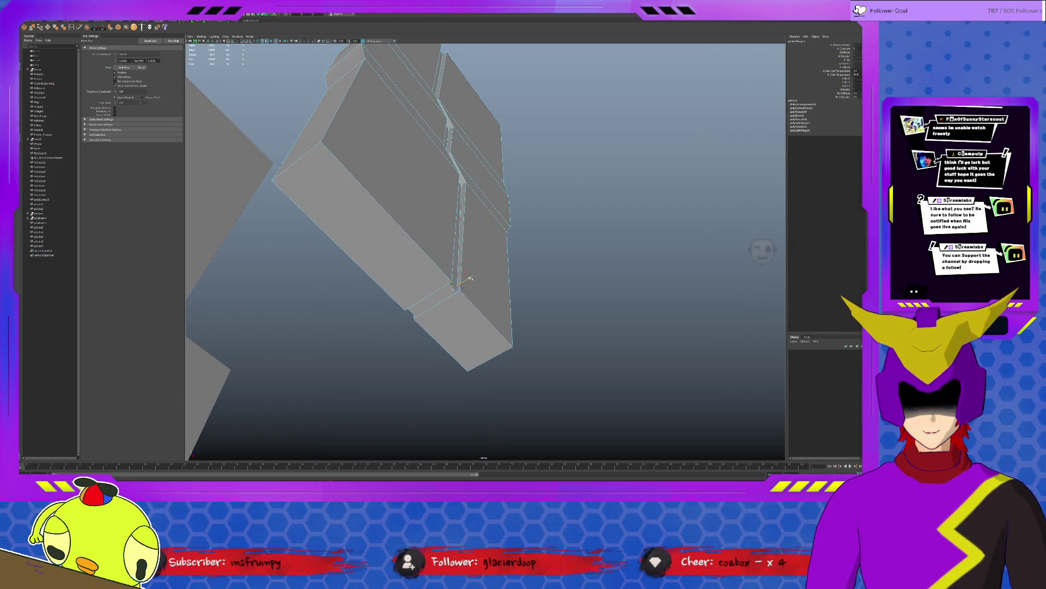
left_click_drag(673, 273, 588, 295, "alt")
key("ctrl+z")
left_click(520, 241)
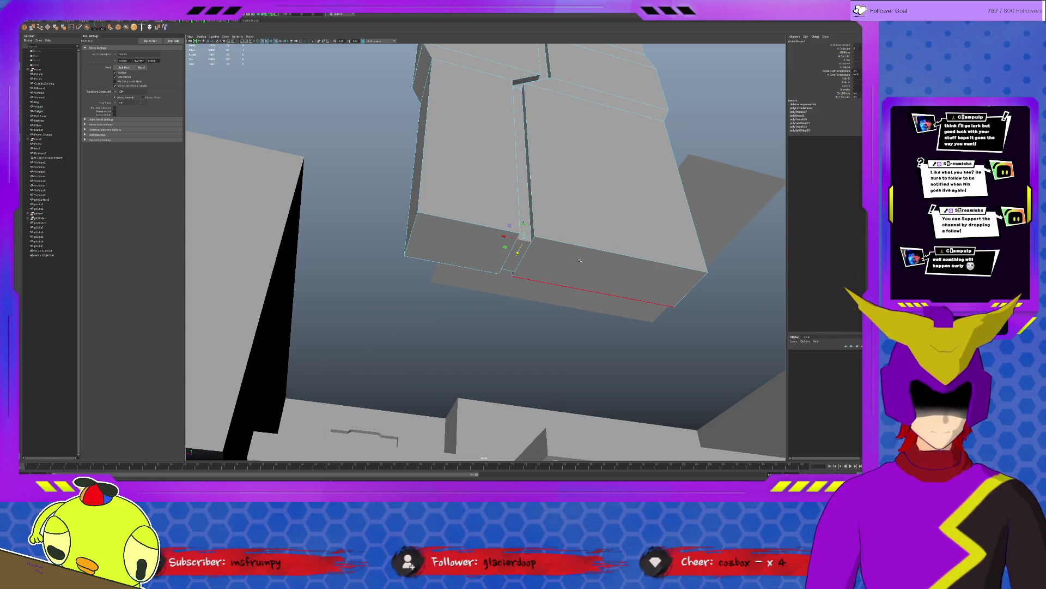
mouse_move(583, 257)
left_mouse_down("alt")
mouse_move(507, 265)
mouse_move(537, 289)
mouse_move(507, 253)
left_mouse_up("alt")
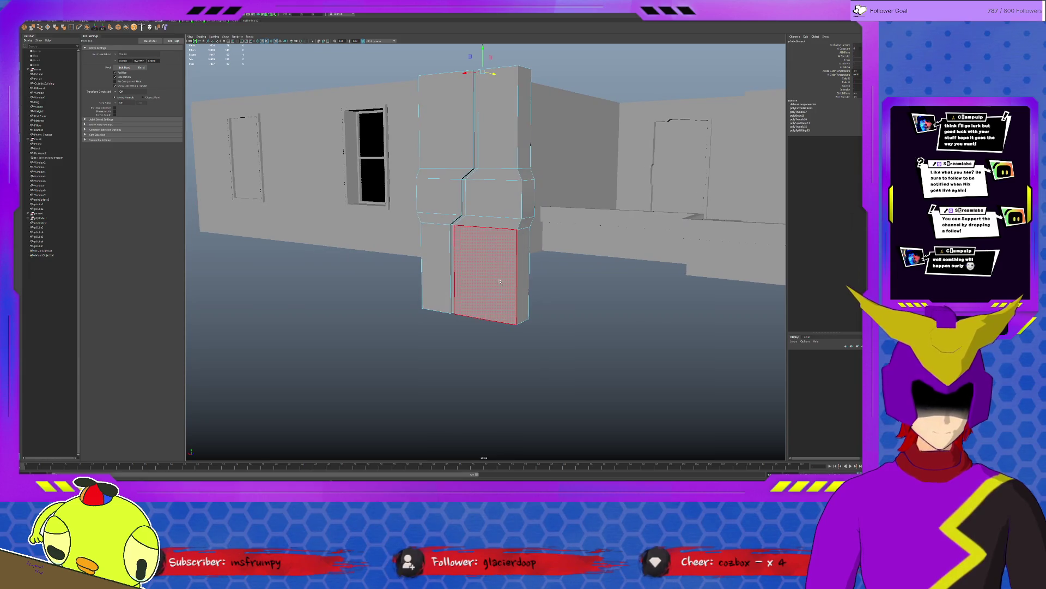
Step: Select the front and side faces running up the full height of the tall box
left_click(502, 246)
left_click(493, 197, "shift")
left_click(507, 136, "shift")
left_click(526, 131, "shift")
left_click(527, 196, "shift")
left_click(526, 232, "shift")
left_click_drag(526, 232, 448, 239, "alt")
left_click(450, 245, "shift")
left_click(453, 199, "shift")
left_click(446, 103, "shift")
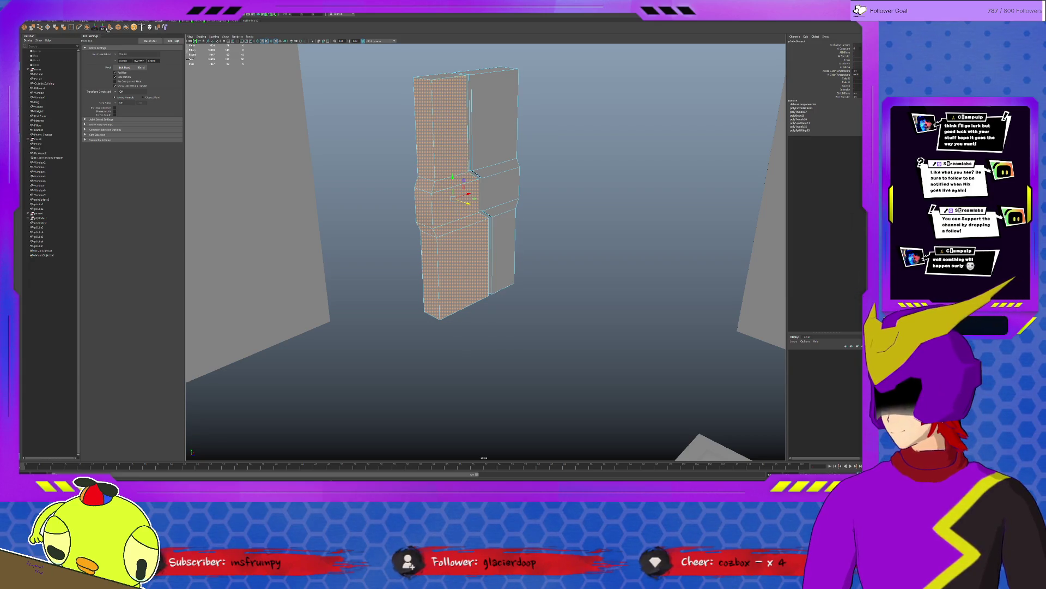
Step: Extrude the selected faces outward to Local Translate Z -2.155
key("ctrl+e")
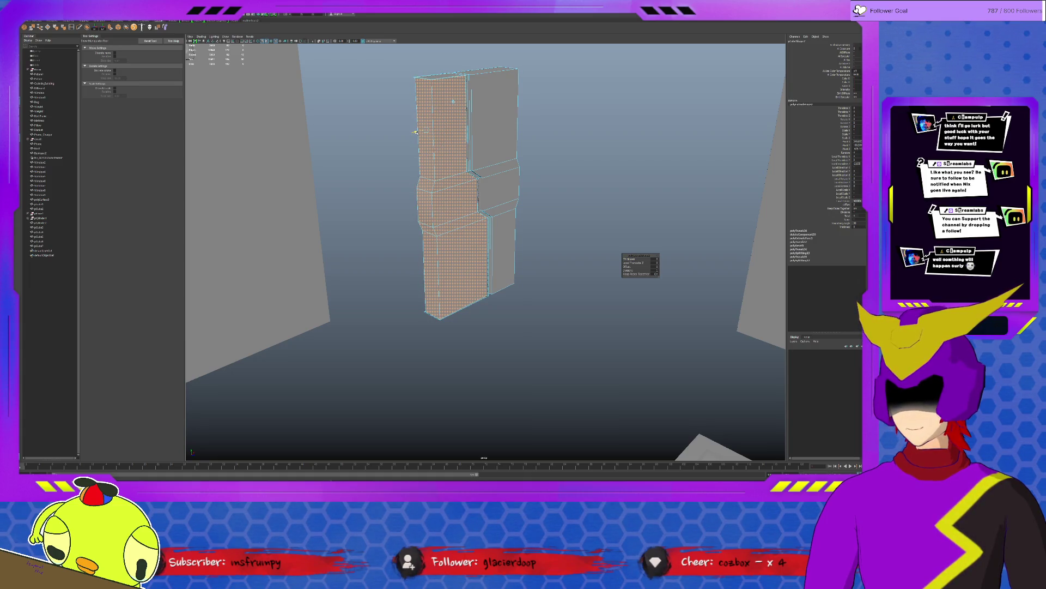
left_click_drag(416, 132, 420, 129)
mouse_move(420, 129)
left_mouse_down("alt")
mouse_move(556, 179)
mouse_move(518, 159)
mouse_move(529, 221)
mouse_move(492, 326)
left_mouse_up("alt")
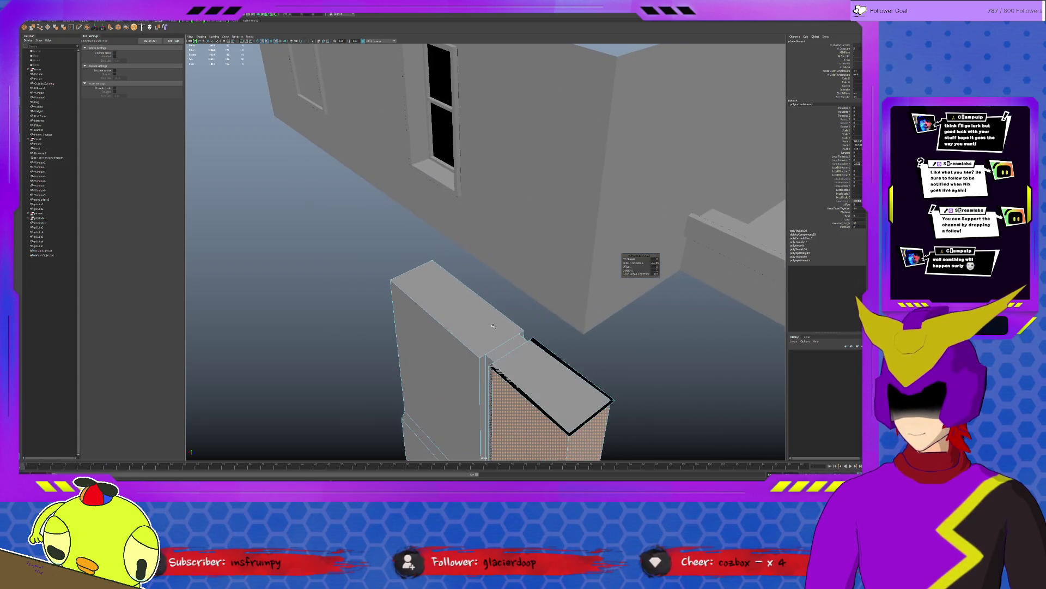
Step: Delete the extruded slab's top face, leaving its top open
left_click(523, 359)
key("Delete")
key("ctrl+z")
key("Delete")
Step: Extrude the faces around the top opening and adjust the extrusion thickness
left_click(602, 409)
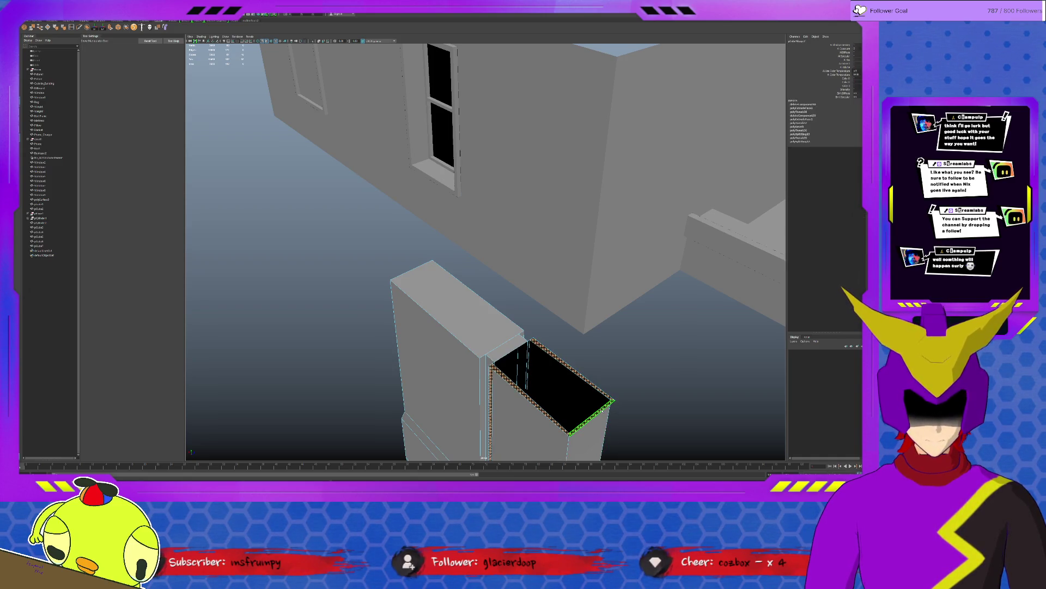
mouse_move(594, 403)
left_mouse_down("alt")
mouse_move(554, 392)
mouse_move(545, 354)
mouse_move(525, 336)
mouse_move(581, 343)
left_mouse_up("alt")
scroll(554, 392, "up", 3)
left_click(553, 392)
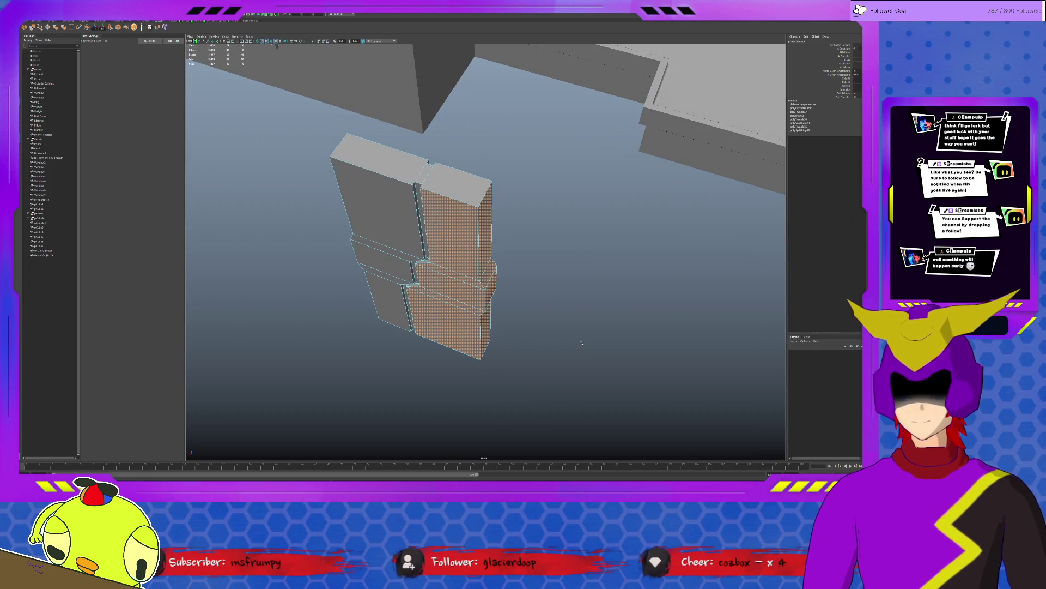
right_click_drag(581, 343, 589, 264, "shift")
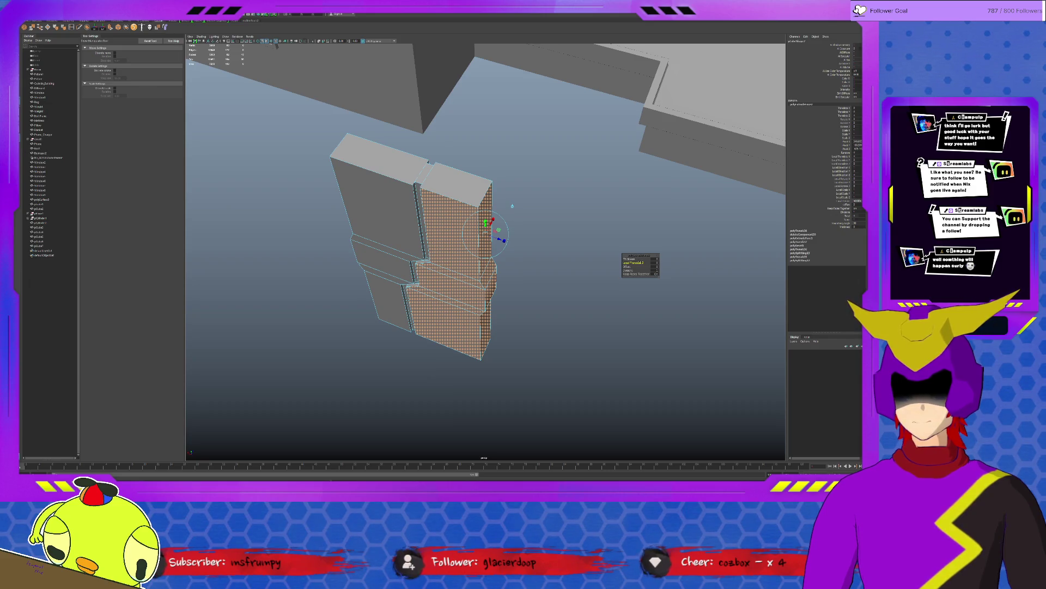
left_click(629, 259)
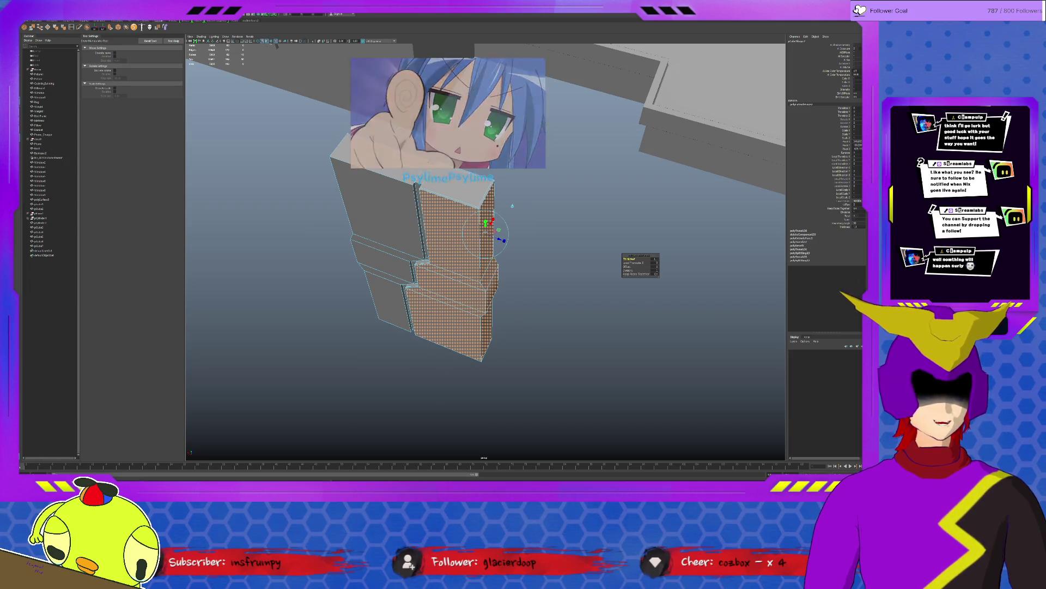
mouse_move(545, 246)
middle_mouse_down()
mouse_move(499, 245)
mouse_move(572, 259)
middle_mouse_up()
left_click_drag(539, 263, 654, 322, "alt")
left_click(663, 324)
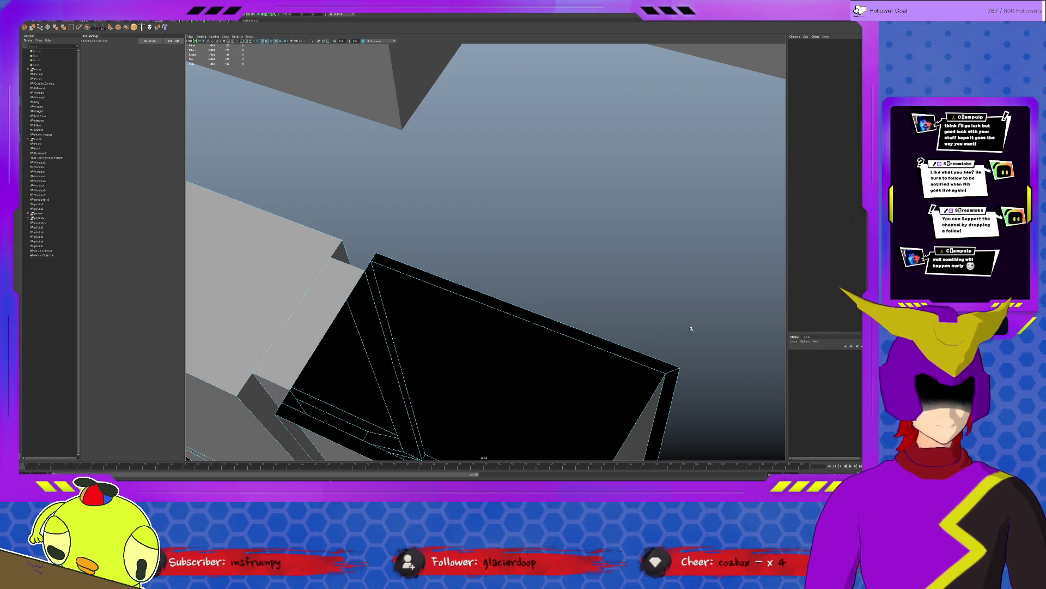
left_click(660, 368)
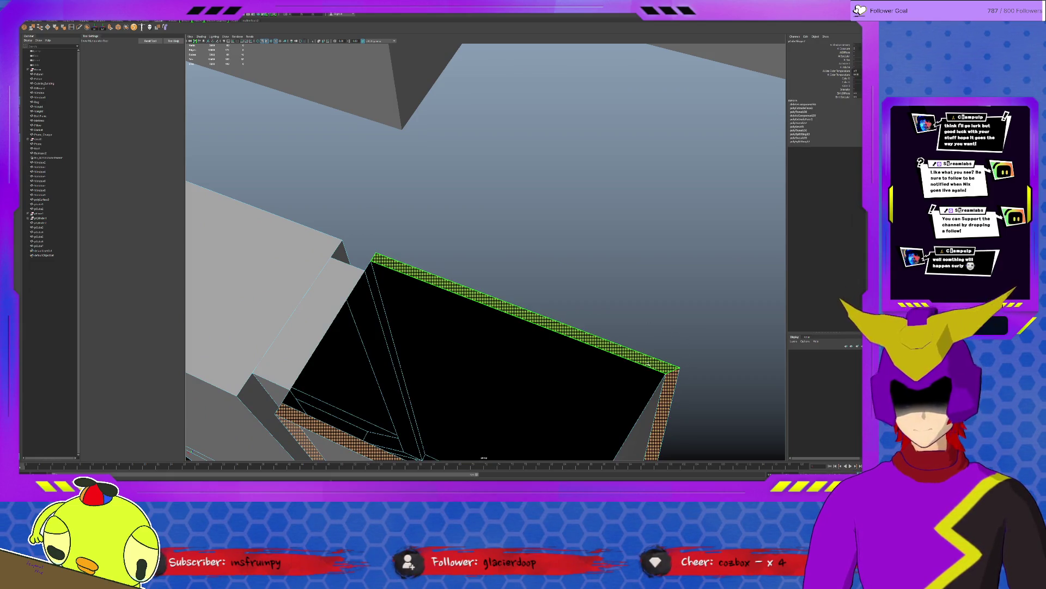
left_click(623, 364)
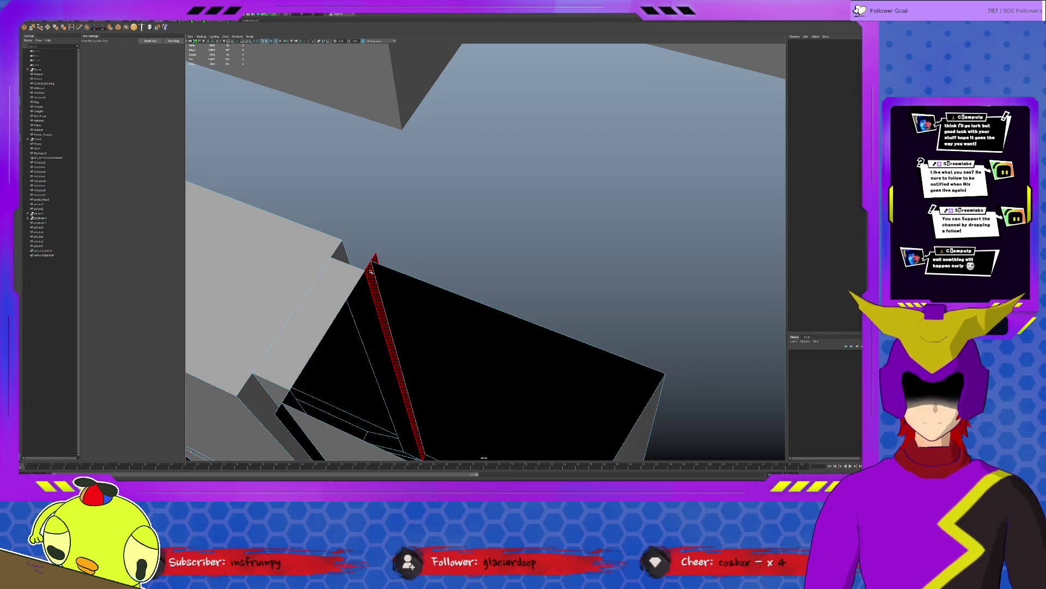
Step: Select the wall and delete the thin vertical face strip along its seam
left_click(371, 271)
left_click_drag(372, 271, 372, 334, "alt")
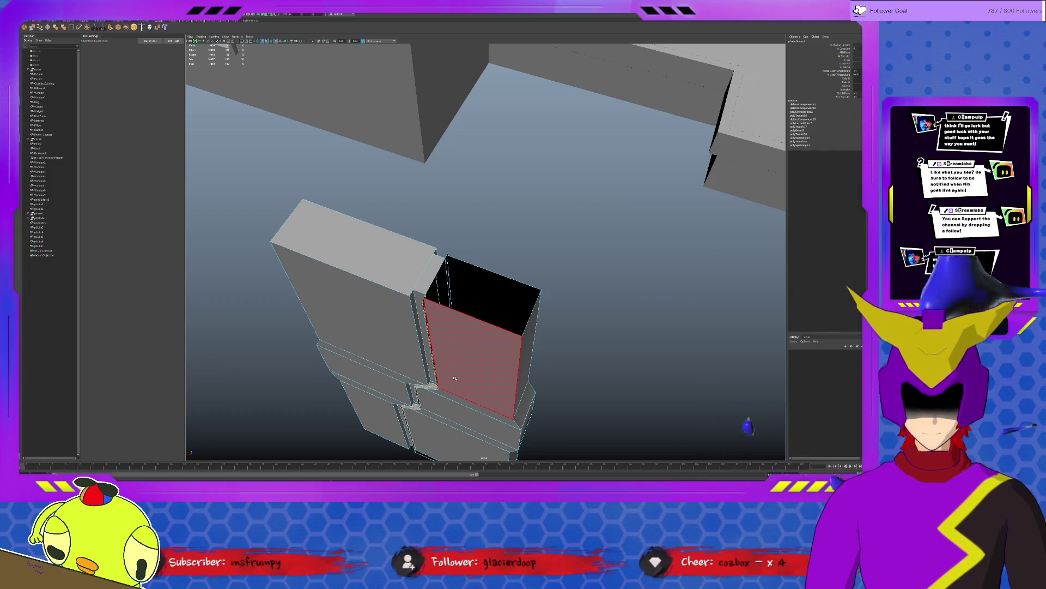
left_click_drag(452, 327, 470, 387, "alt")
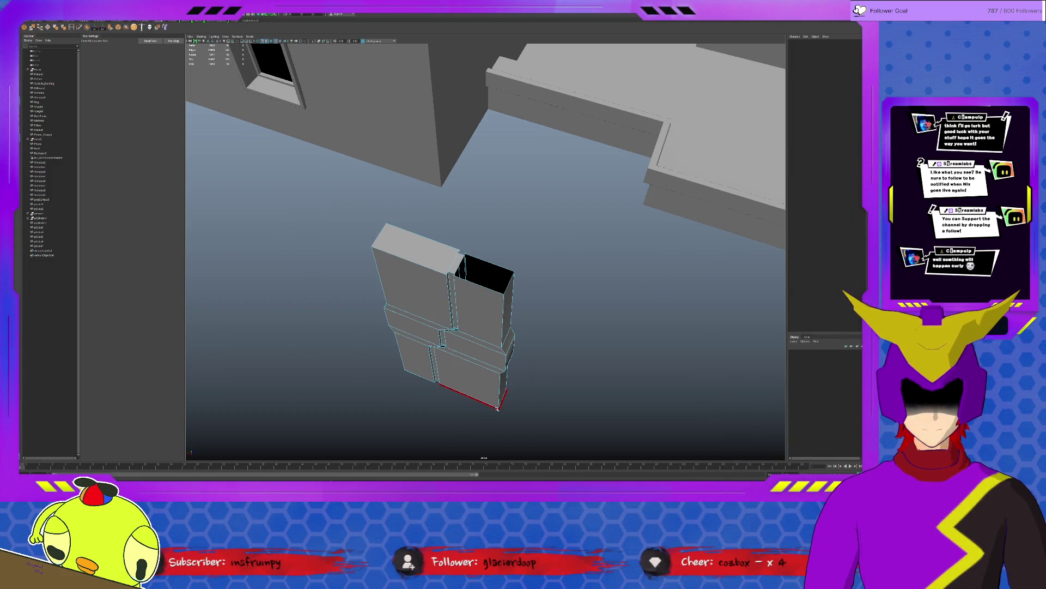
scroll(484, 350, "up", 3)
left_click_drag(484, 350, 627, 272, "alt")
left_click(606, 277)
left_click(605, 273)
mouse_move(595, 235)
left_mouse_down("alt")
mouse_move(586, 299)
mouse_move(529, 287)
left_mouse_up("alt")
left_click(529, 308)
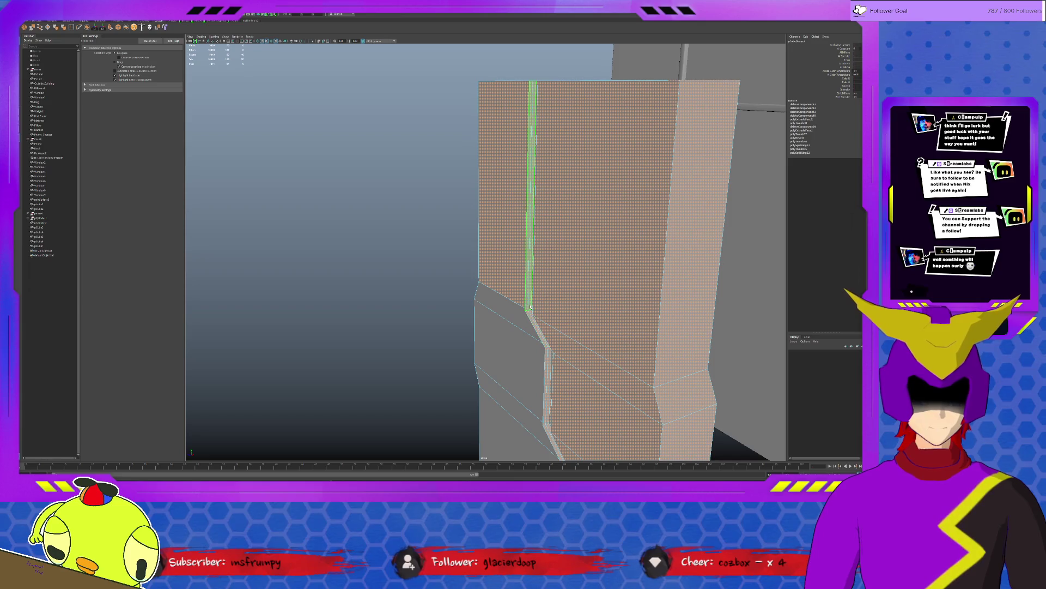
left_click(527, 306)
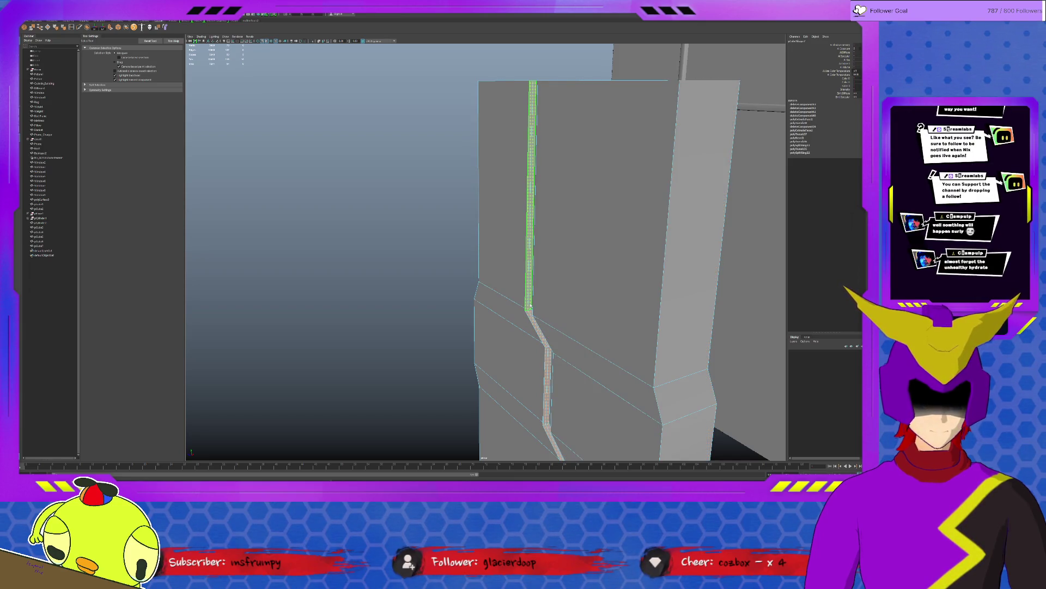
key("Delete")
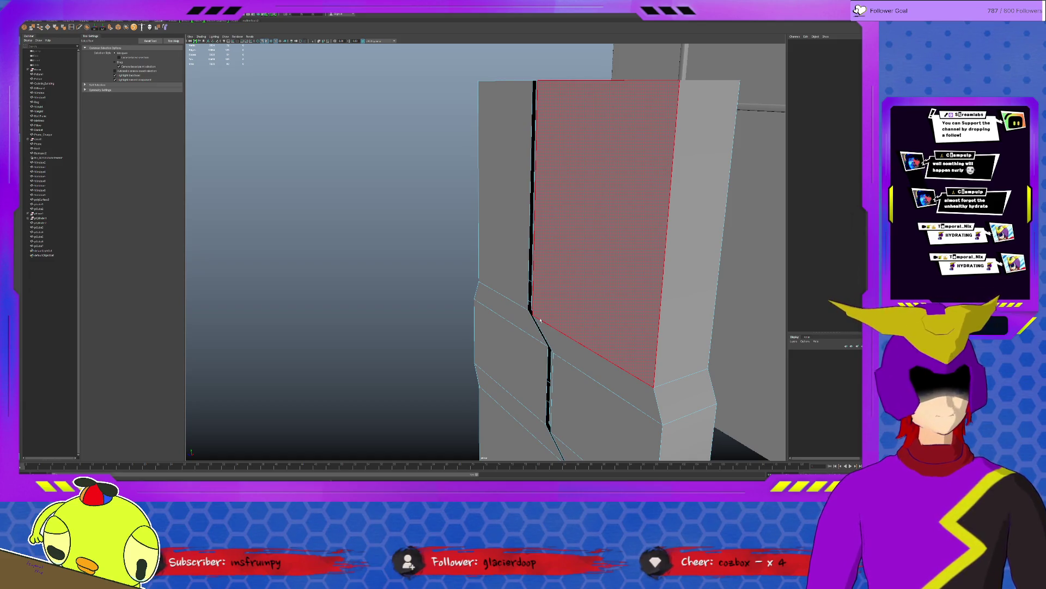
Step: Bridge the border edges across the gap, one seam section at a time
mouse_move(517, 262)
left_mouse_down("alt")
mouse_move(564, 240)
mouse_move(583, 257)
mouse_move(498, 266)
left_mouse_up("alt")
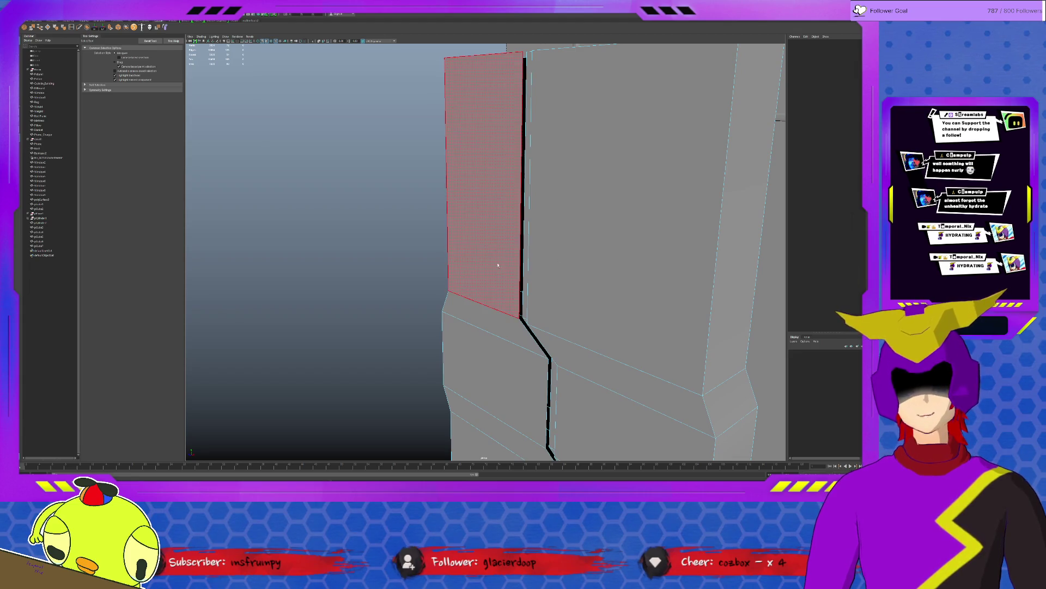
left_click(497, 265)
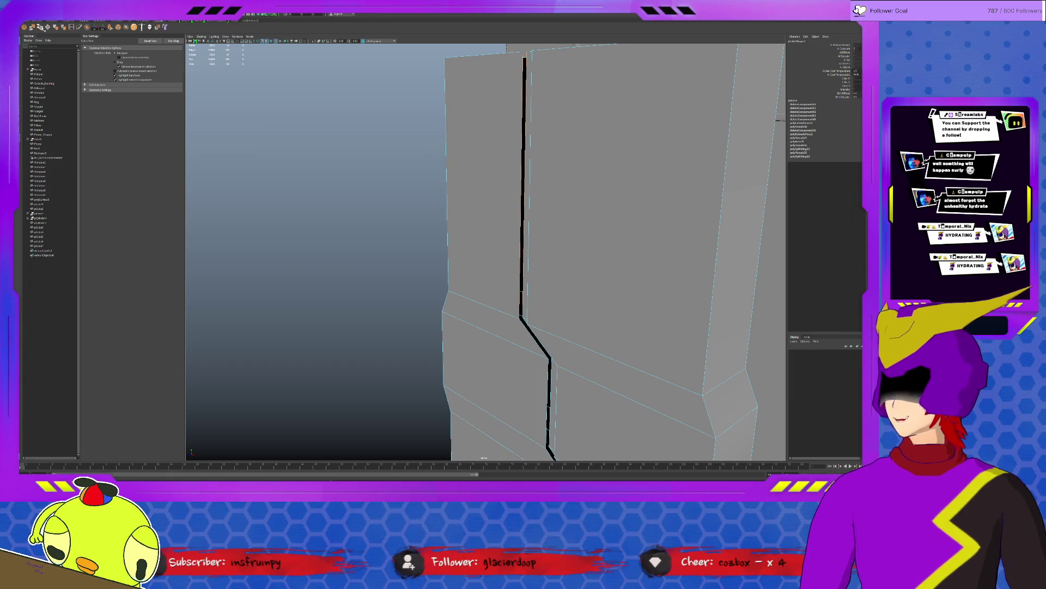
left_click(43, 27)
scroll(531, 225, "up", 3)
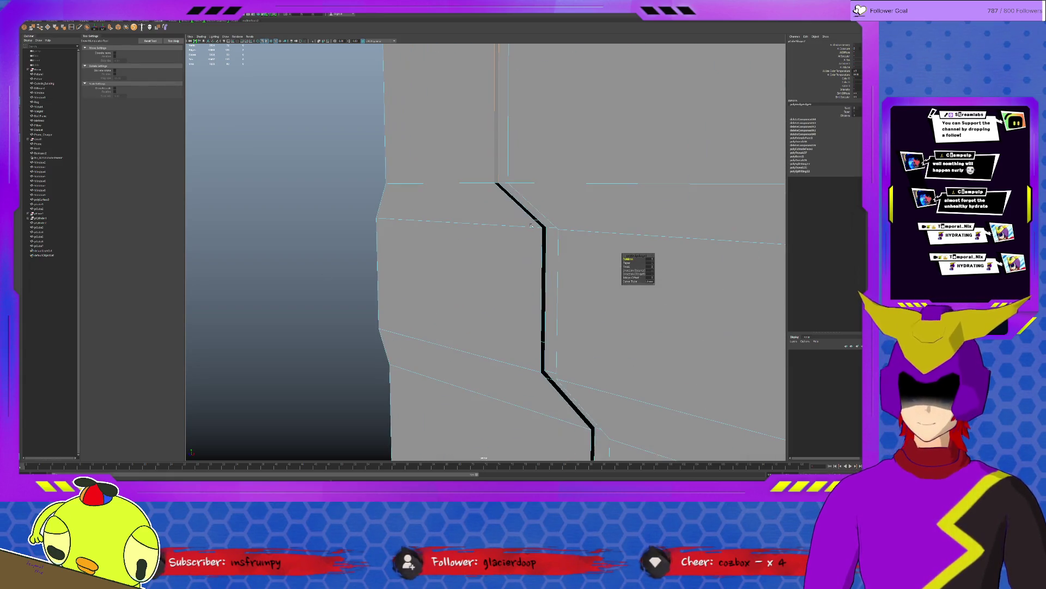
left_click(543, 252)
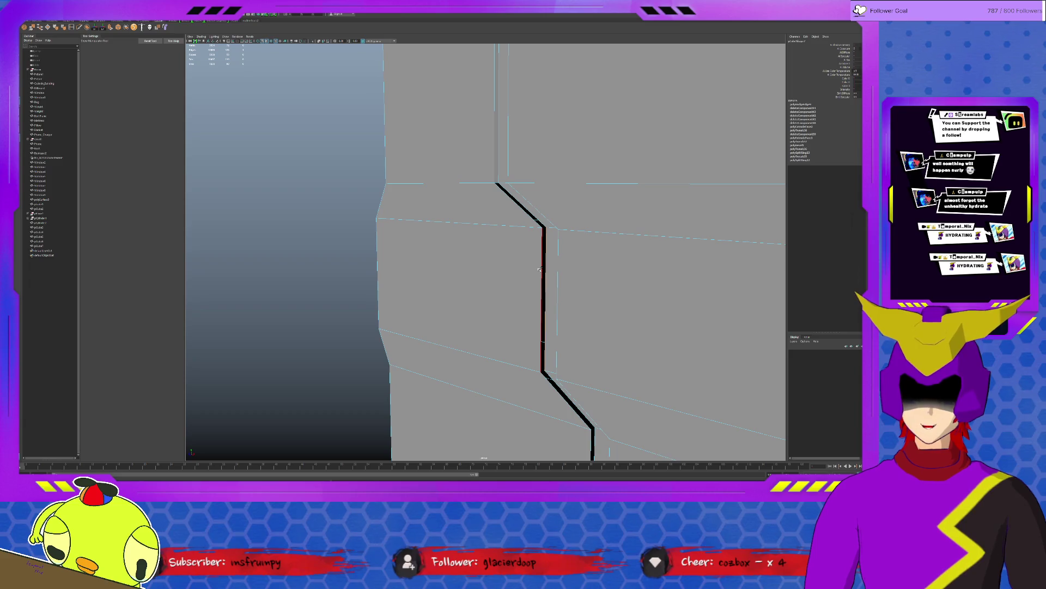
key("g")
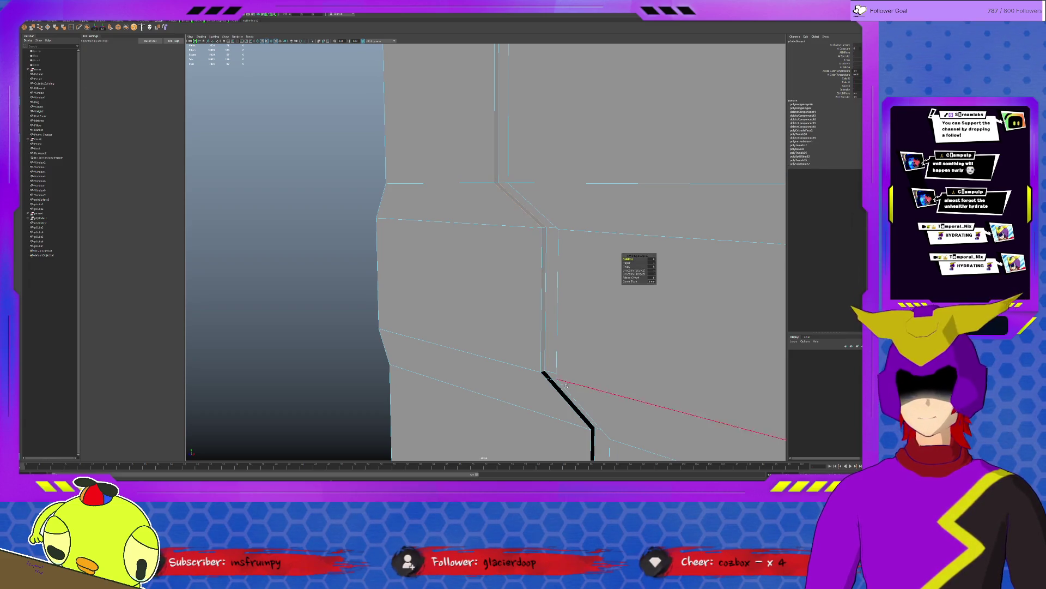
middle_click_drag(579, 393, 576, 381, "alt")
mouse_move(576, 381)
left_mouse_down("alt")
mouse_move(533, 292)
mouse_move(528, 327)
mouse_move(548, 362)
mouse_move(486, 285)
mouse_move(463, 283)
left_mouse_up("alt")
left_click(533, 292)
key("g")
left_click(460, 283)
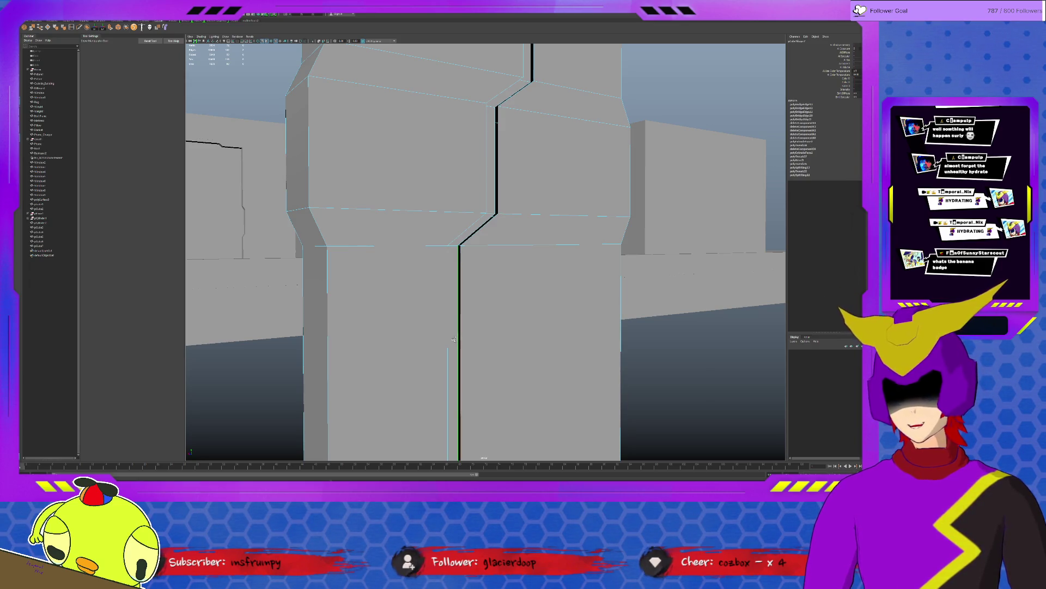
Step: Extrude the seam edge and the top diagonal edge, then frame the block with F
key("ctrl+e")
left_click(479, 249)
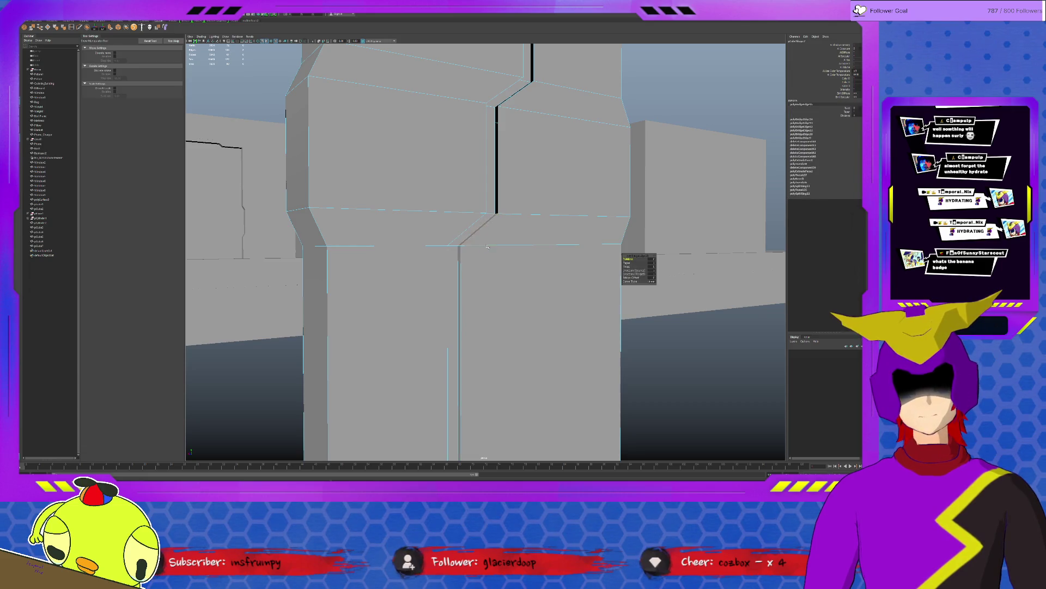
left_click(505, 103)
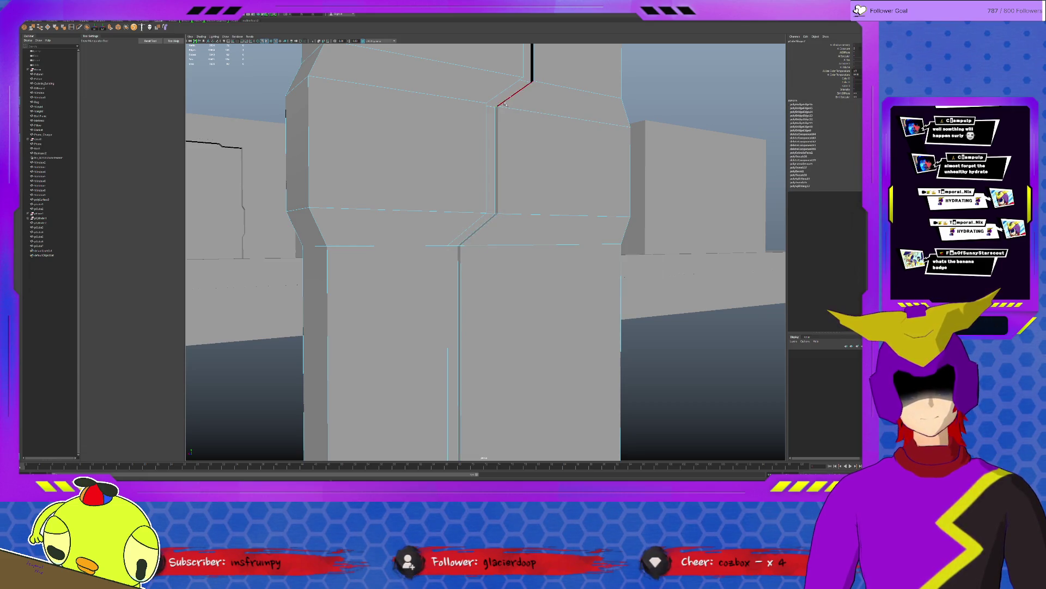
key("ctrl+e")
left_click(556, 97)
key("ctrl+e")
mouse_move(556, 97)
left_mouse_down("alt")
mouse_move(547, 196)
mouse_move(582, 229)
mouse_move(576, 262)
mouse_move(560, 255)
left_mouse_up("alt")
key("f")
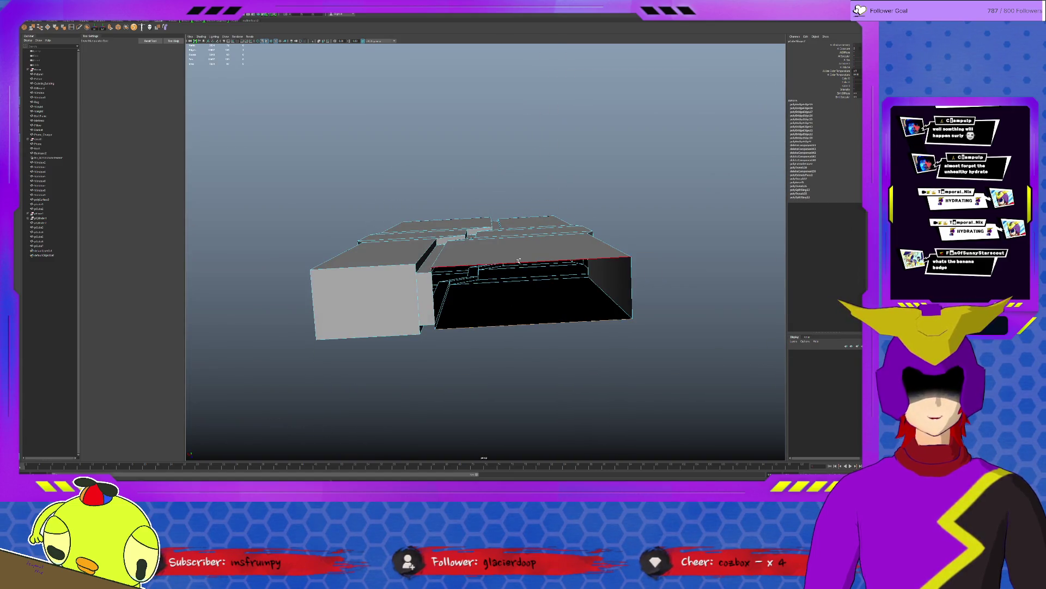
Step: Bridge the block's open side, then Multi-Cut from the top-right corner vertex to the middle gap edge
key("g")
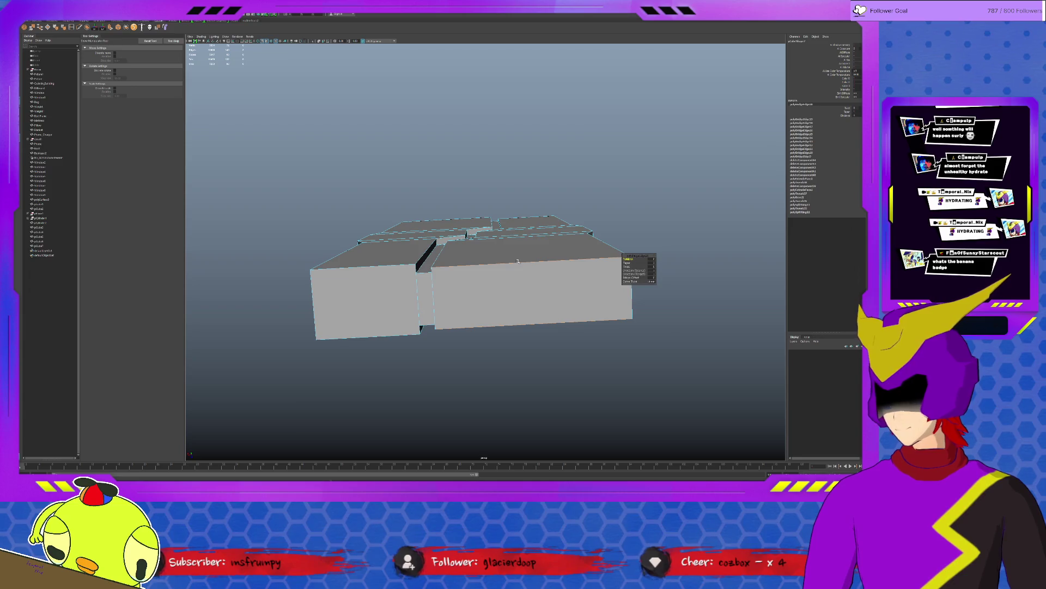
left_click(79, 27)
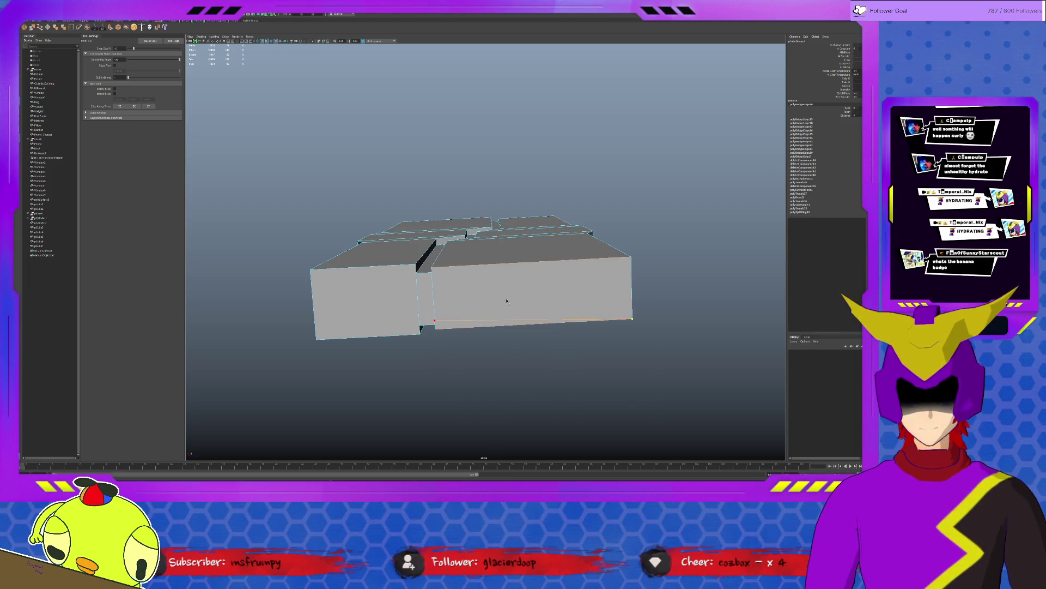
left_click(650, 251)
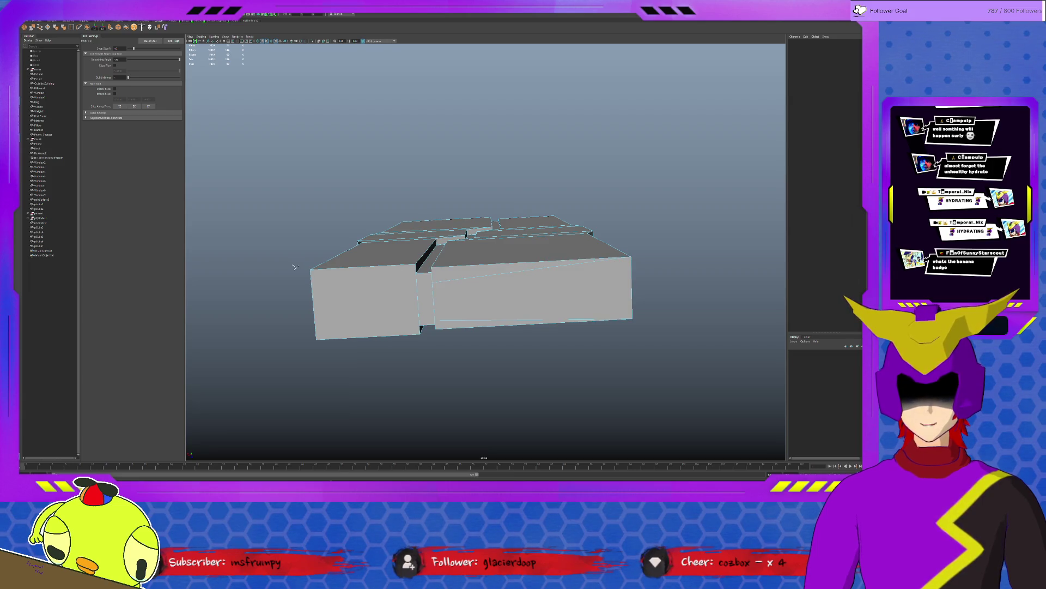
left_click(413, 299)
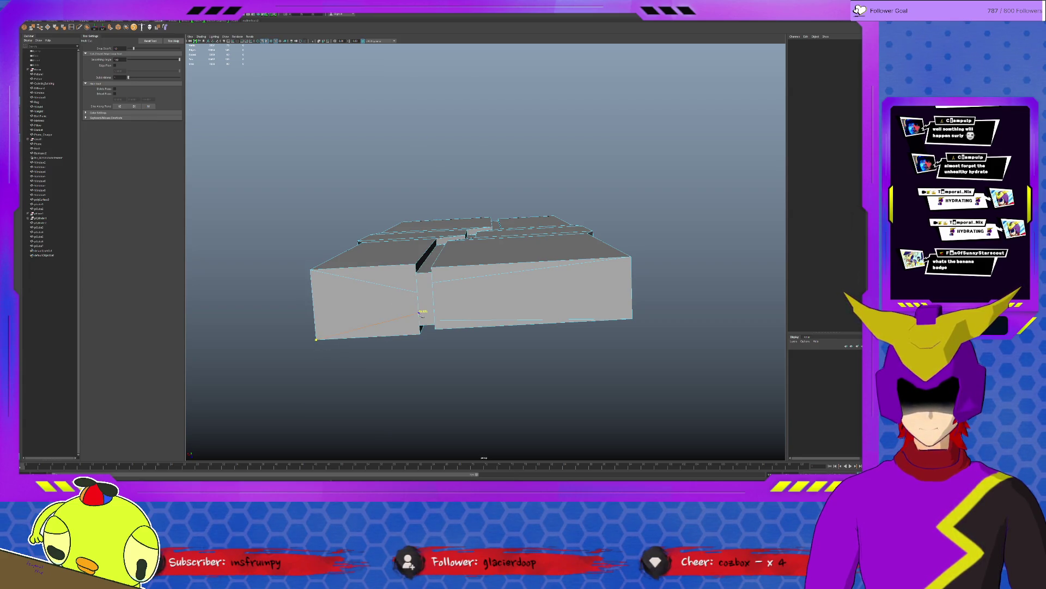
left_click_drag(419, 315, 574, 314, "alt")
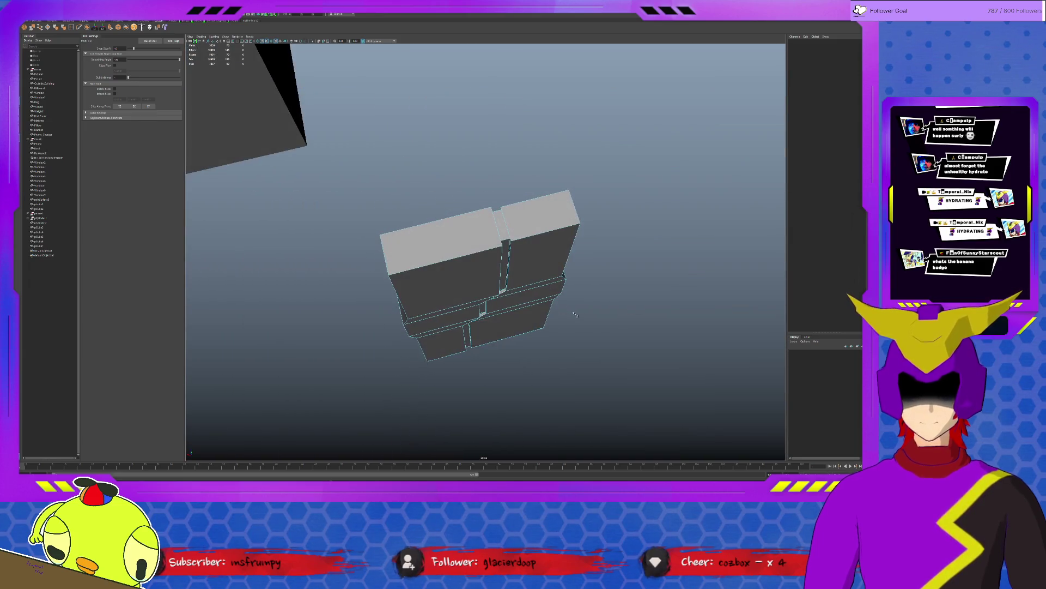
left_click(569, 191)
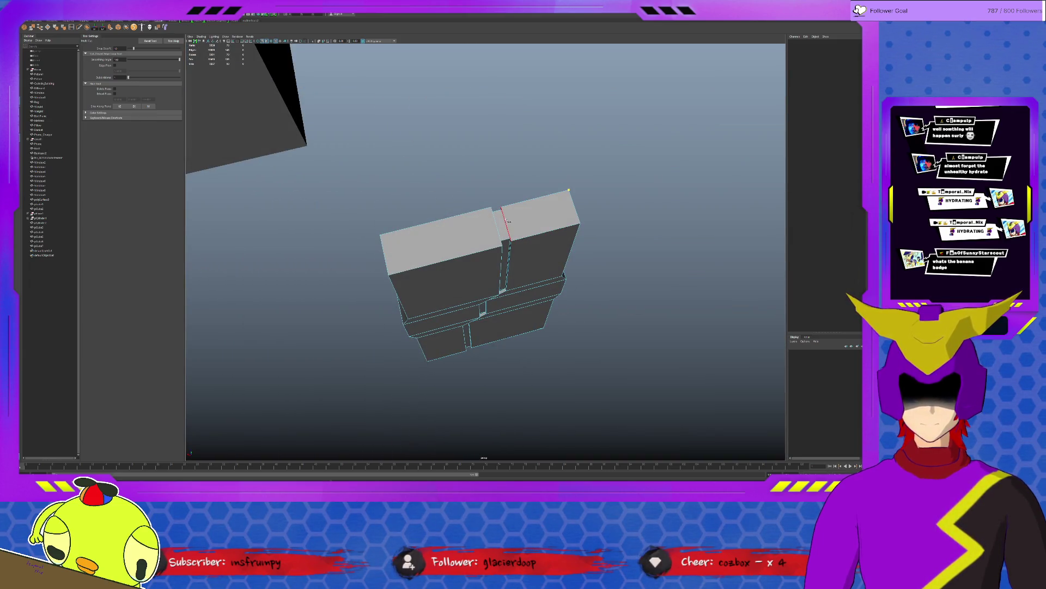
left_click(508, 226)
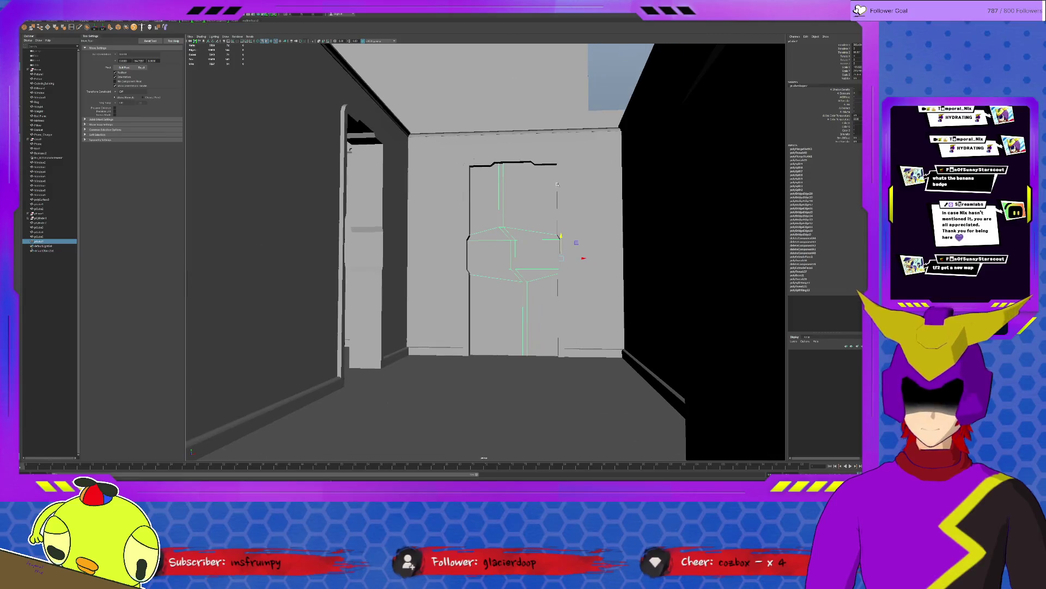
Step: Turn off Isolate Select with Ctrl+1 and reselect the door mesh in the corridor view
left_click(611, 89)
scroll(437, 307, "up", 8)
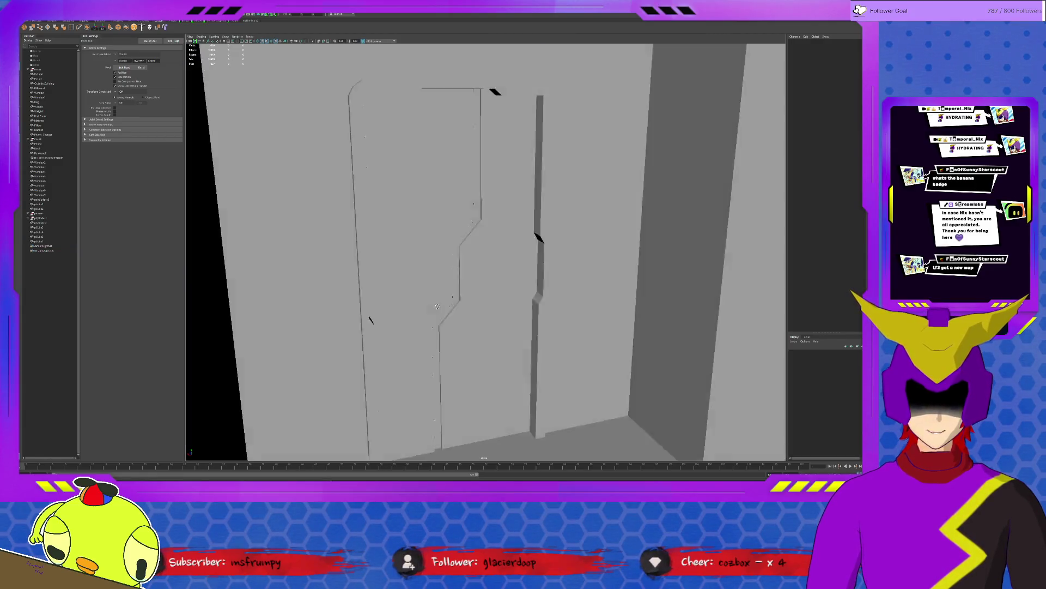
left_click_drag(437, 307, 436, 253, "alt")
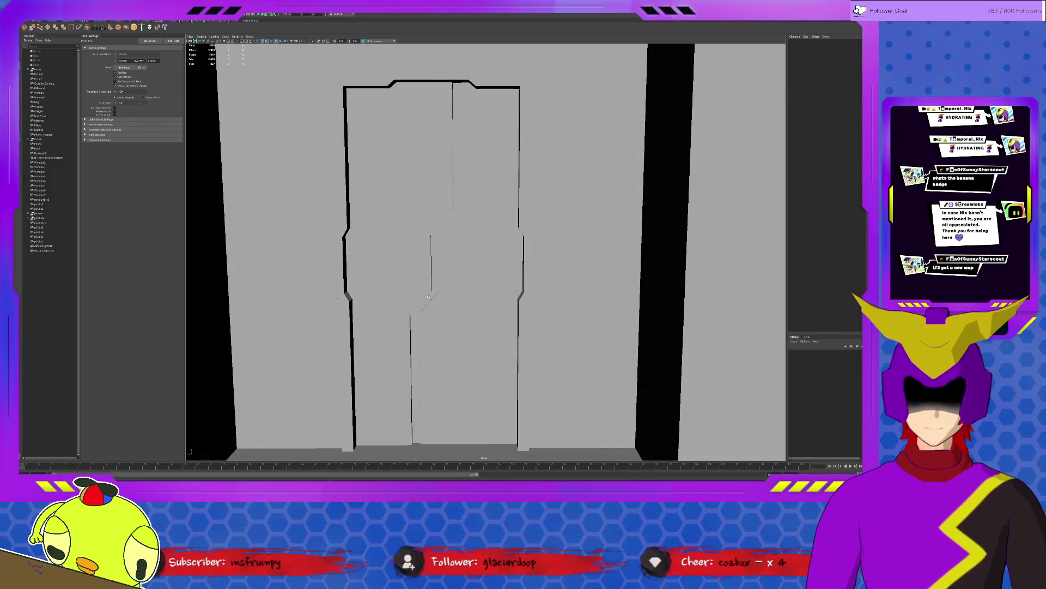
left_click(436, 253)
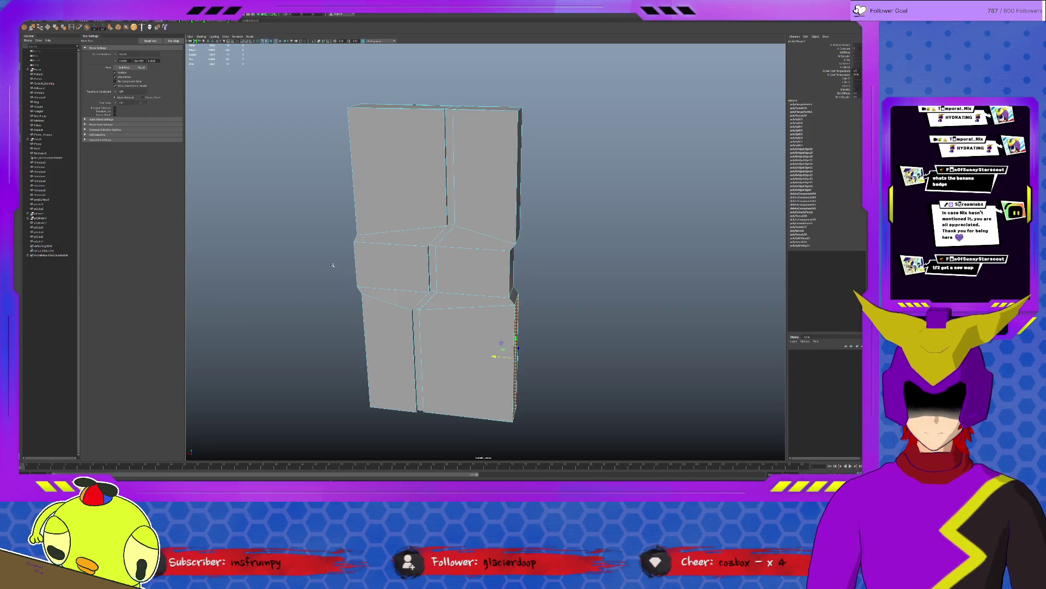
key("ctrl+1")
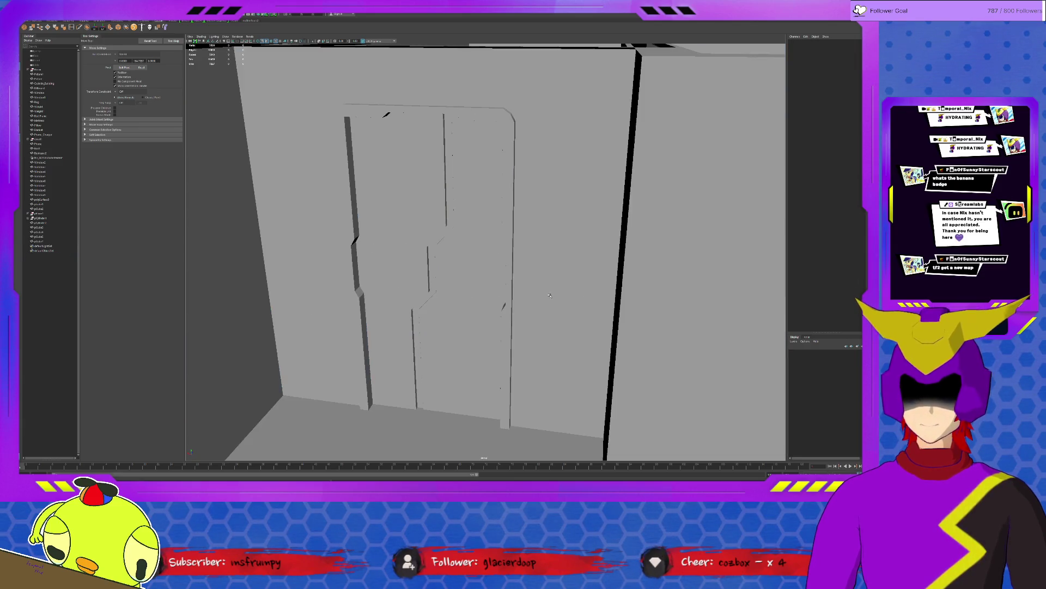
mouse_move(549, 295)
left_mouse_down("alt")
mouse_move(469, 286)
mouse_move(487, 295)
mouse_move(487, 274)
left_mouse_up("alt")
left_click(462, 284)
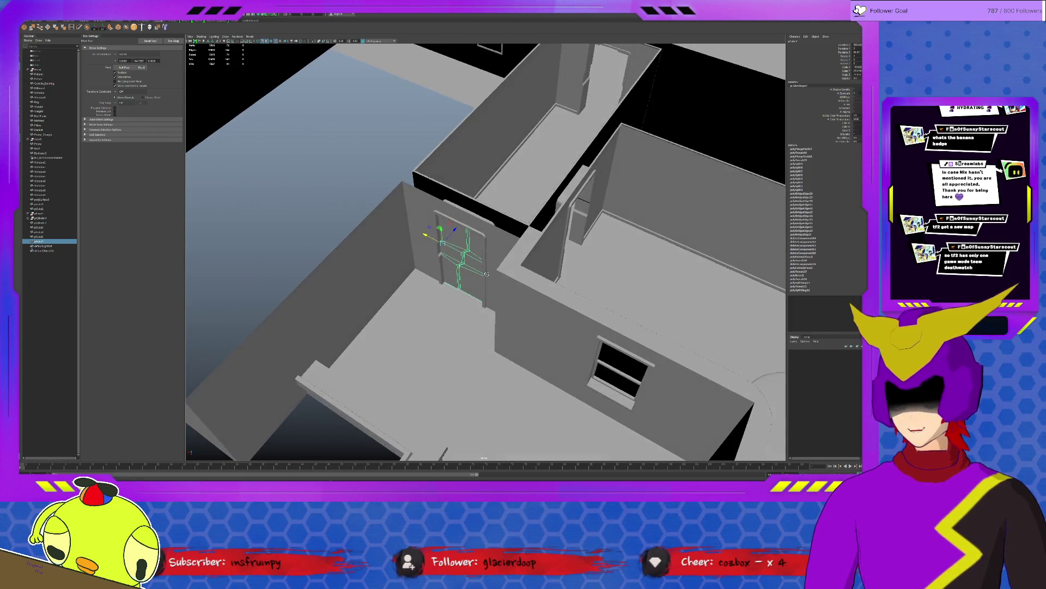
Step: Duplicate the door onto the far corridor wall, then duplicate and rotate another copy
key("ctrl+d")
mouse_move(450, 233)
left_mouse_down()
mouse_move(615, 103)
mouse_move(640, 101)
left_mouse_up()
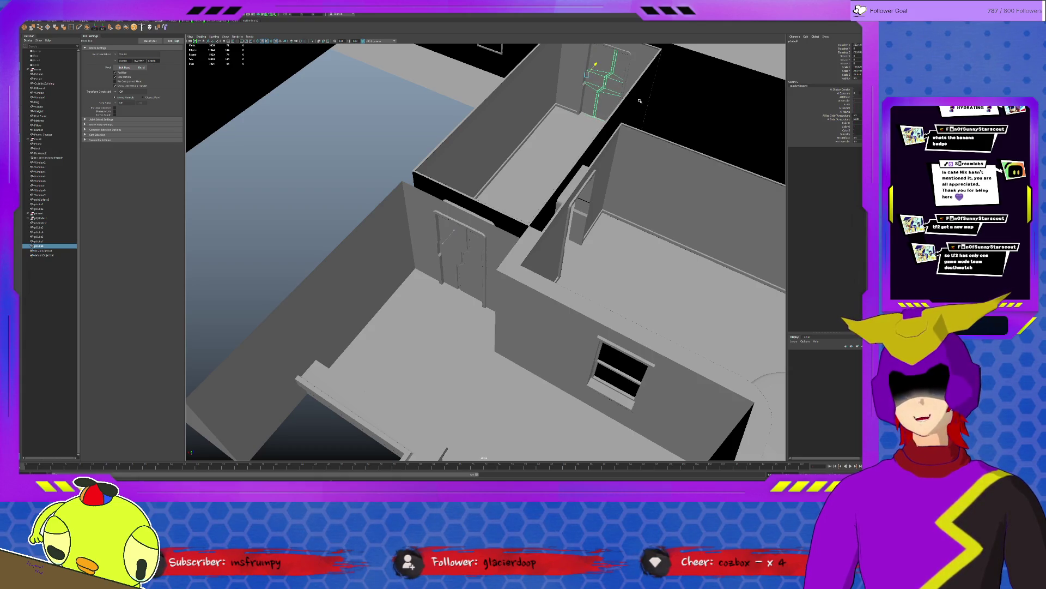
key("f")
mouse_move(599, 163)
left_mouse_down("alt")
mouse_move(529, 199)
mouse_move(548, 199)
mouse_move(531, 219)
mouse_move(564, 235)
mouse_move(554, 256)
mouse_move(632, 261)
left_mouse_up("alt")
right_click_drag(632, 261, 504, 236, "alt")
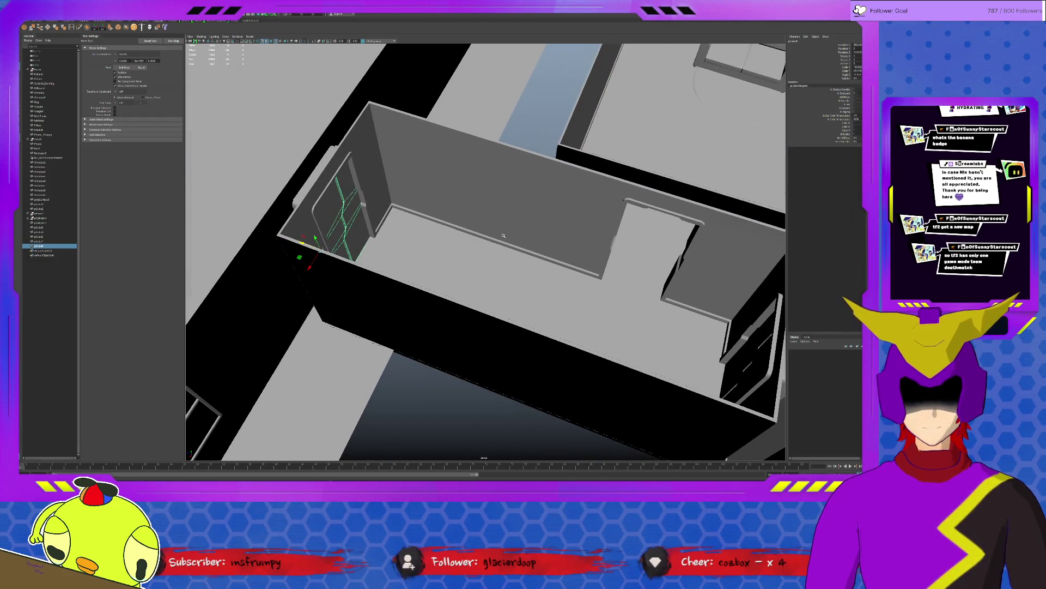
key("ctrl+d")
key("e")
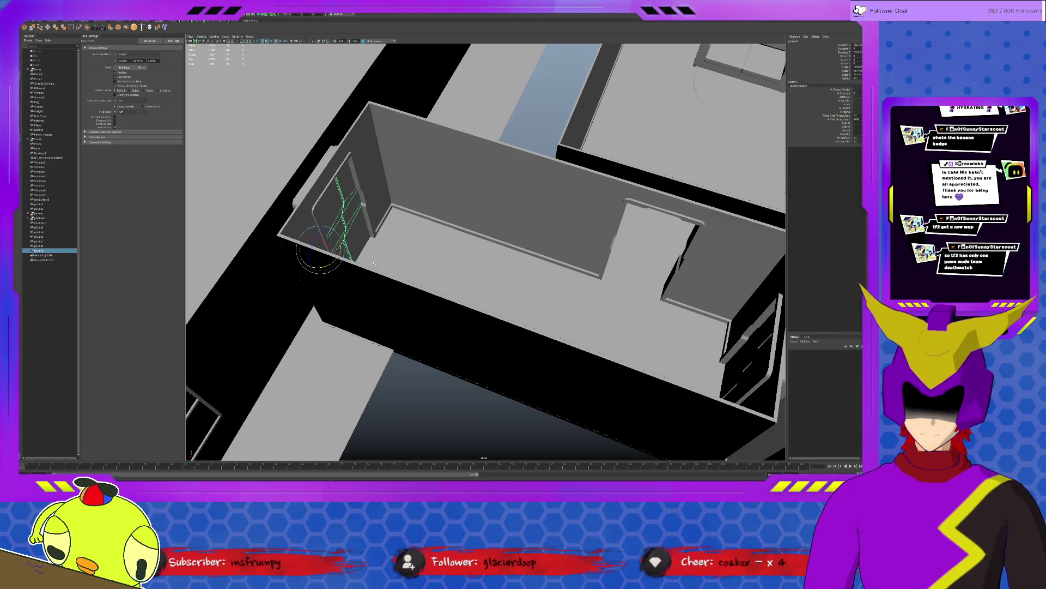
mouse_move(326, 267)
left_mouse_down()
mouse_move(301, 276)
mouse_move(597, 254)
mouse_move(594, 241)
mouse_move(586, 251)
mouse_move(415, 248)
mouse_move(392, 270)
left_mouse_up()
key("w")
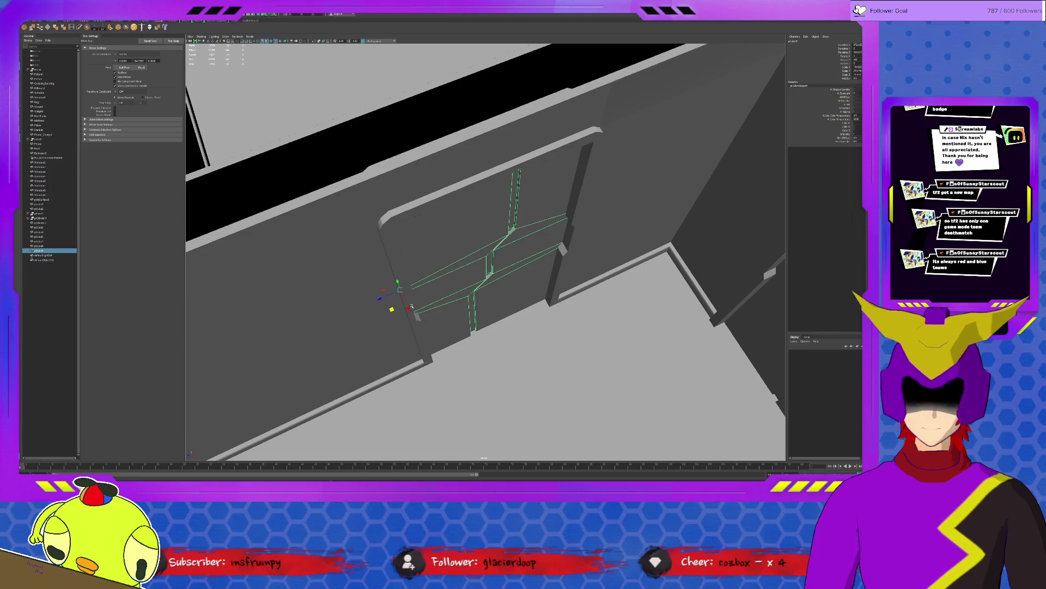
Step: Slide the door piece back and forth until it lines up with the wall opening
left_click(408, 309)
left_click_drag(412, 312, 495, 306, "alt")
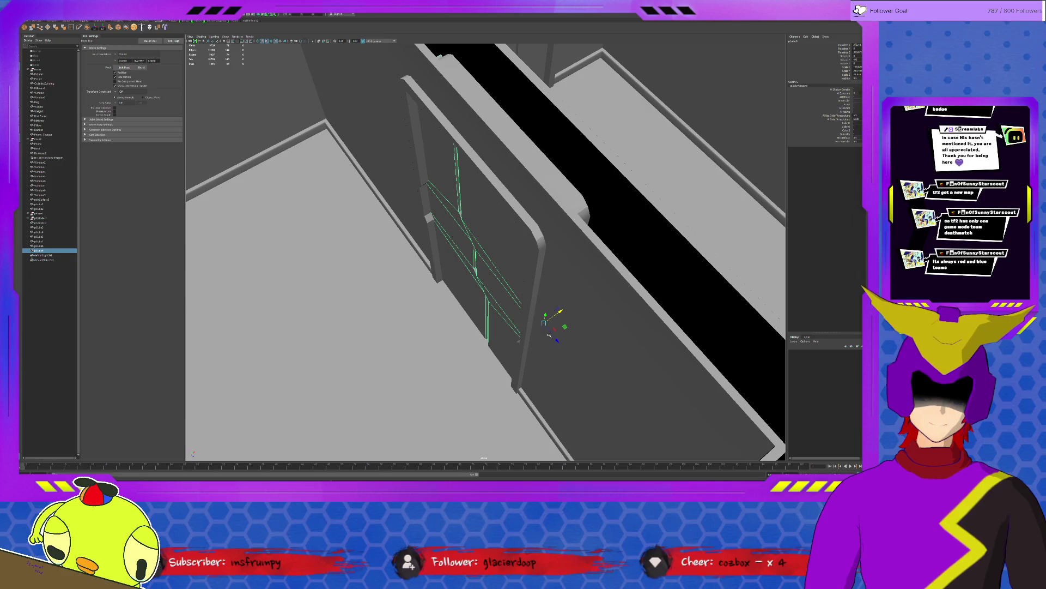
left_click_drag(577, 366, 561, 367, "alt")
right_click_drag(561, 366, 546, 363, "alt")
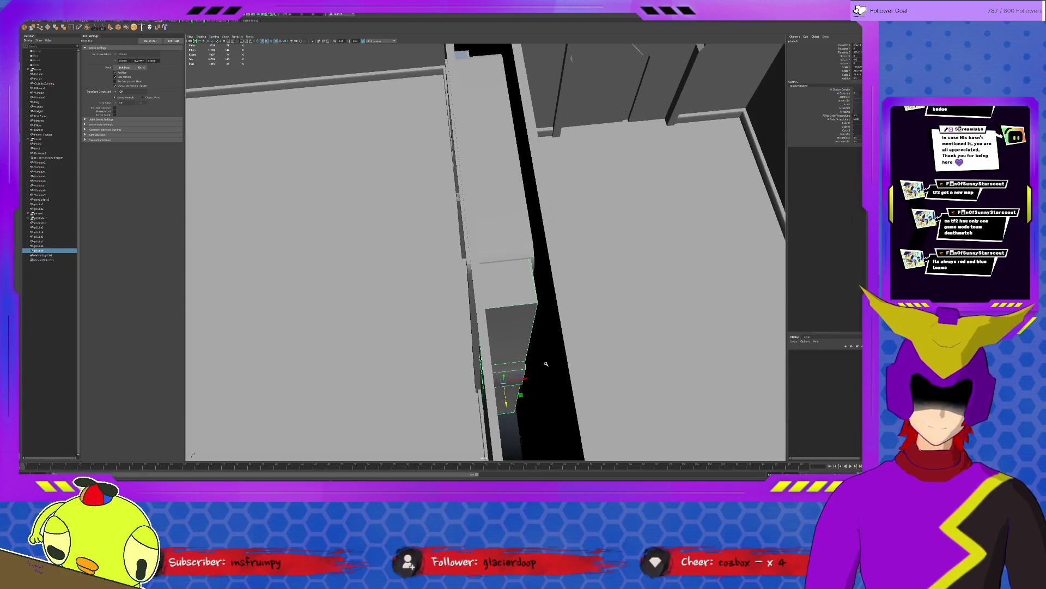
left_click_drag(525, 377, 497, 391)
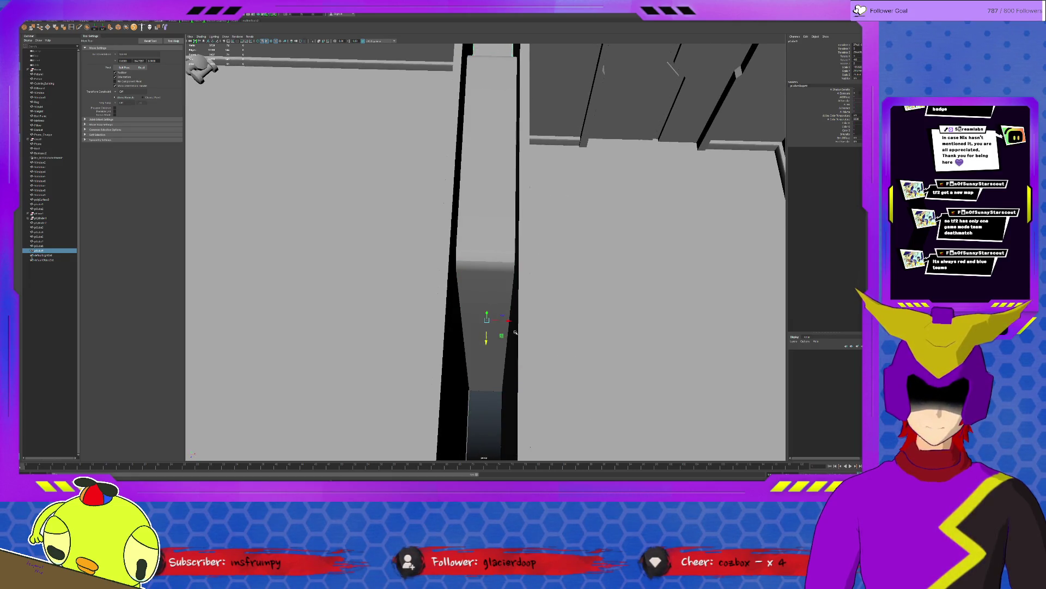
key("f")
middle_click_drag(491, 326, 602, 253)
left_click_drag(601, 252, 596, 244, "alt")
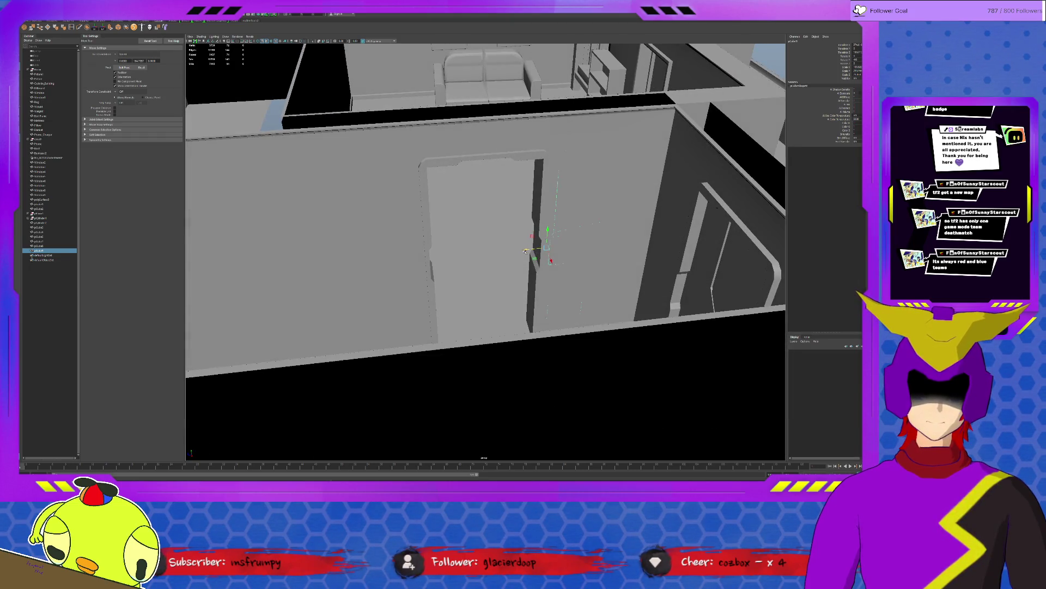
middle_click_drag(526, 248, 346, 274)
mouse_move(345, 275)
left_mouse_down("alt")
mouse_move(464, 283)
mouse_move(507, 252)
left_mouse_up("alt")
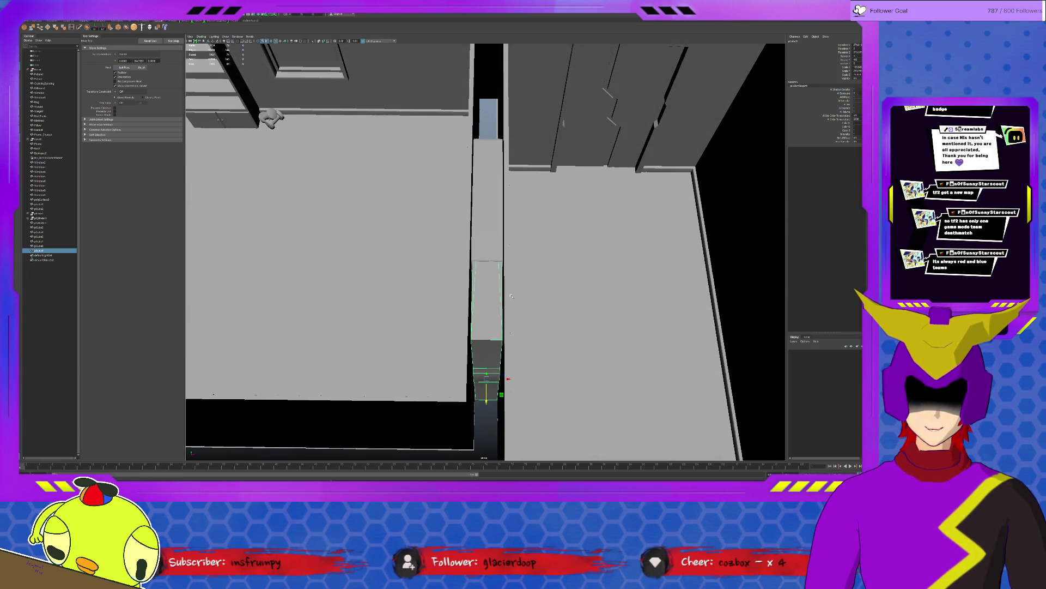
scroll(512, 249, "up", 3)
scroll(512, 250, "up", 2)
Step: Scale the door faces narrower along X and nudge them slightly left
key("r")
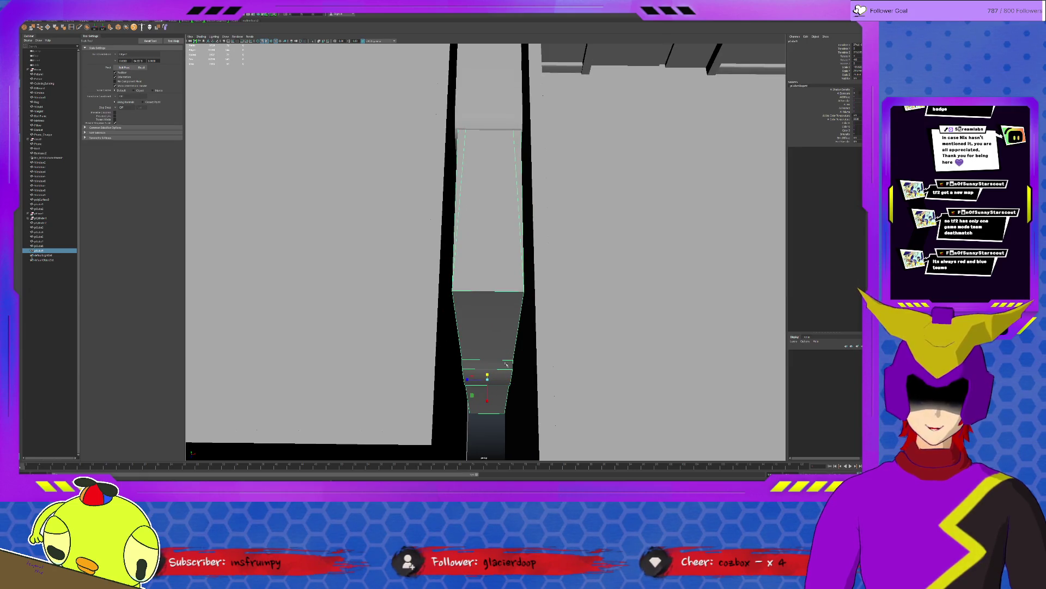
mouse_move(468, 378)
left_mouse_down()
mouse_move(507, 379)
mouse_move(345, 292)
mouse_move(334, 264)
left_mouse_up()
key("w")
mouse_move(442, 243)
left_mouse_down()
mouse_move(472, 262)
mouse_move(528, 268)
mouse_move(488, 301)
mouse_move(471, 207)
mouse_move(480, 73)
mouse_move(482, 315)
left_mouse_up()
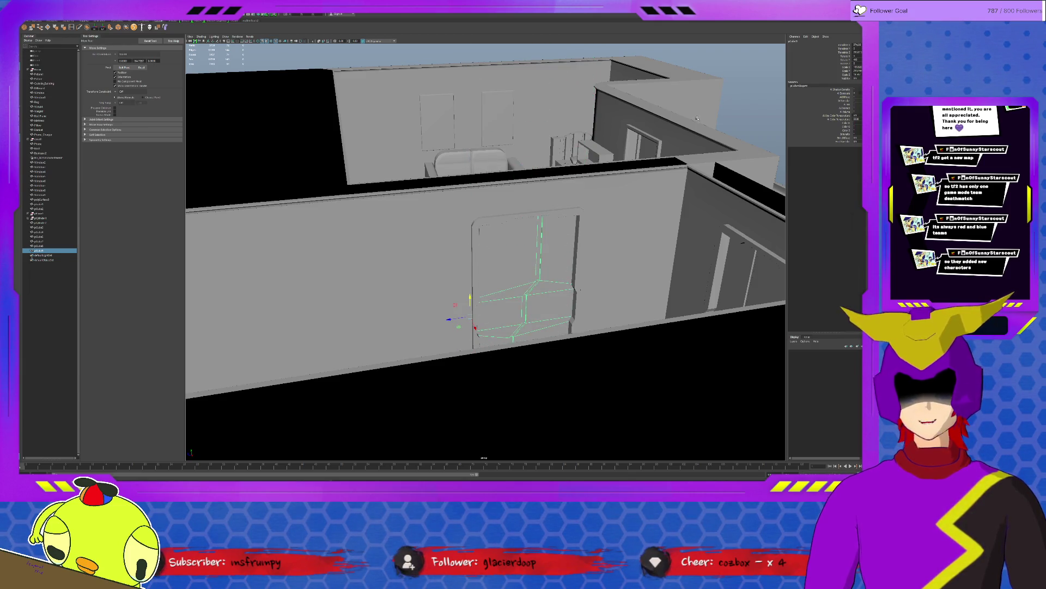
left_click(730, 119)
mouse_move(730, 119)
left_mouse_down("alt")
mouse_move(599, 267)
mouse_move(611, 263)
left_mouse_up("alt")
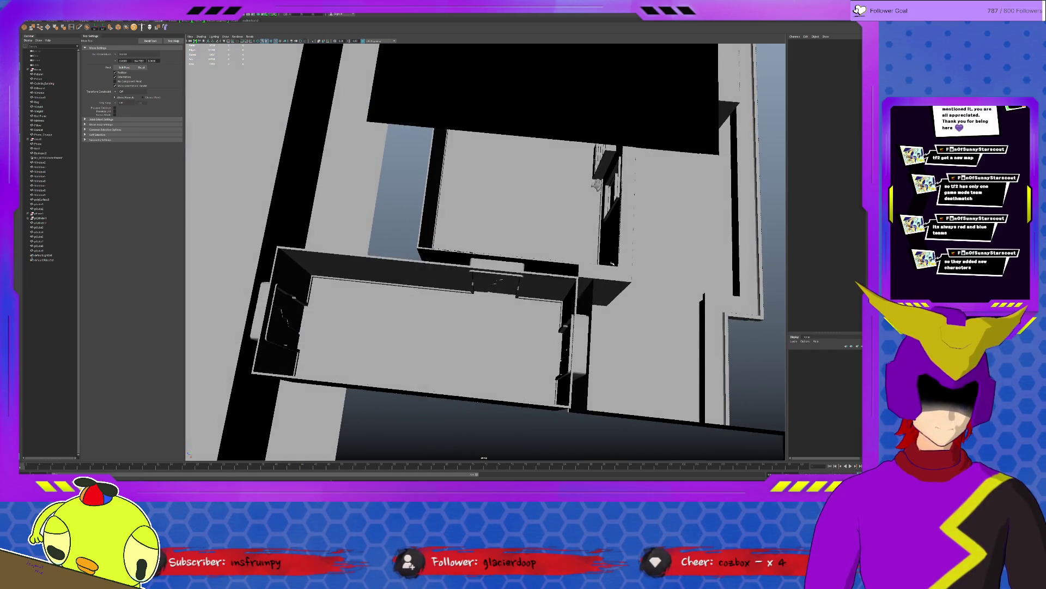
left_click(605, 272)
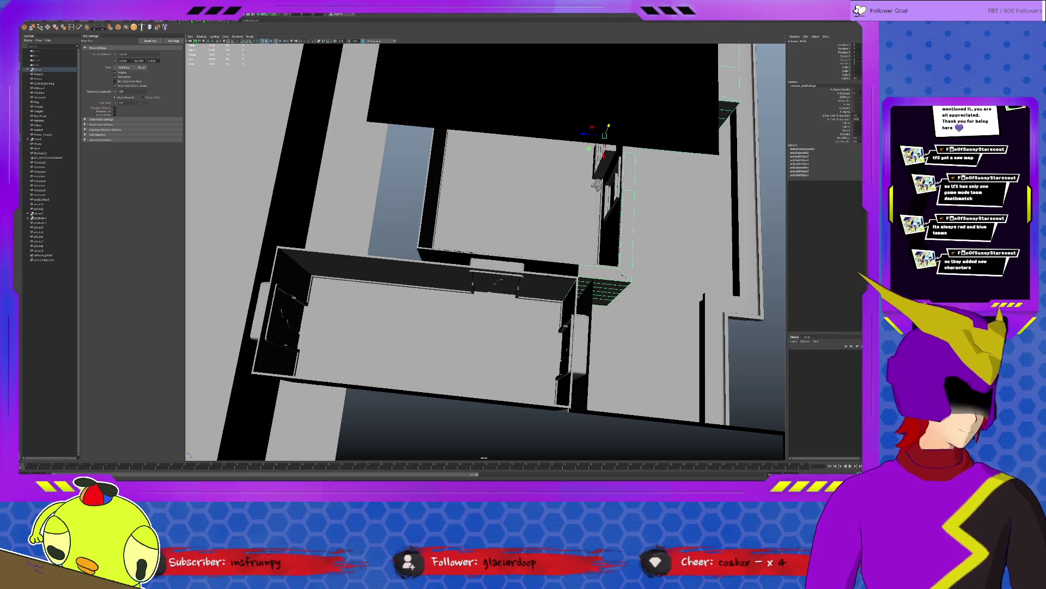
mouse_move(622, 274)
left_mouse_down("alt")
mouse_move(534, 298)
mouse_move(623, 278)
mouse_move(518, 420)
mouse_move(626, 285)
mouse_move(505, 272)
mouse_move(551, 272)
left_mouse_up("alt")
left_click(519, 421)
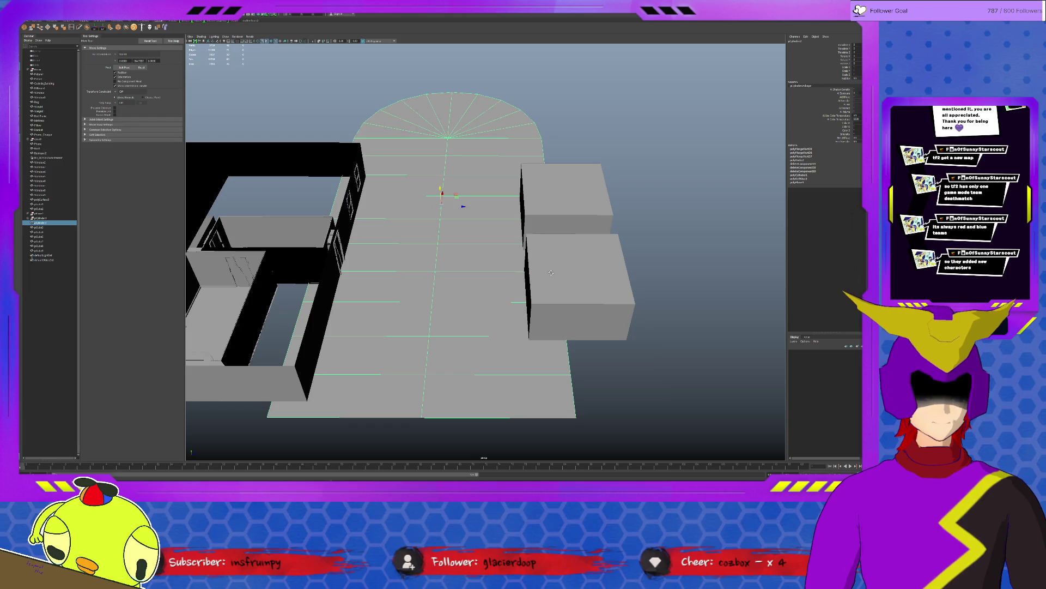
Step: Select the floor mesh and pick the floor face beside the right-hand block
left_click_drag(420, 342, 508, 305, "alt")
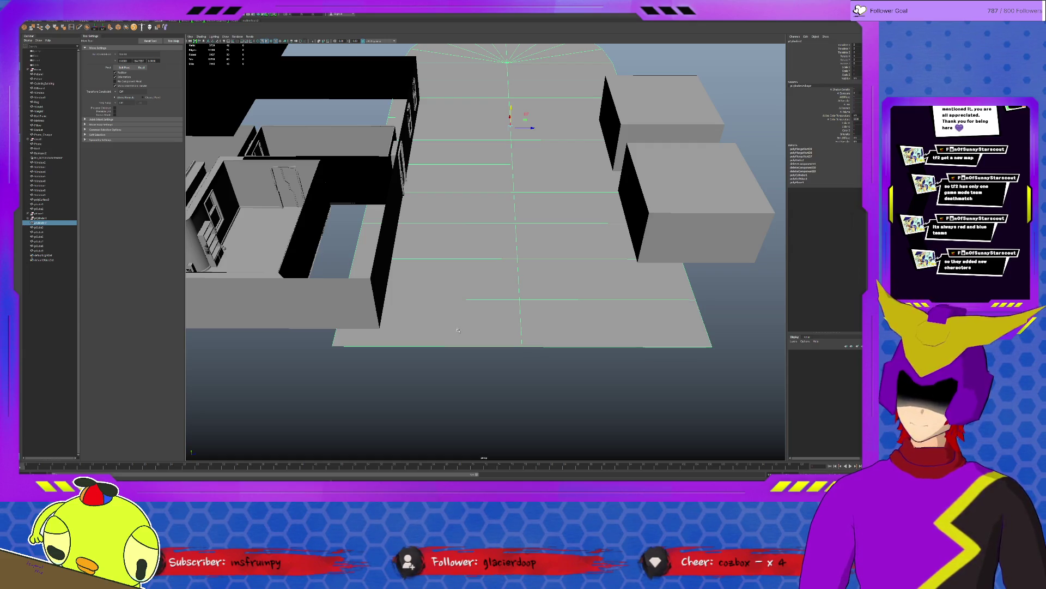
left_click(545, 361)
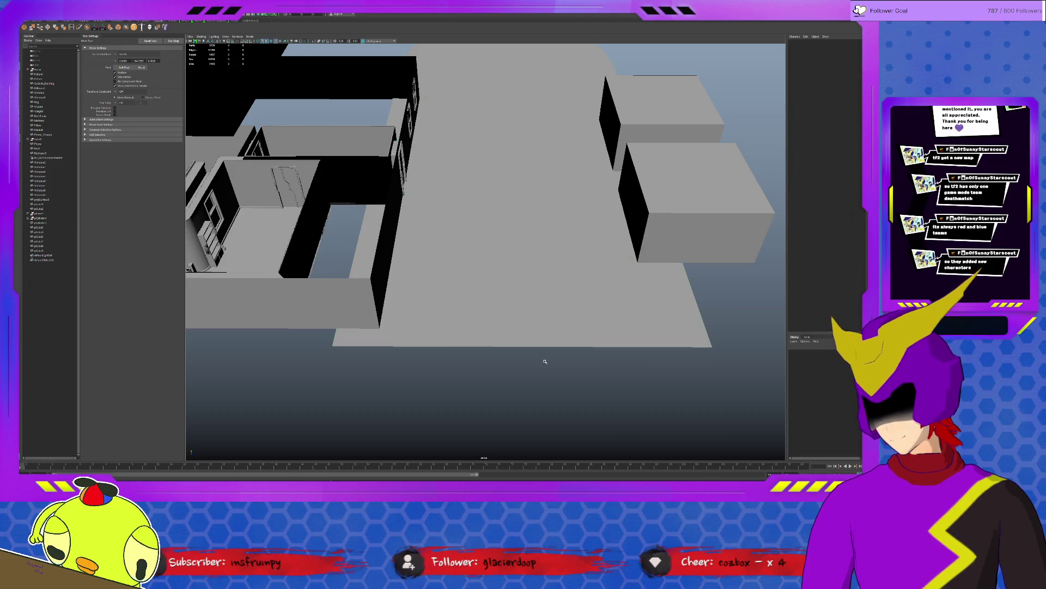
scroll(549, 349, "down", 3)
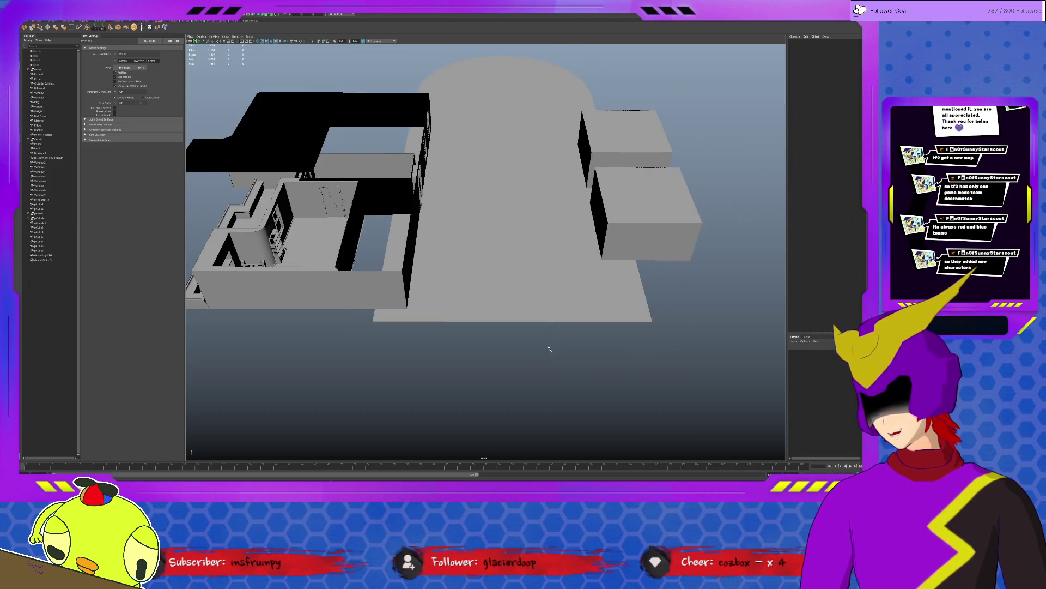
scroll(549, 348, "up", 1)
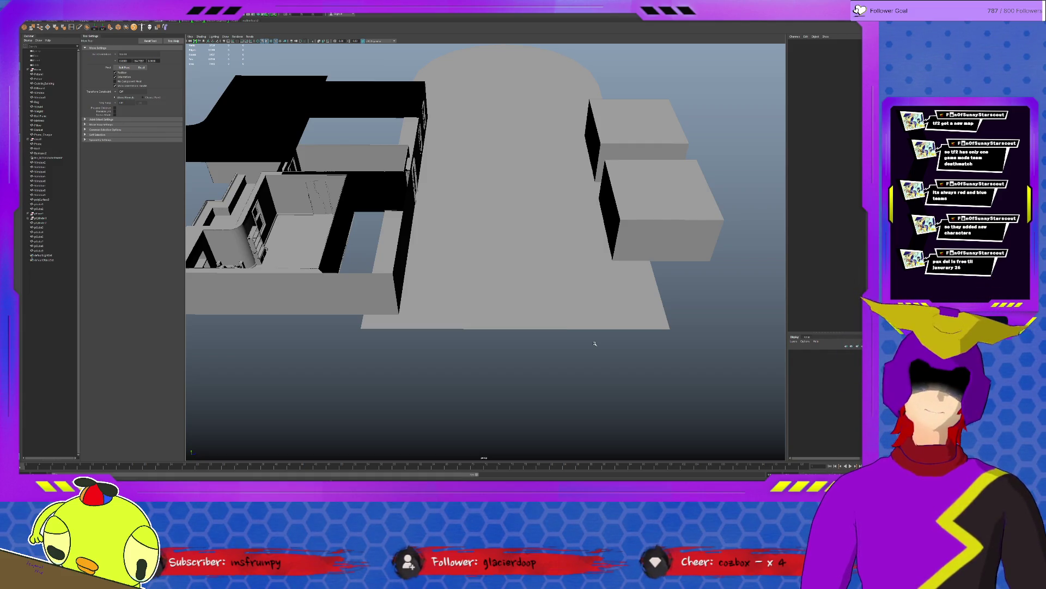
left_click(555, 240)
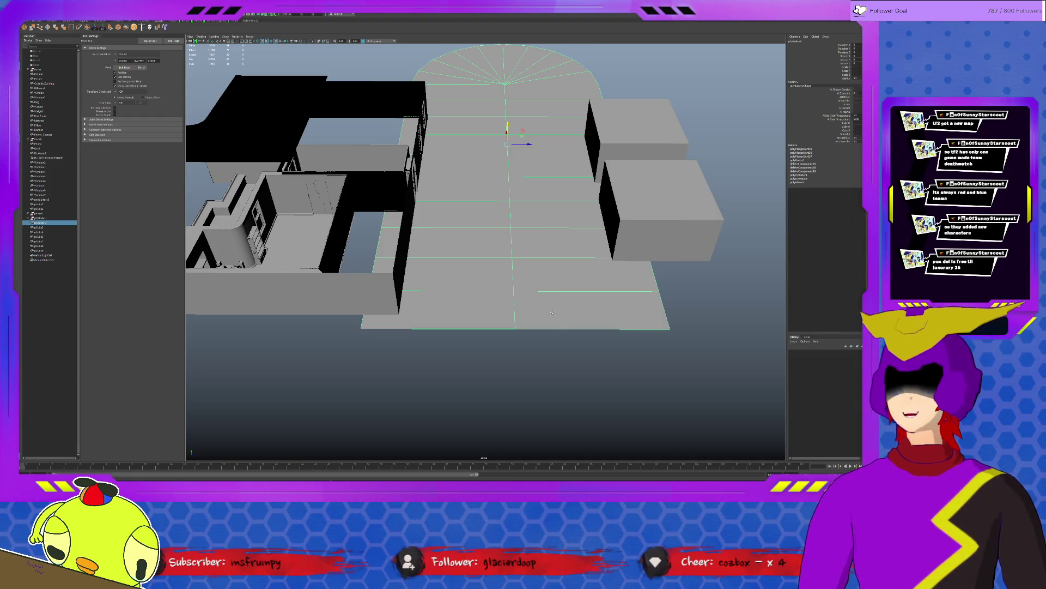
scroll(551, 387, "up", 2)
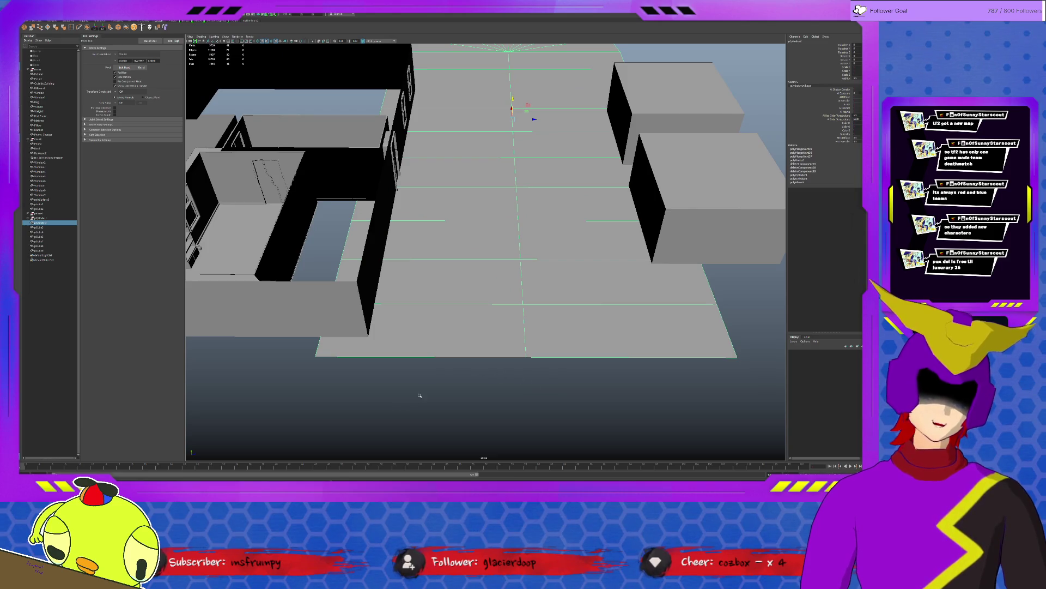
left_click(458, 376)
right_click_drag(467, 309, 532, 121)
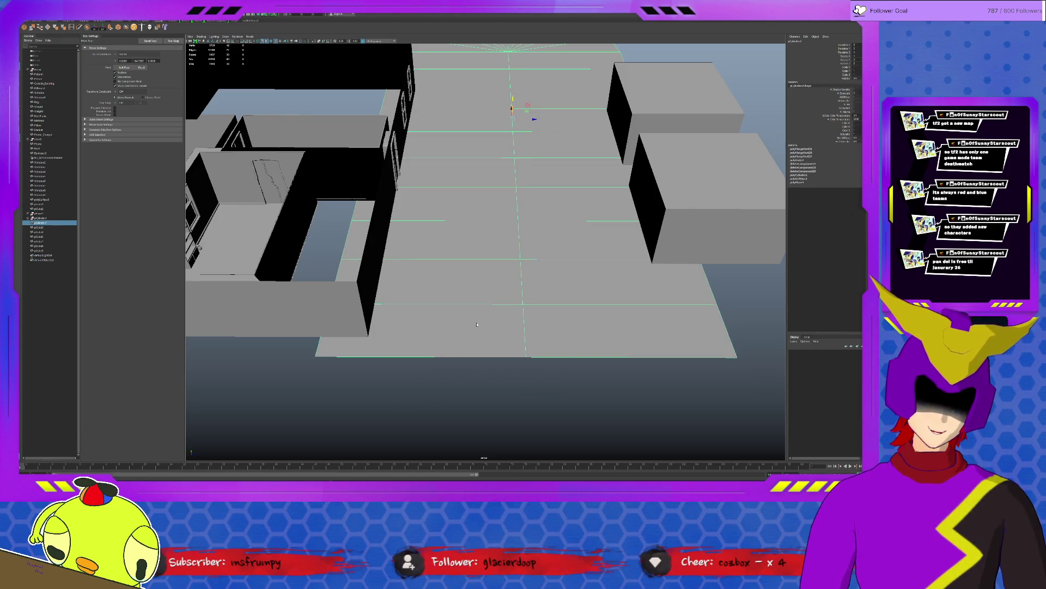
left_click(544, 327)
left_click(612, 234)
mouse_move(612, 235)
left_mouse_down("alt")
mouse_move(567, 262)
mouse_move(550, 311)
left_mouse_up("alt")
scroll(549, 311, "up", 5)
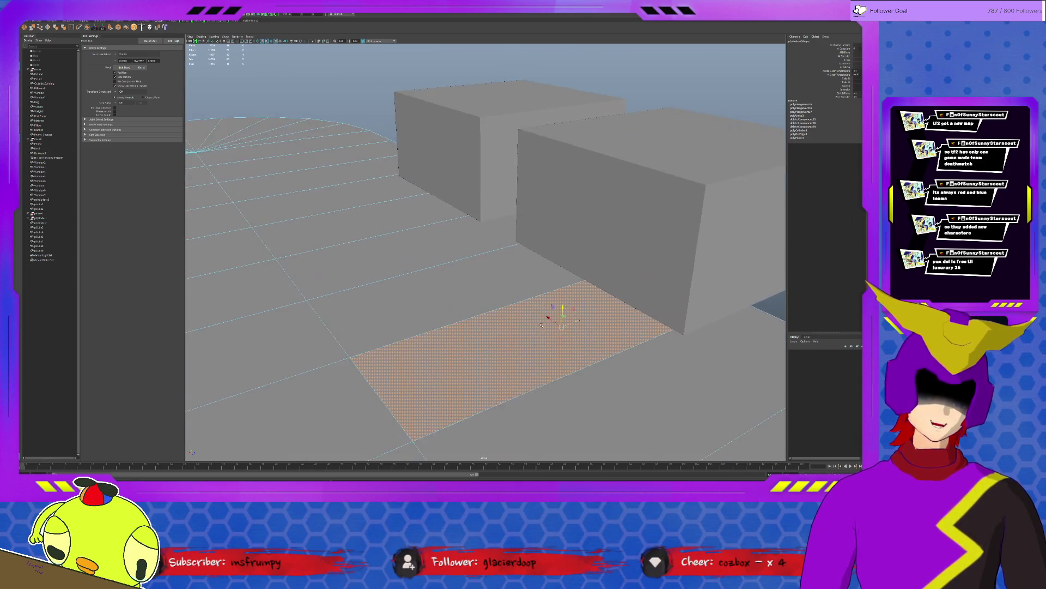
middle_click_drag(554, 338, 540, 322, "alt")
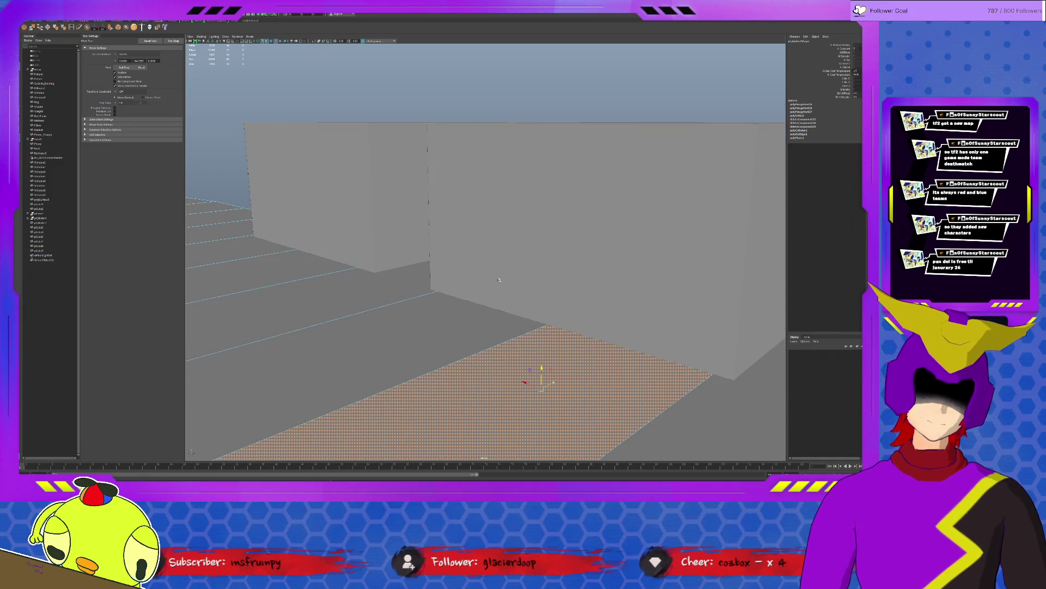
left_click(477, 303, "shift")
left_click(476, 301)
left_click(524, 360, "shift")
left_click(529, 363)
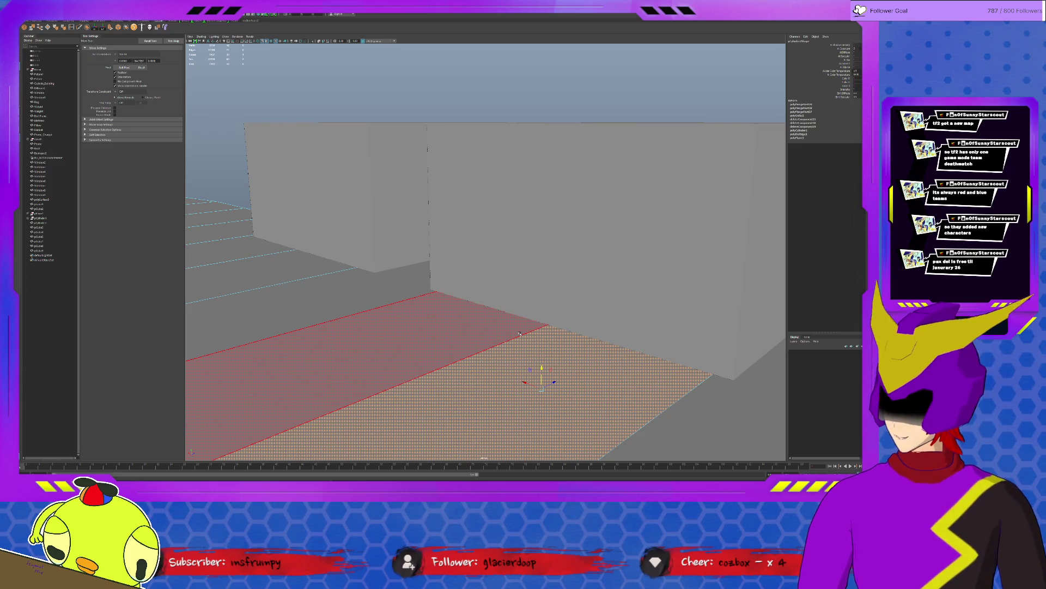
left_click(308, 169)
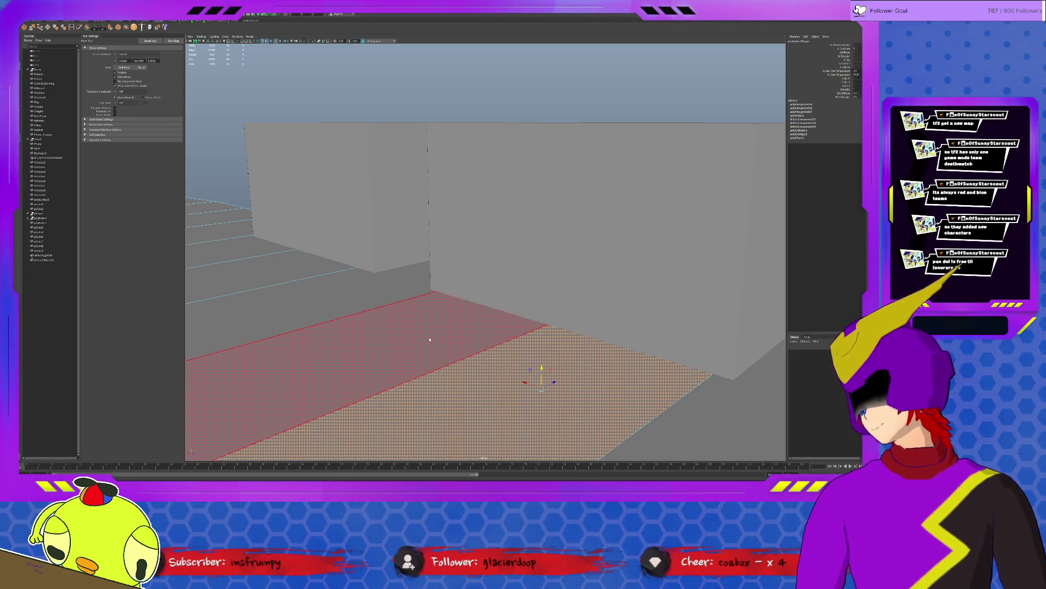
left_click(448, 318)
left_click(437, 100)
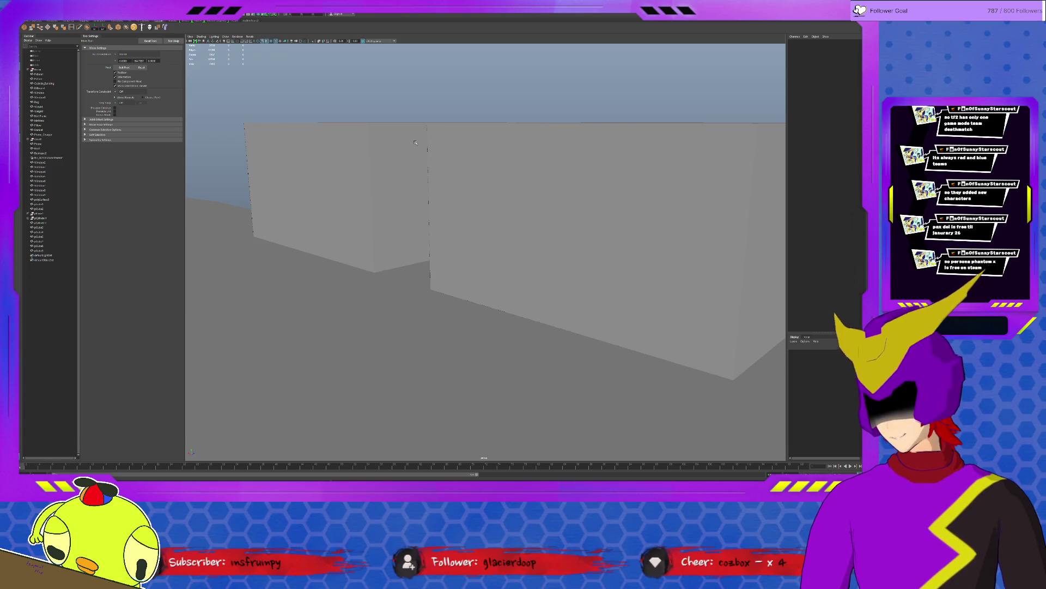
left_click(407, 141)
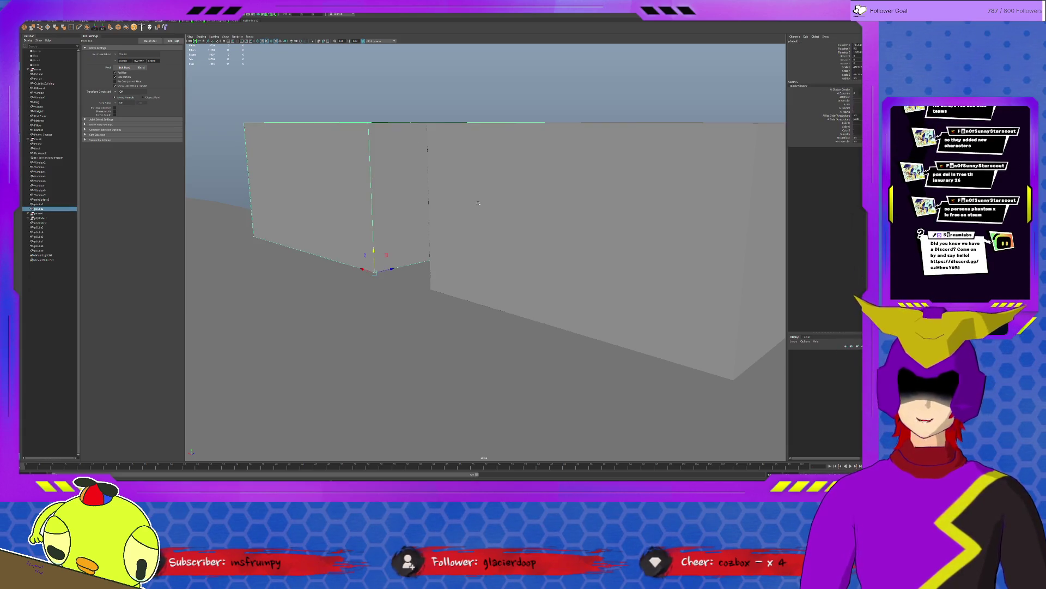
Step: Zoom in on the left-hand grey block and select it
left_click_drag(406, 163, 389, 253, "alt")
scroll(404, 197, "down", 5)
left_click(390, 252)
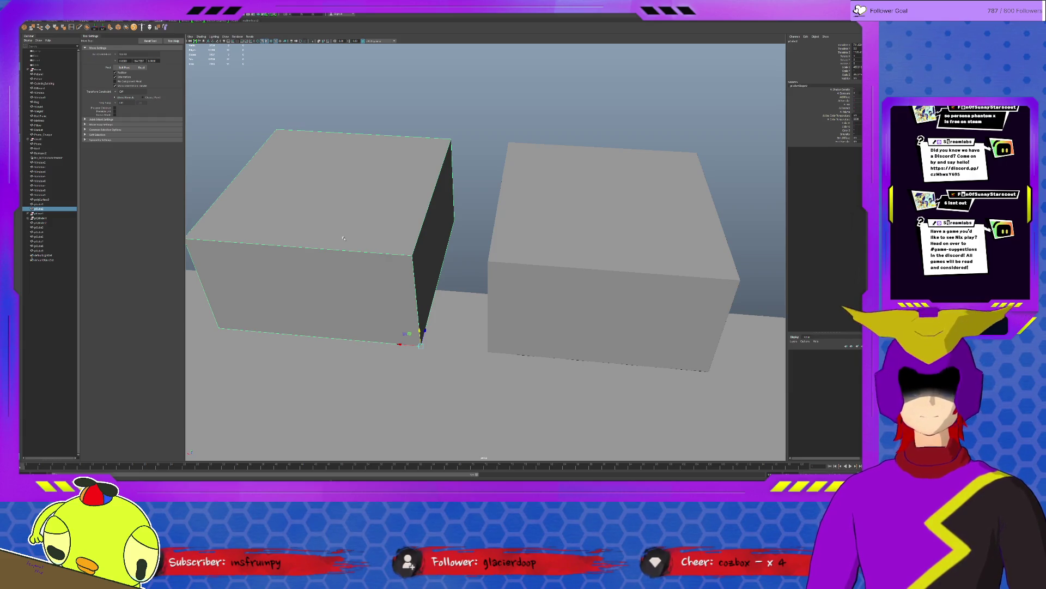
Step: Select the upper-left box from a higher view over the building
scroll(408, 311, "down", 5)
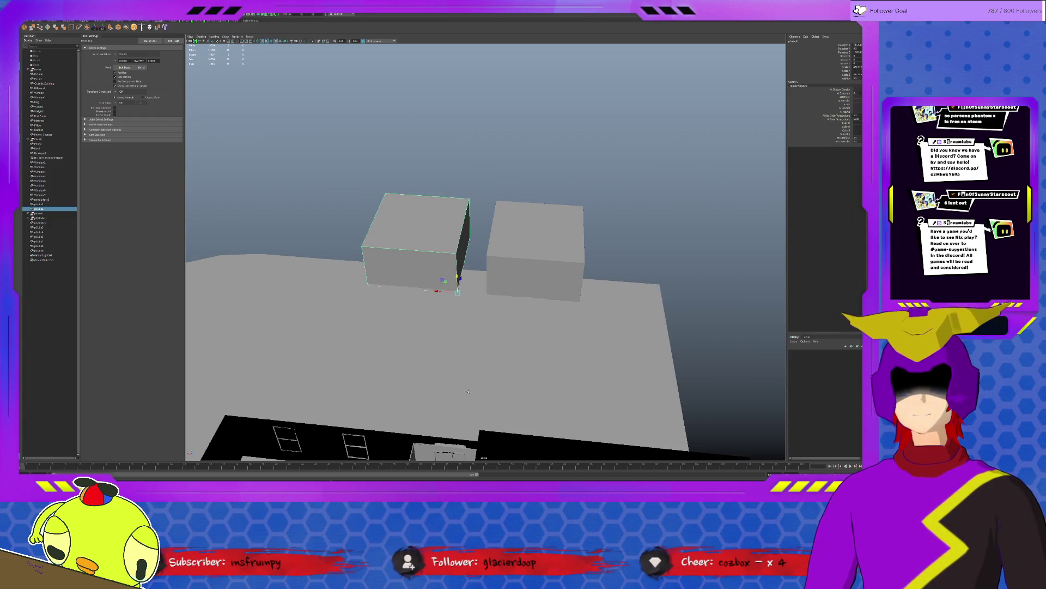
mouse_move(477, 388)
left_mouse_down("alt")
mouse_move(439, 317)
mouse_move(494, 395)
left_mouse_up("alt")
mouse_move(552, 371)
left_mouse_down("alt")
mouse_move(484, 273)
mouse_move(567, 367)
mouse_move(552, 375)
left_mouse_up("alt")
mouse_move(493, 360)
left_mouse_down("alt")
mouse_move(456, 350)
mouse_move(479, 327)
mouse_move(605, 372)
mouse_move(466, 341)
mouse_move(462, 352)
mouse_move(577, 243)
mouse_move(567, 228)
mouse_move(554, 231)
mouse_move(583, 231)
left_mouse_up("alt")
key("Down")
key("Up")
Step: Duplicate the box, raise the copy, and stretch it wider toward the left
key("ctrl+d")
key("r")
key("w")
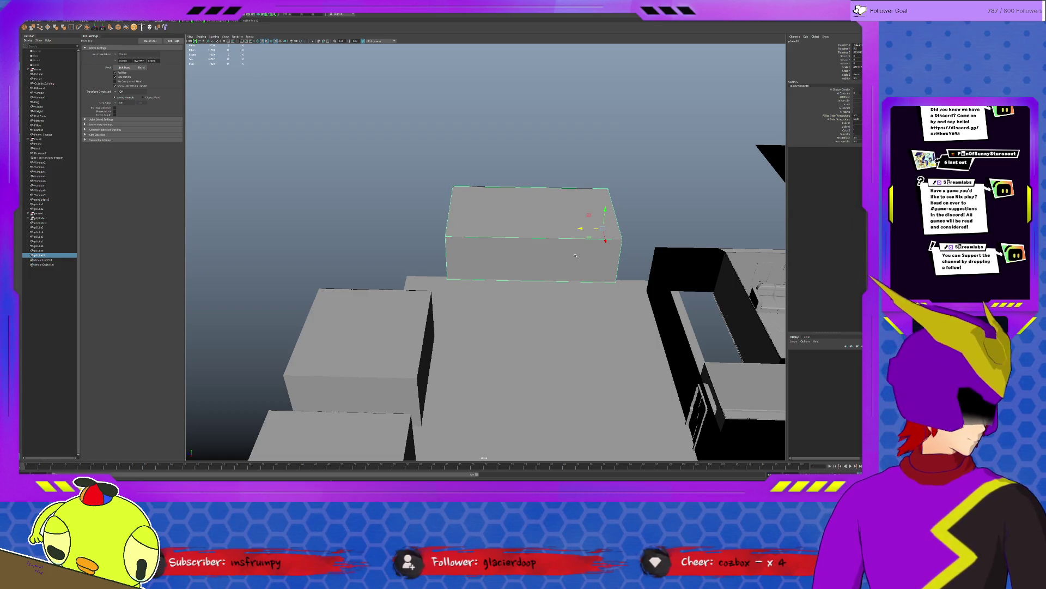
left_click_drag(575, 256, 515, 318, "alt")
scroll(515, 319, "up", 2)
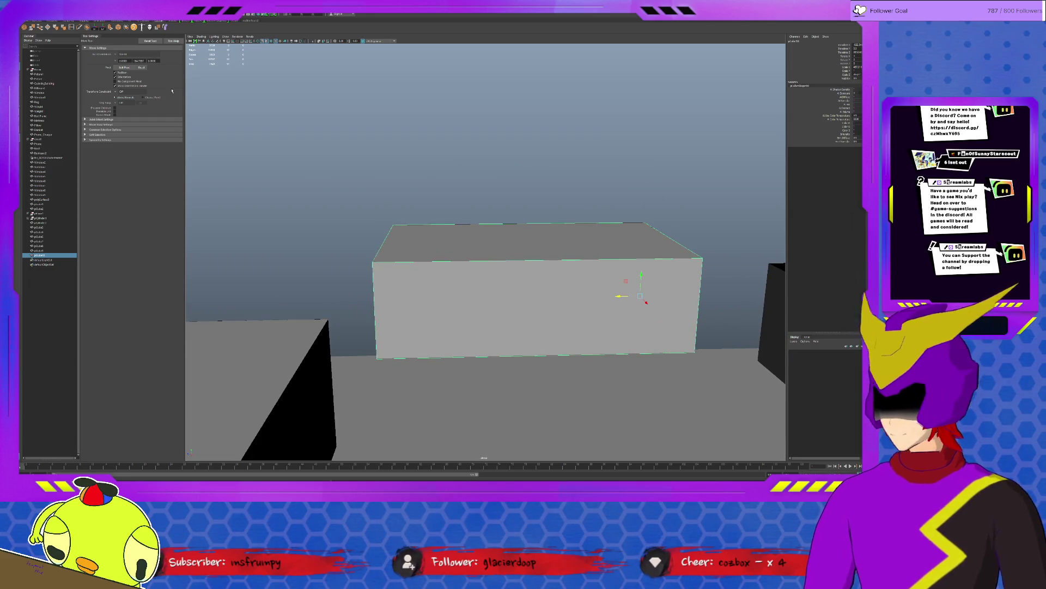
left_click(72, 26)
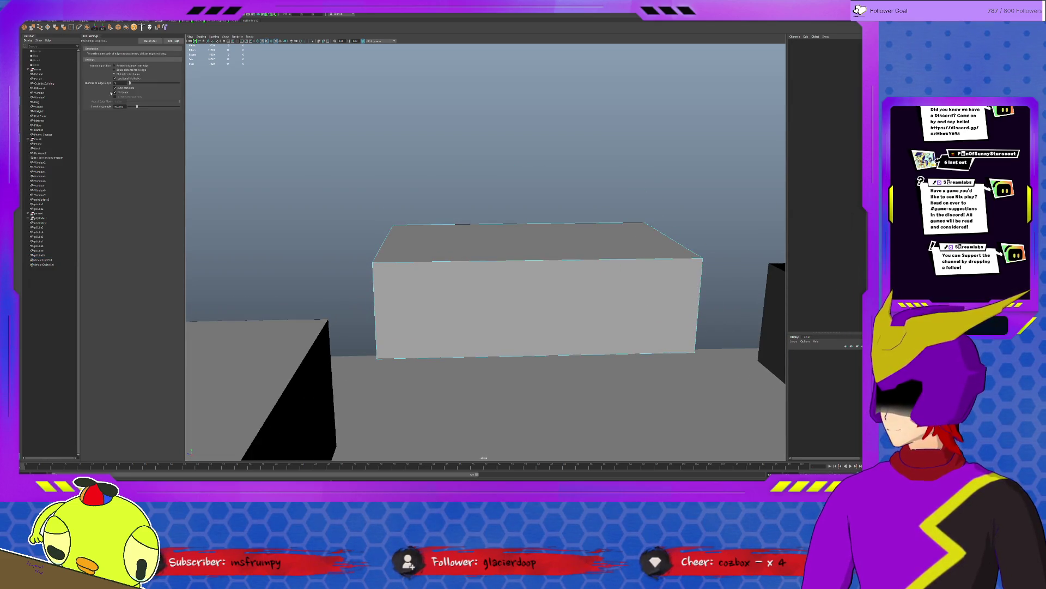
Step: Insert edge loops on the box front, sliding the vertical loop right and raising the horizontal one
left_click(586, 261)
key("w")
left_click_drag(511, 282, 577, 283)
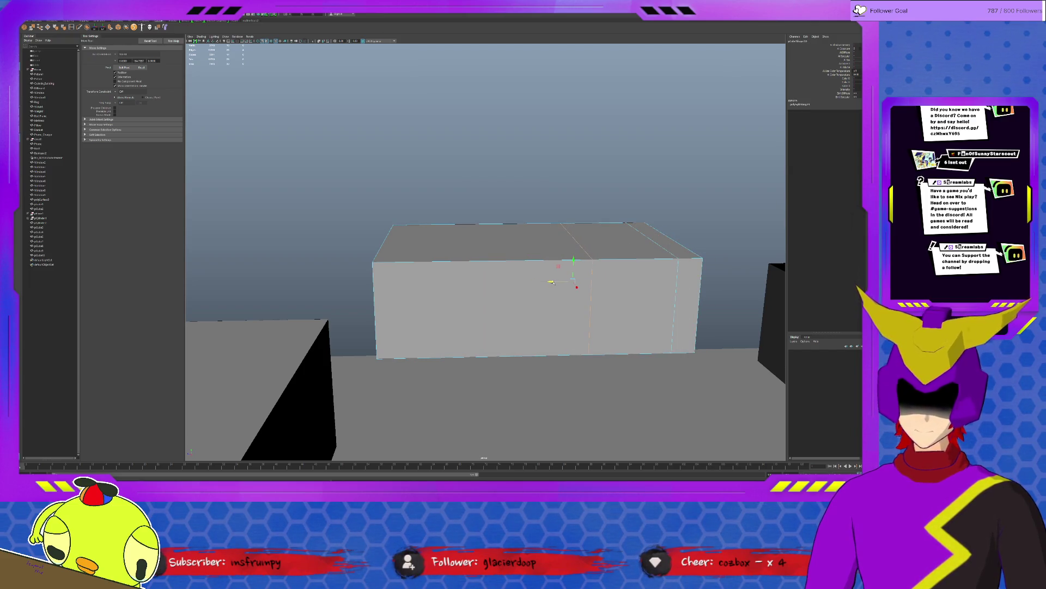
key("y")
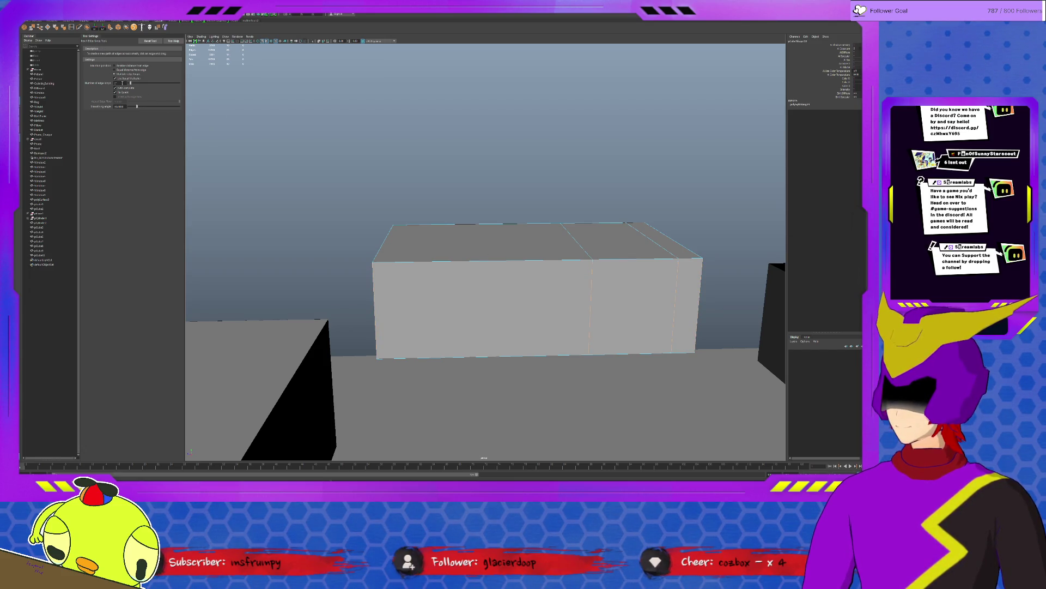
left_click(591, 308)
key("w")
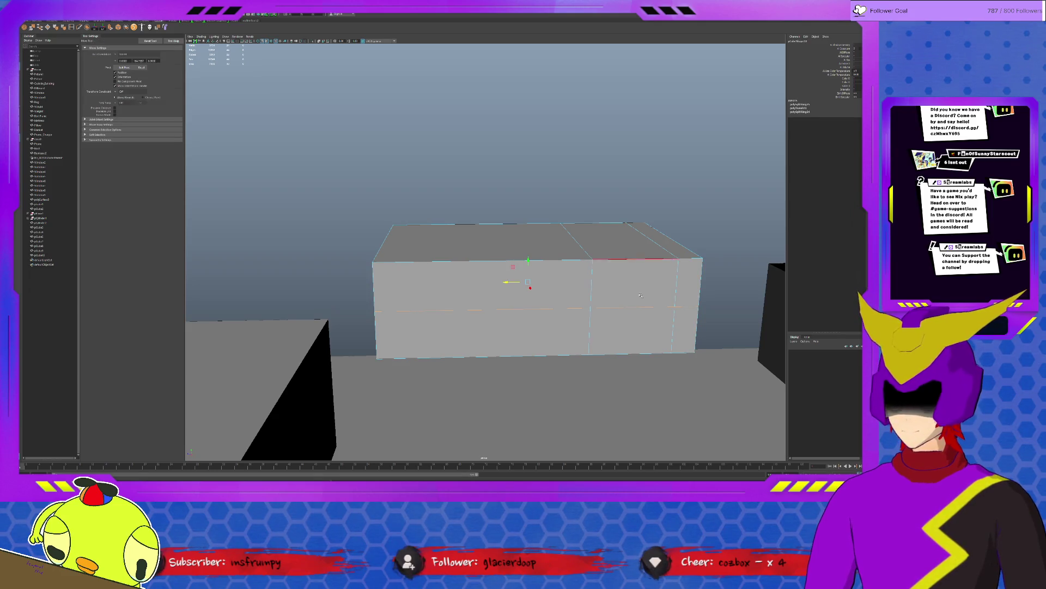
left_click_drag(533, 261, 534, 236)
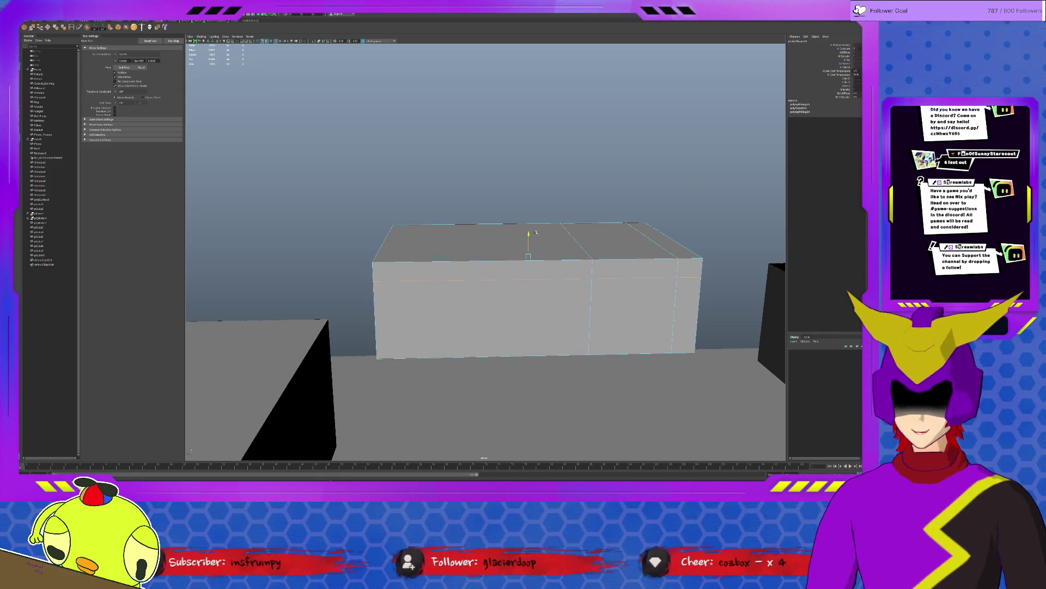
Step: Extrude the lower front face panel slightly into the box to form a recessed seam
scroll(600, 272, "up", 5)
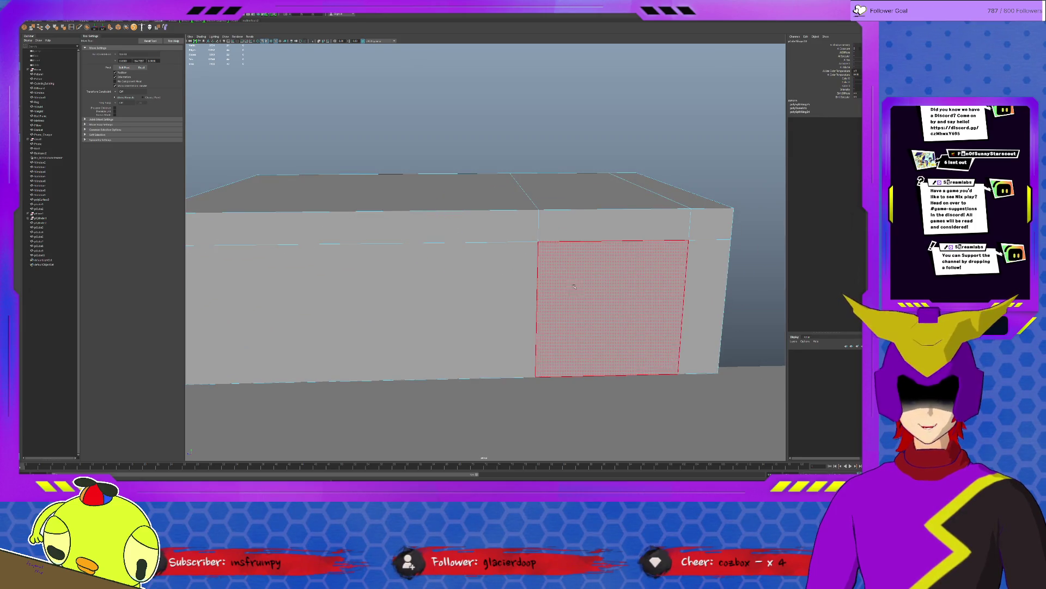
left_click(575, 286)
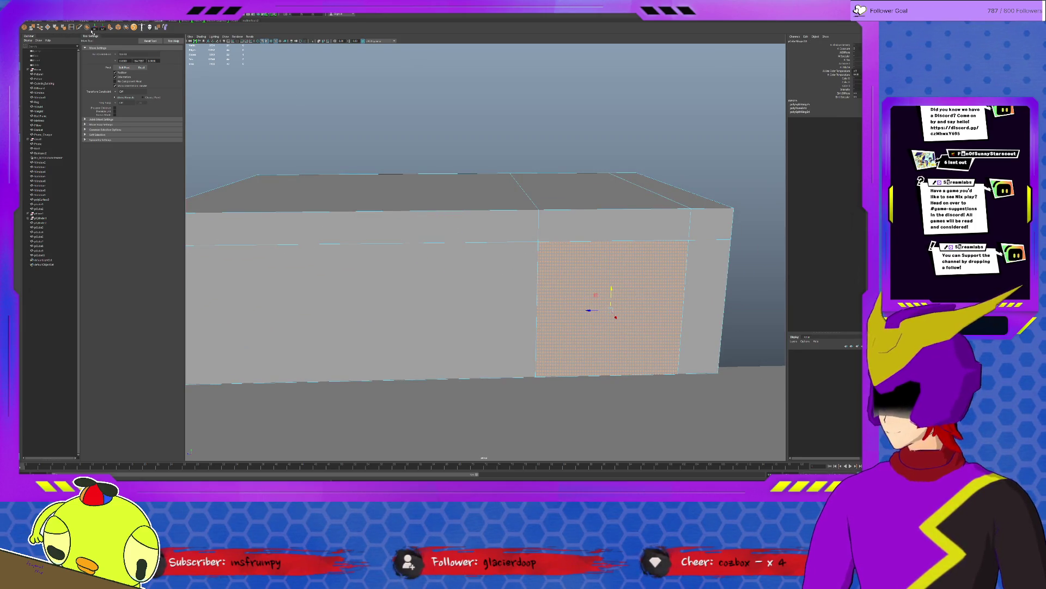
left_click(112, 27)
left_click_drag(614, 315, 613, 312)
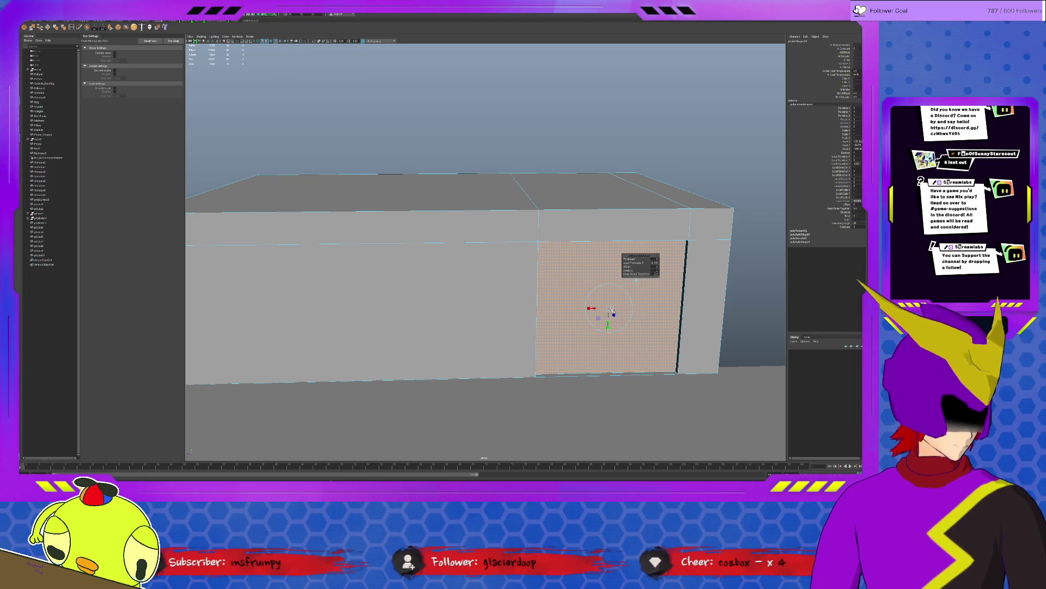
Step: Create a new polygon cylinder from the Poly Modeling shelf
left_click(53, 20)
left_click(40, 27)
left_click_drag(490, 272, 648, 320, "alt")
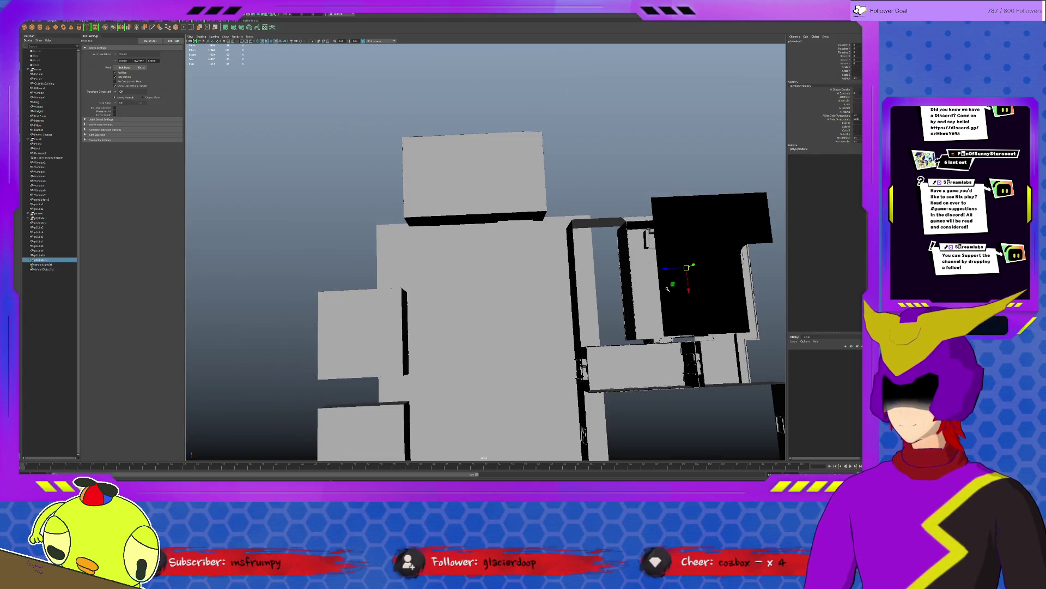
Step: Scale the cylinder into a small flat disc and move it onto the floor near the wall
key("f")
key("r")
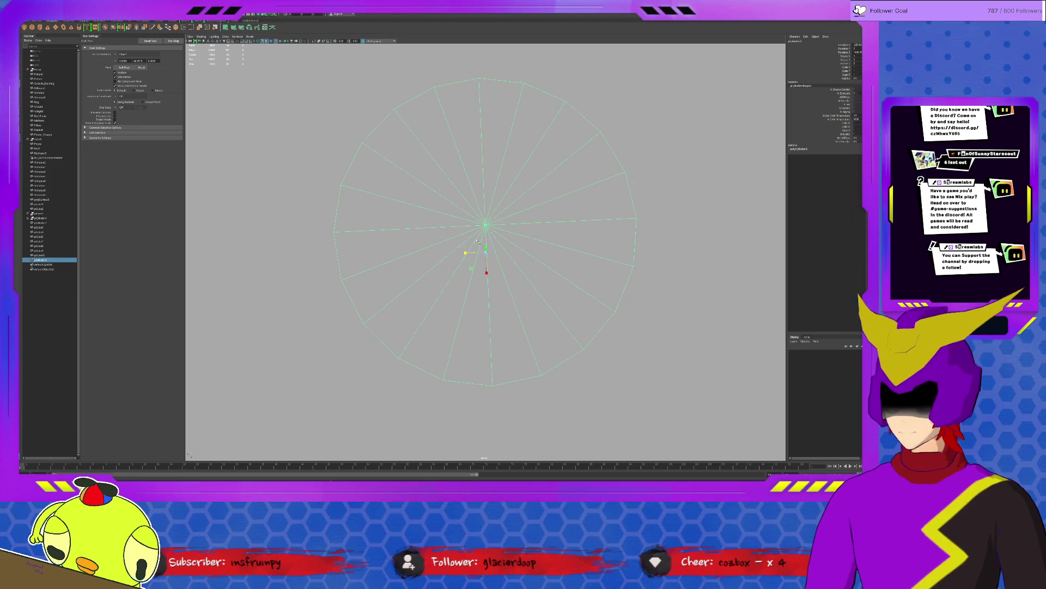
mouse_move(483, 252)
left_mouse_down()
mouse_move(458, 250)
mouse_move(491, 233)
mouse_move(484, 291)
left_mouse_up()
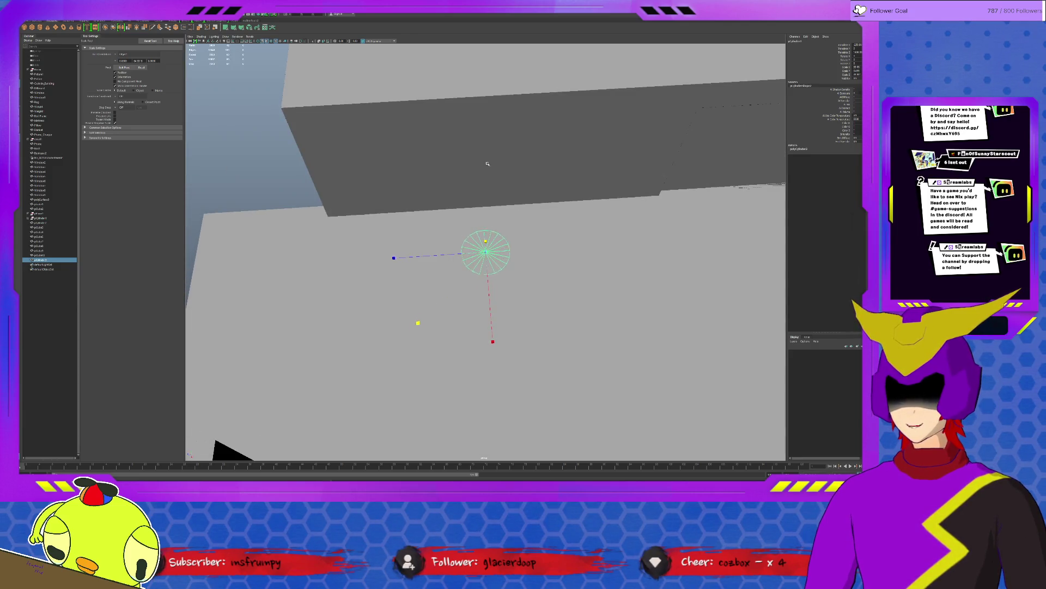
key("w")
mouse_move(482, 251)
left_mouse_down()
mouse_move(467, 264)
mouse_move(388, 256)
mouse_move(438, 243)
mouse_move(530, 245)
mouse_move(425, 251)
left_mouse_up()
Step: Duplicate the disc twice so three discs sit spaced in a row, adjusting them vertically
key("ctrl+d")
key("ctrl+d")
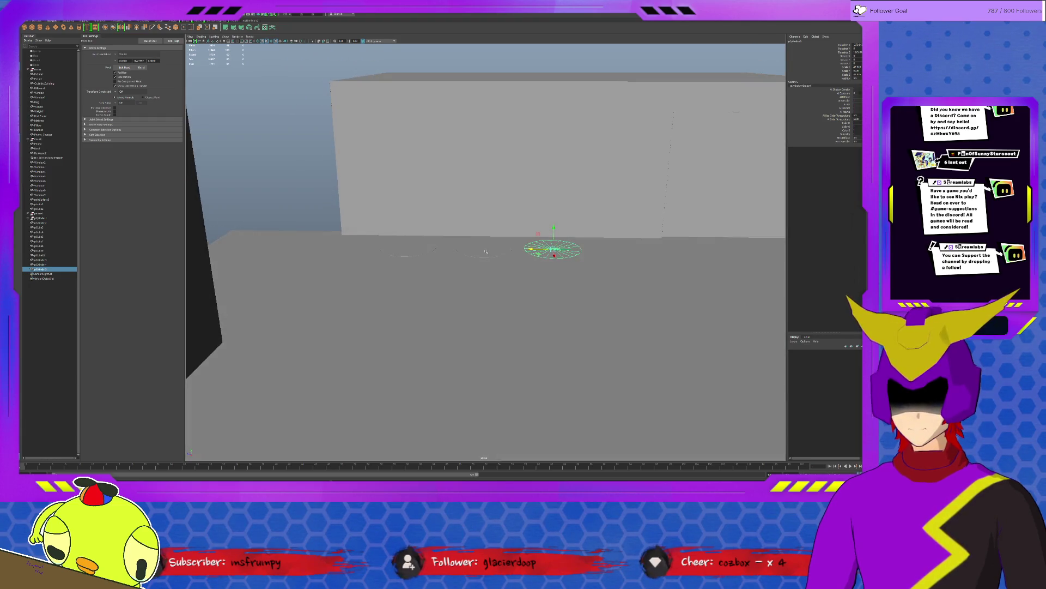
left_click(425, 251, "shift")
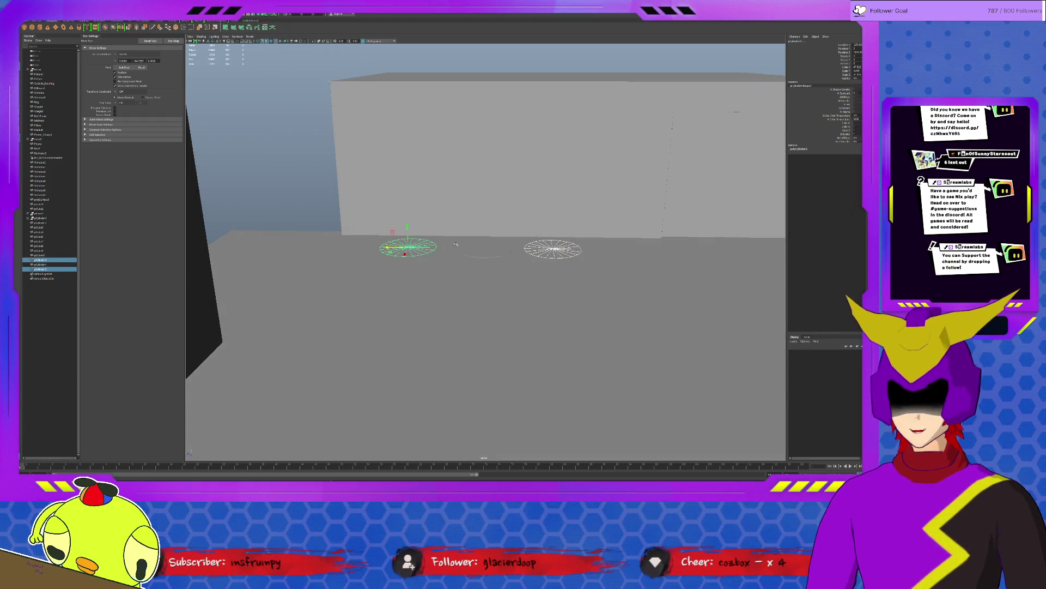
left_click(490, 251)
key("shift+d")
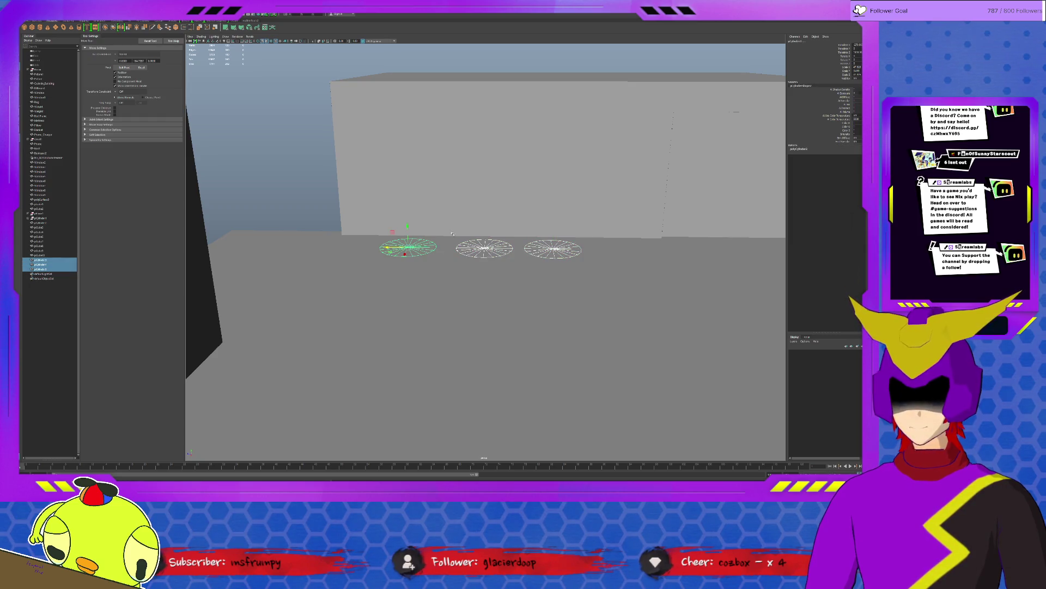
key("r")
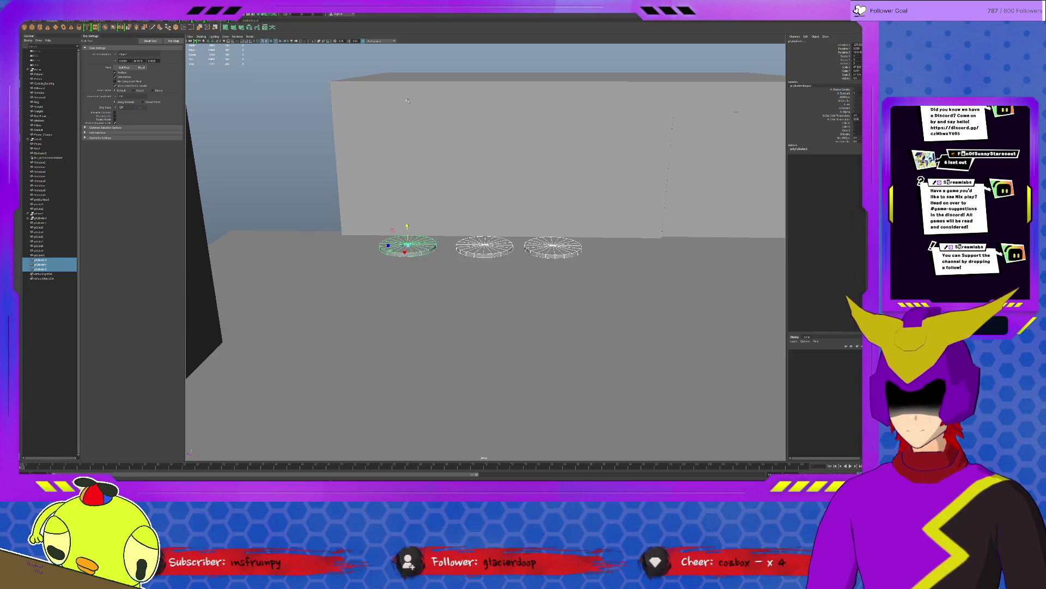
key("w")
left_click(407, 223)
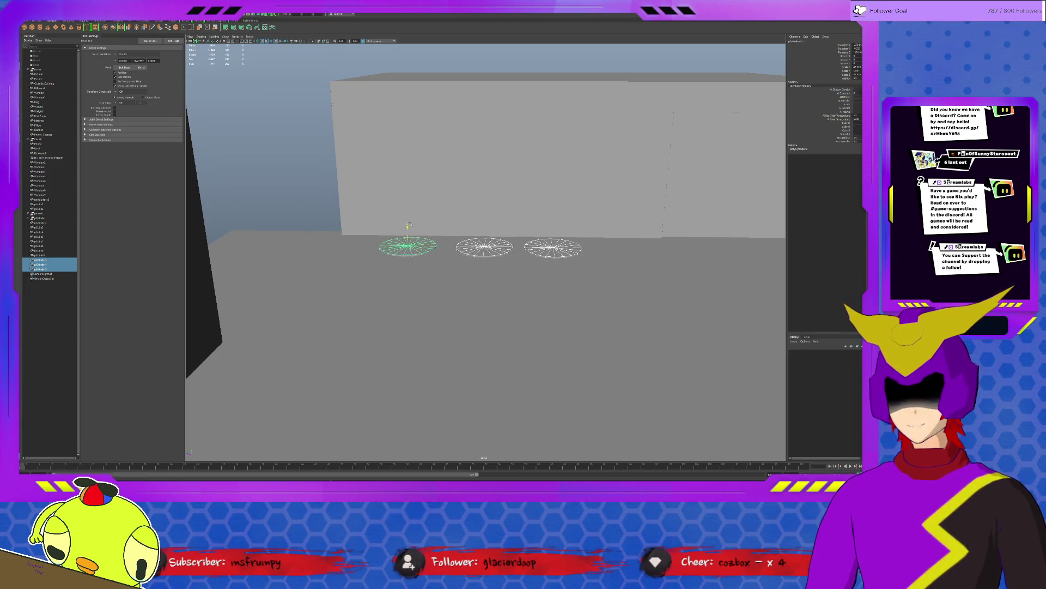
Step: Inspect the three discs from above and a low side angle, selecting the middle one in the floor
left_click(363, 252)
mouse_move(446, 265)
left_mouse_down("alt")
mouse_move(497, 281)
mouse_move(502, 246)
mouse_move(460, 241)
left_mouse_up("alt")
left_click(502, 245)
left_click(507, 305)
mouse_move(507, 305)
left_mouse_down("alt")
mouse_move(551, 302)
mouse_move(523, 327)
mouse_move(452, 324)
mouse_move(477, 292)
mouse_move(476, 303)
mouse_move(437, 268)
mouse_move(447, 271)
mouse_move(409, 279)
left_mouse_up("alt")
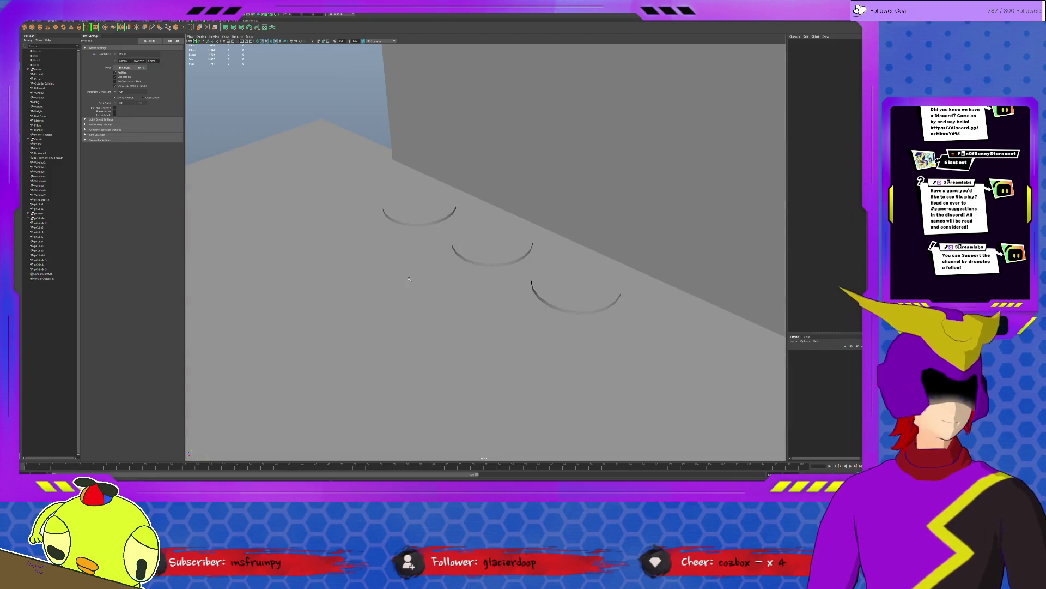
left_click(467, 233)
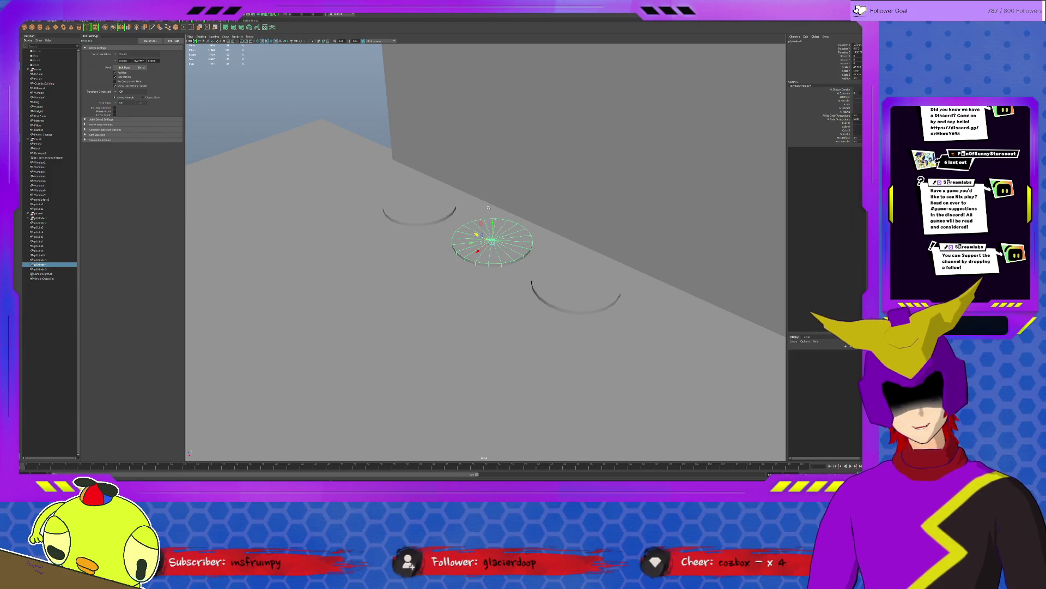
scroll(488, 208, "down", 10)
Step: Extrude the faces of the round floor's rounded half upward into a raised half-disc ledge
mouse_move(479, 240)
left_mouse_down("alt")
mouse_move(417, 253)
mouse_move(464, 324)
left_mouse_up("alt")
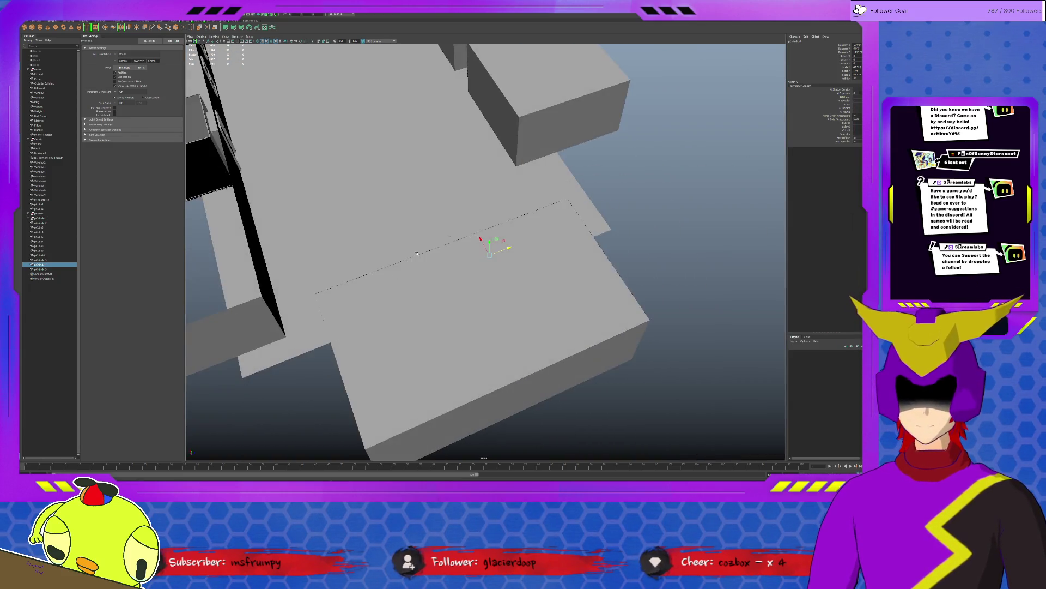
left_click(453, 263)
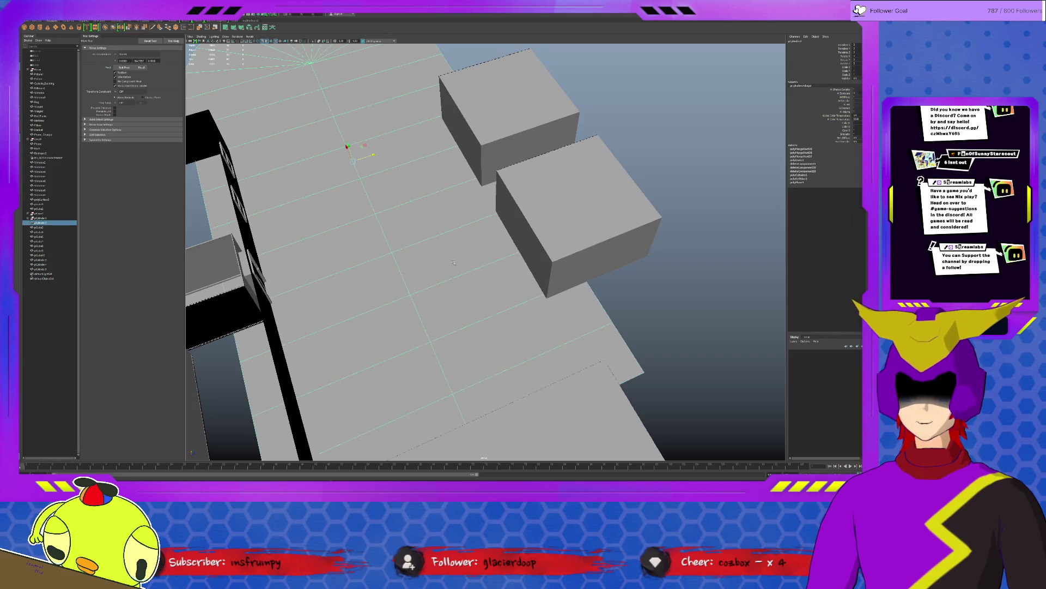
mouse_move(489, 242)
left_mouse_down("alt")
mouse_move(478, 278)
mouse_move(455, 263)
mouse_move(483, 282)
mouse_move(453, 293)
left_mouse_up("alt")
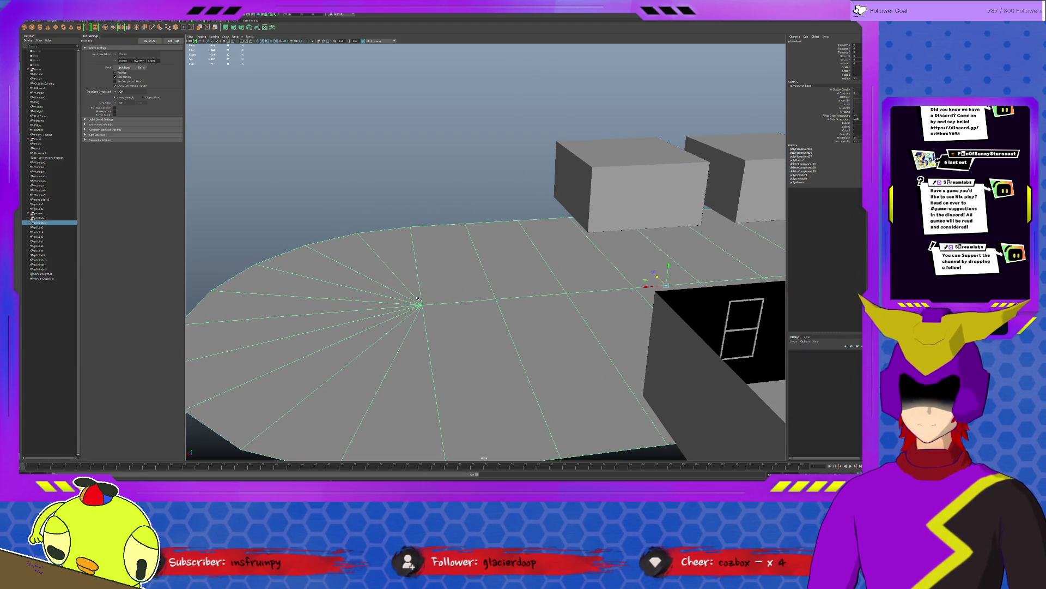
key("F11")
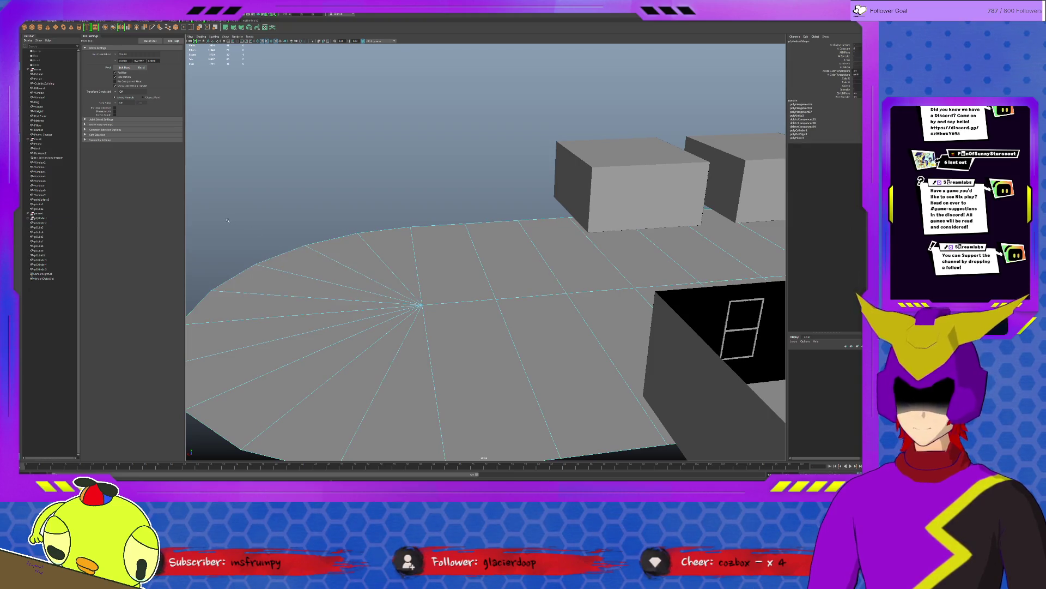
scroll(485, 251, "down", 3)
left_click_drag(247, 231, 427, 398)
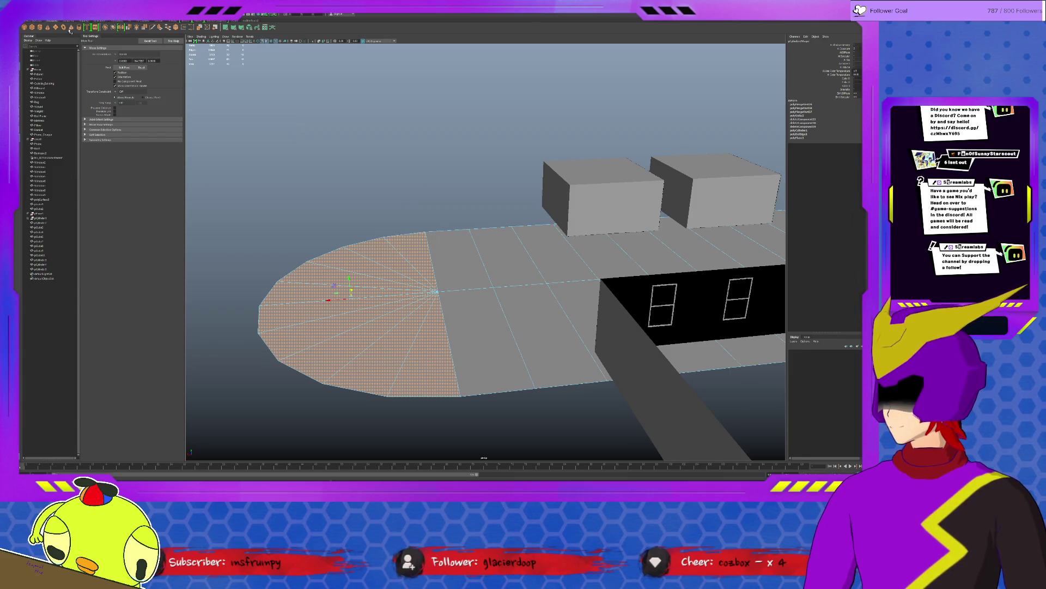
left_click(159, 27)
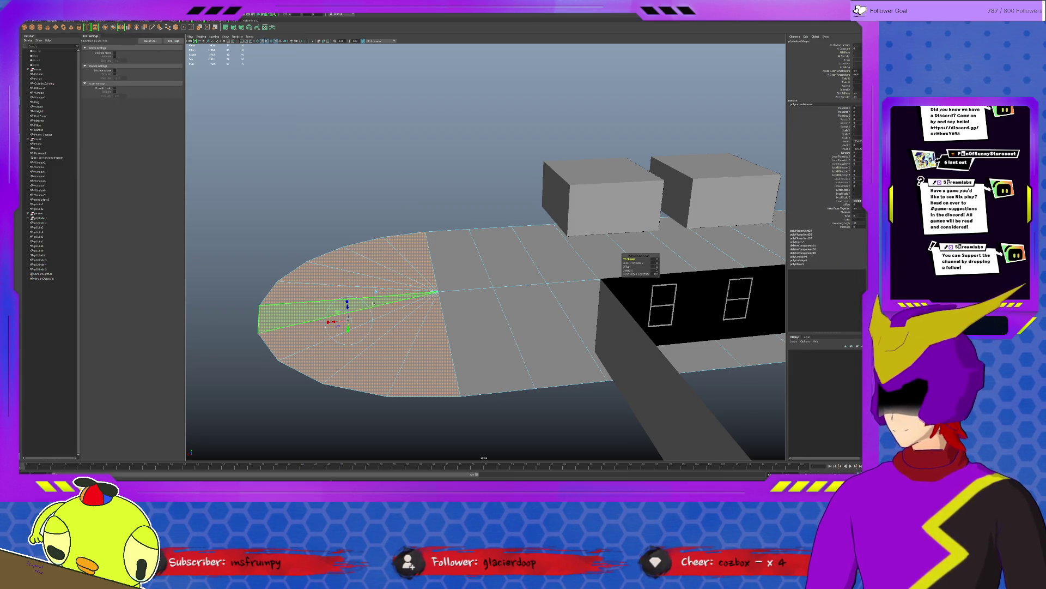
left_click_drag(348, 307, 346, 294)
scroll(483, 294, "up", 5)
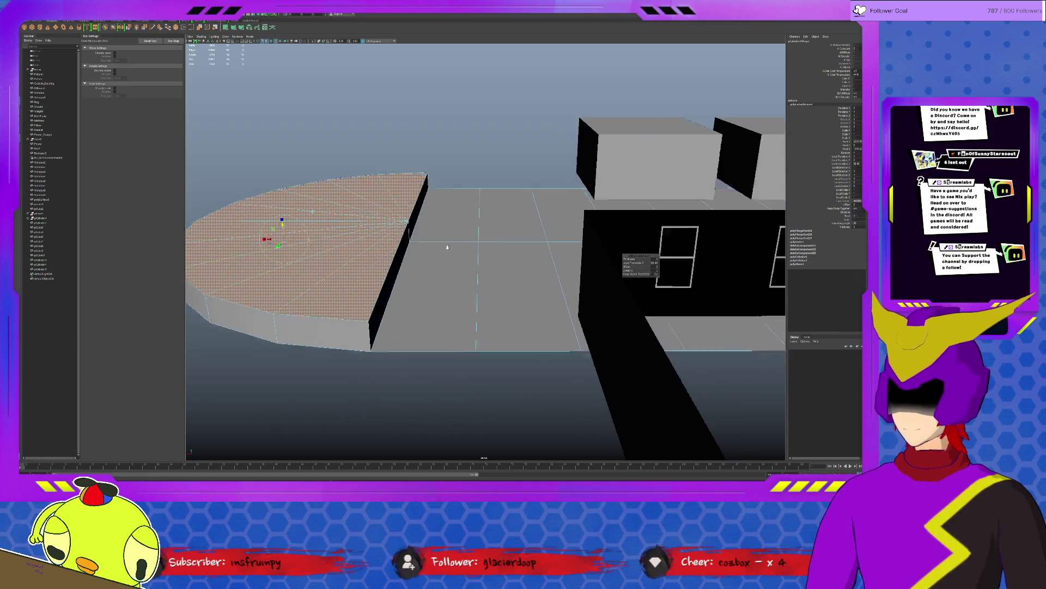
Step: Slide the adjacent floor edge toward the ledge and extrude the thin face strip up into a step
key("F10")
left_click(477, 257)
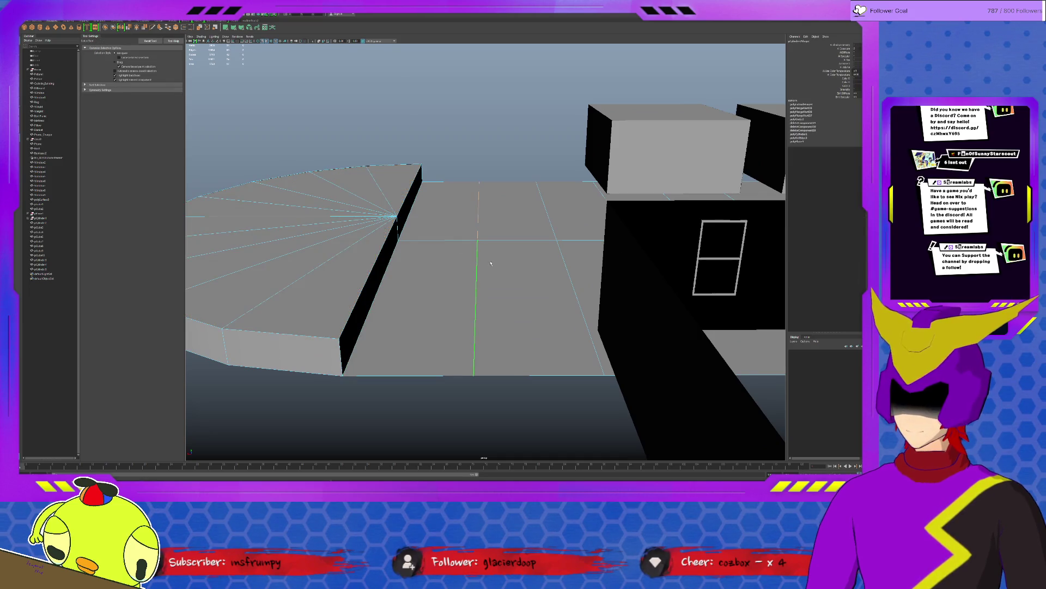
key("w")
left_click_drag(460, 236, 436, 240)
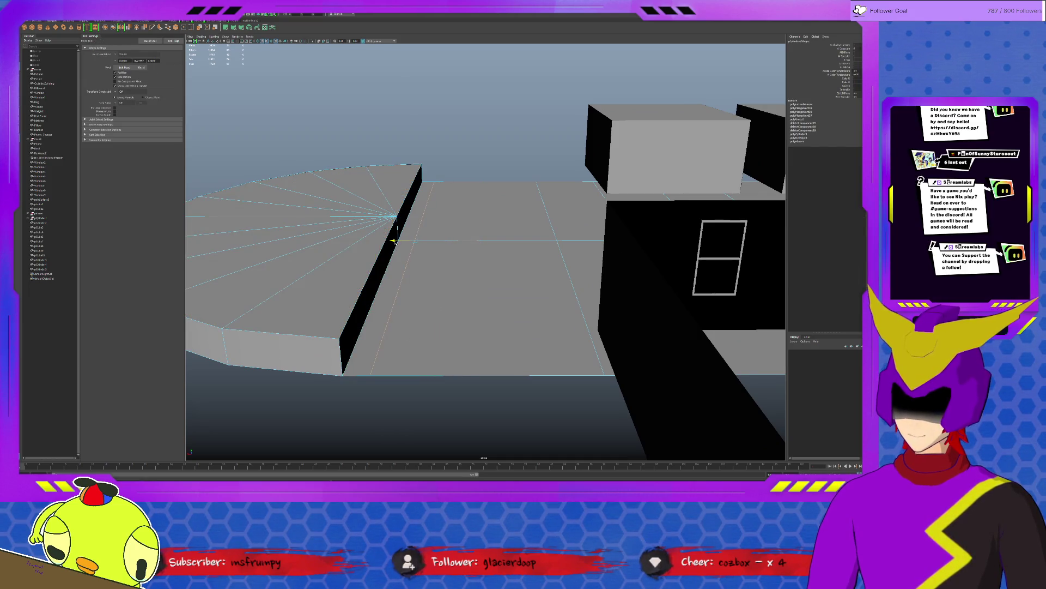
key("F11")
left_click(417, 218)
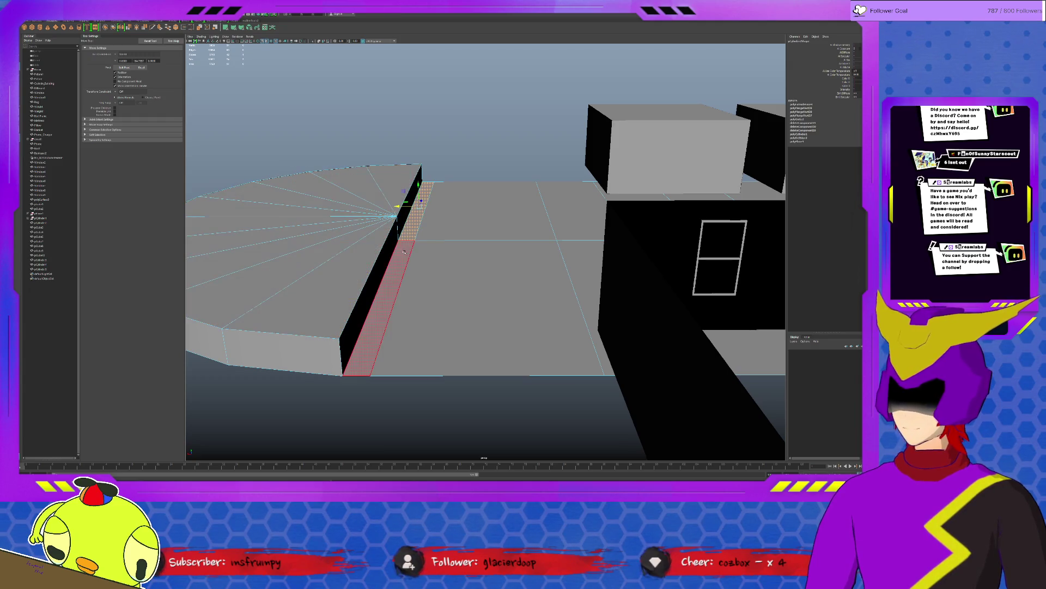
left_click(403, 252, "shift")
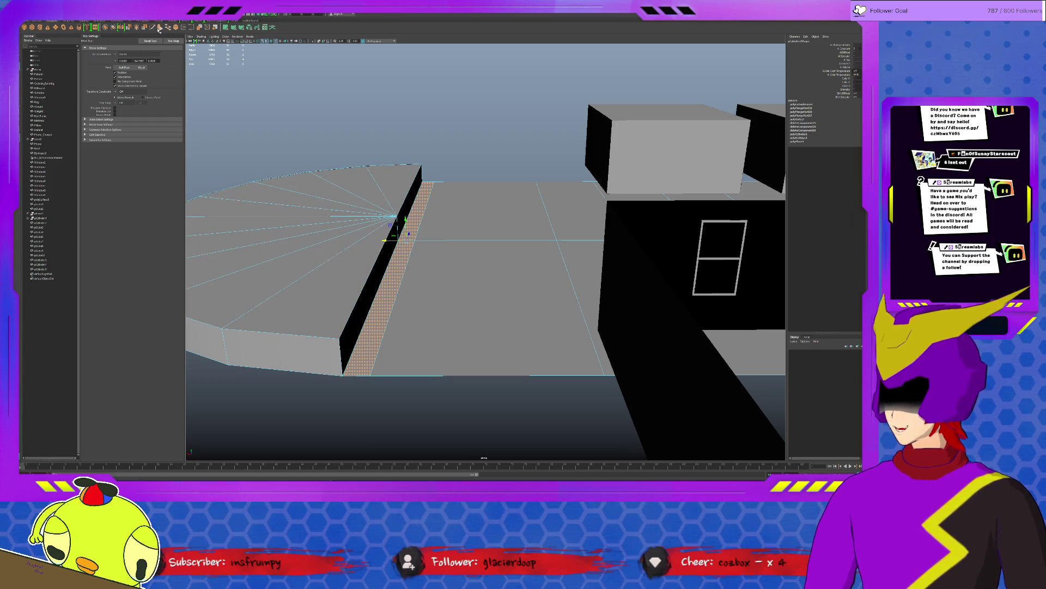
left_click(158, 29)
left_click_drag(417, 196, 418, 169)
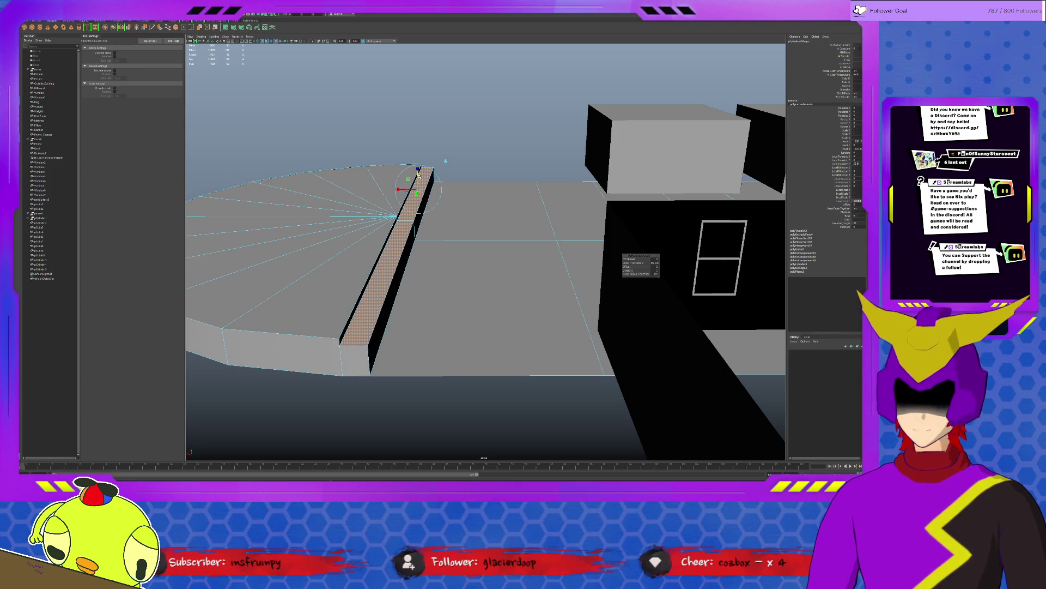
Step: Slide the next floor edge toward the step, then undo twice, removing the narrow step strip
left_click(519, 243)
key("w")
left_click_drag(534, 239, 442, 240)
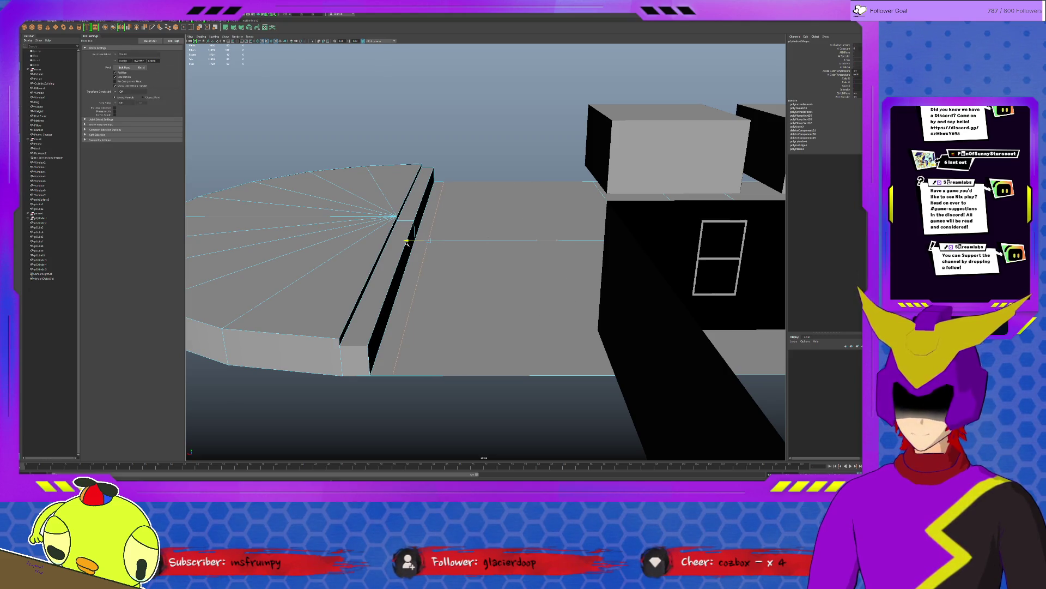
key("ctrl+z")
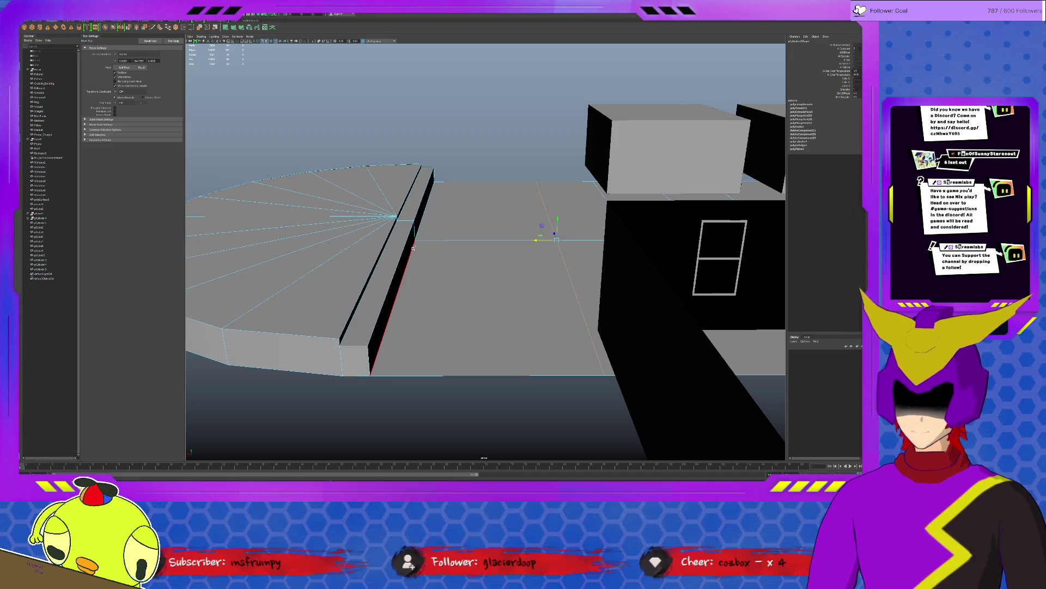
key("ctrl+z")
key("ctrl+z")
key("ctrl+z")
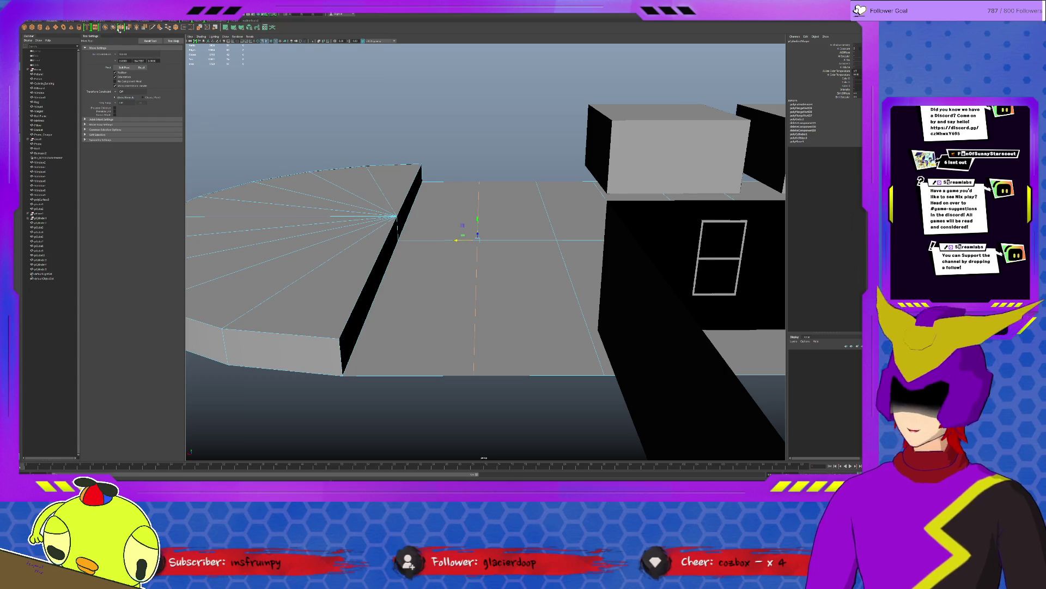
Step: Slice the floor beside the ledge with lengthwise edge loops, then select the adjacent face strips and extrude them
left_click(158, 22)
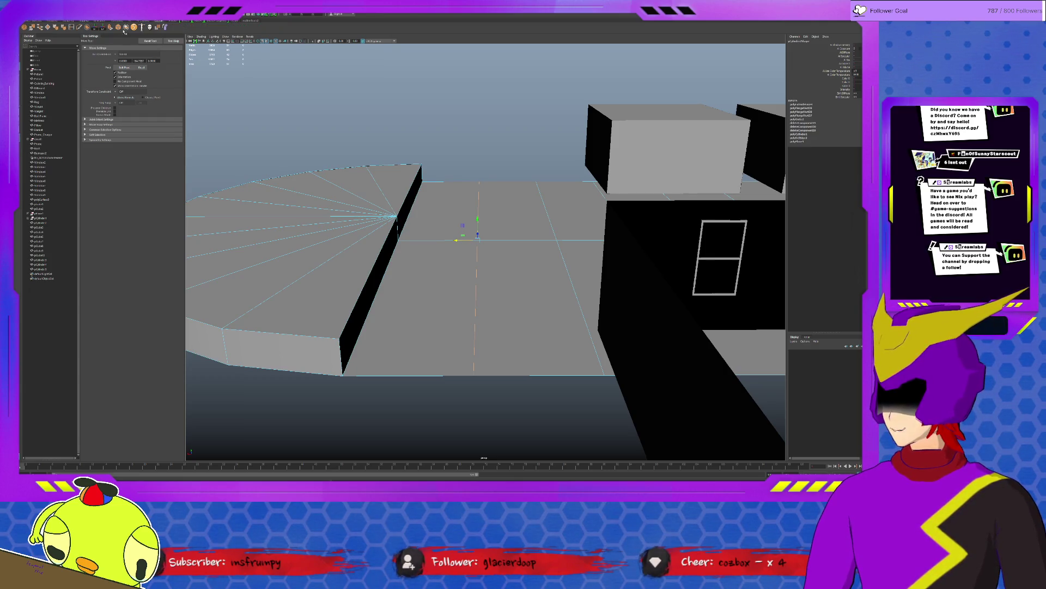
left_click(79, 28)
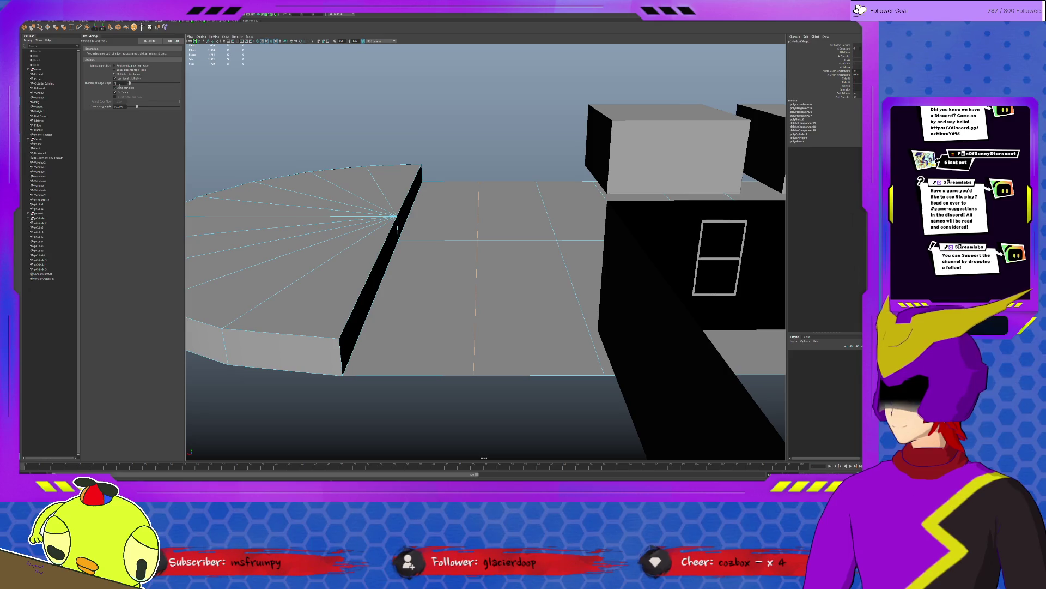
left_click(424, 241)
key("q")
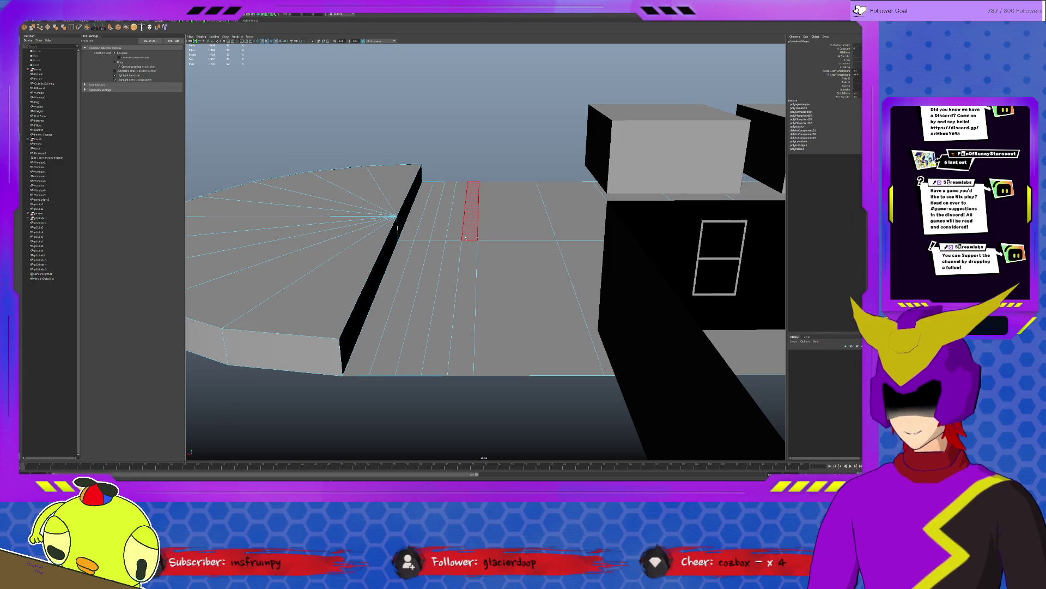
double_click(463, 234)
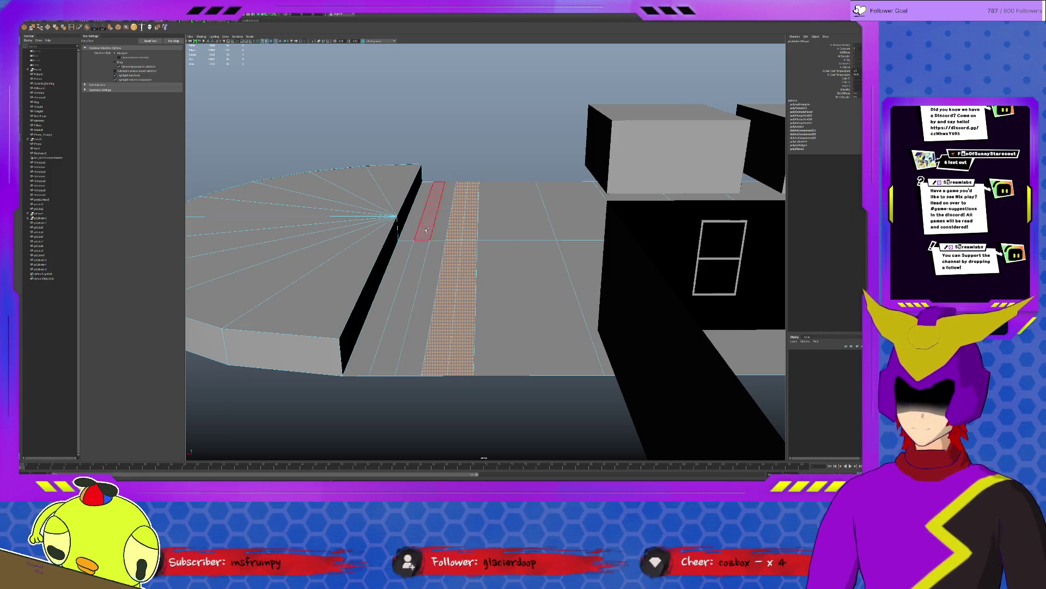
double_click(430, 255, "shift")
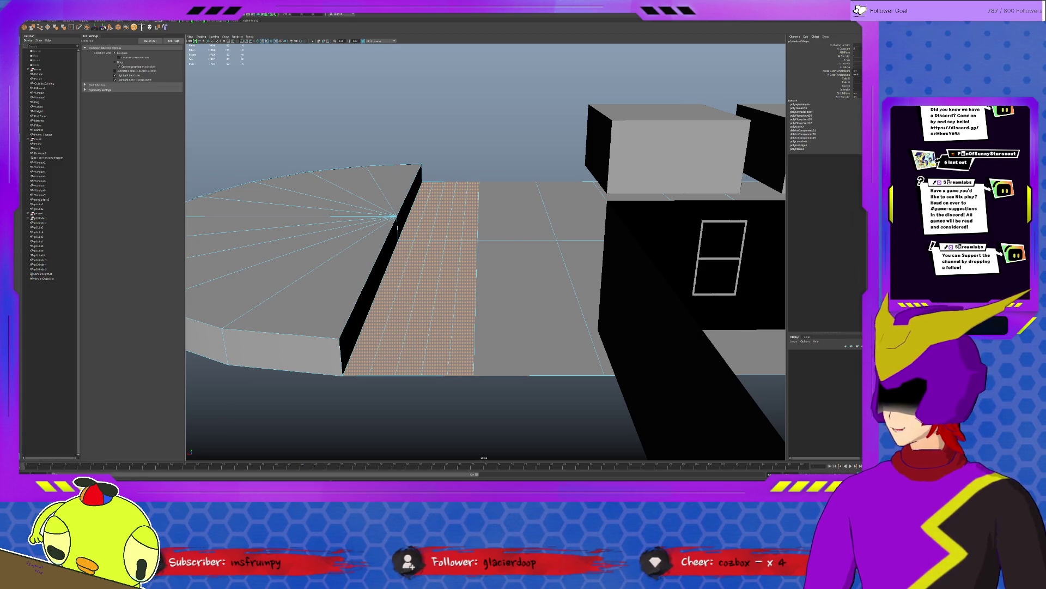
left_click(110, 27)
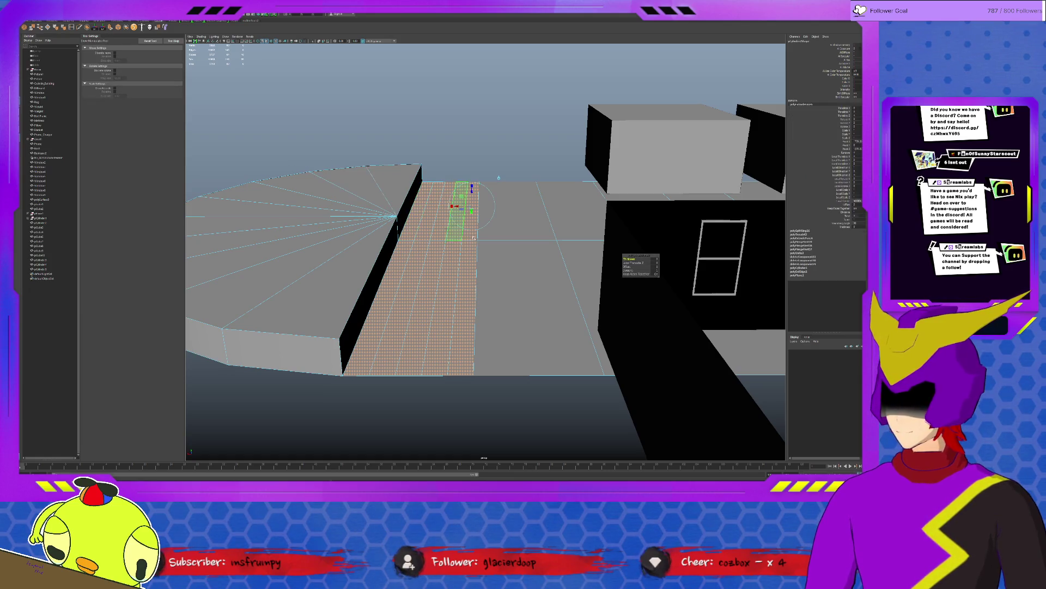
Step: Extrude the floor strips upward at increasing heights to form steps climbing toward the platform
mouse_move(641, 294)
left_mouse_down("alt")
mouse_move(641, 261)
mouse_move(670, 263)
mouse_move(431, 254)
mouse_move(477, 248)
left_mouse_up("alt")
key("ctrl+z")
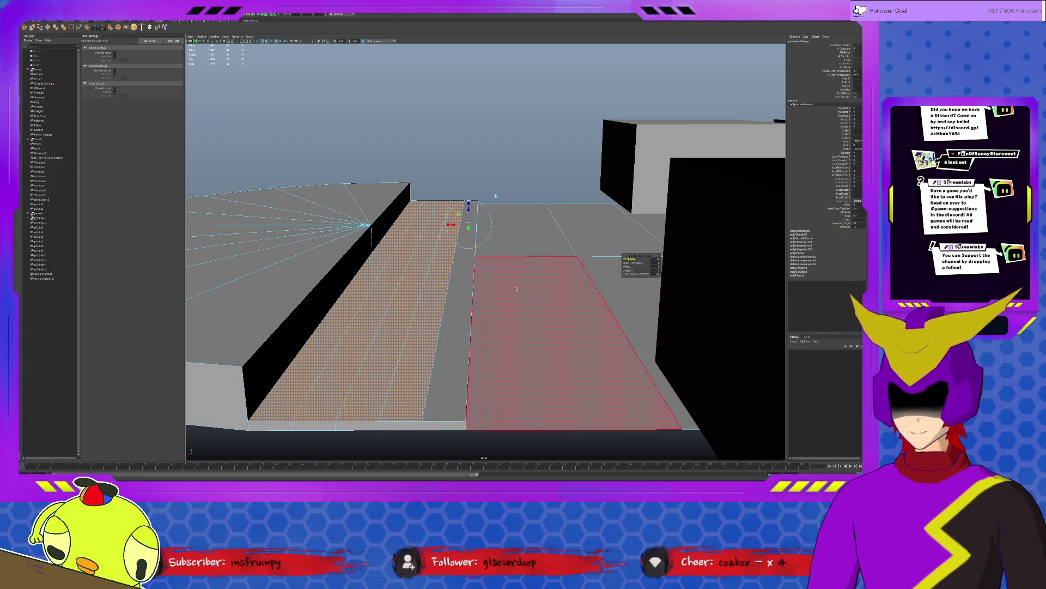
key("ctrl+e")
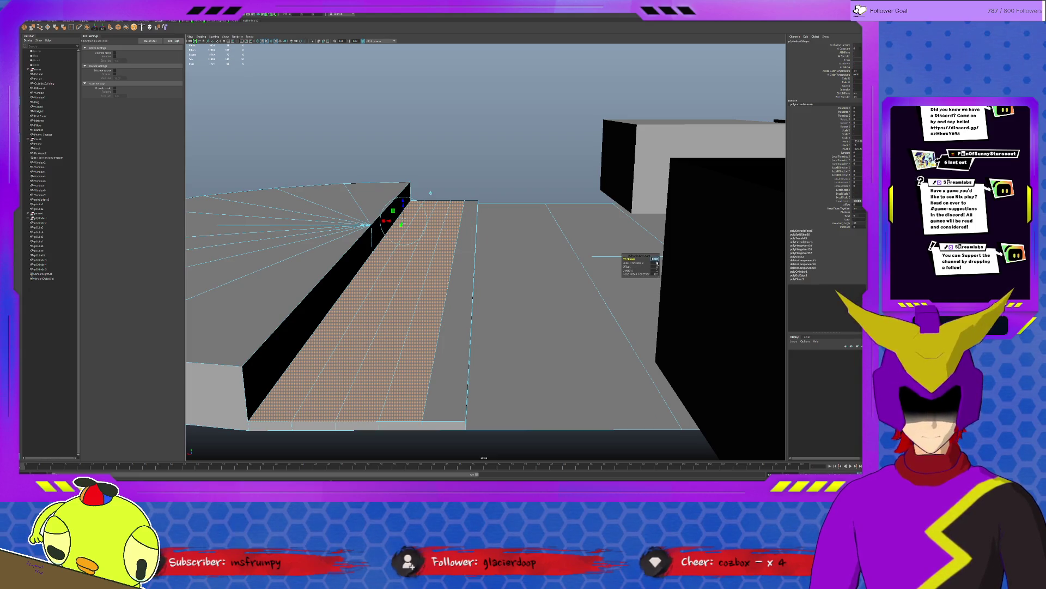
key("ctrl+z")
mouse_move(463, 199)
left_mouse_down()
mouse_move(382, 382)
mouse_move(452, 245)
left_mouse_up()
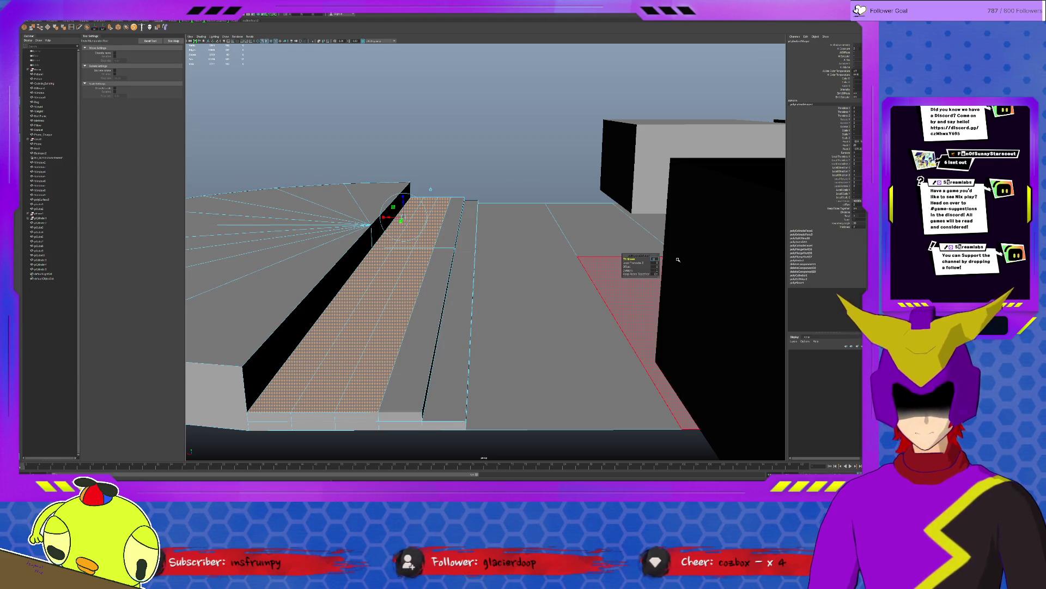
left_click_drag(444, 199, 424, 241, "shift")
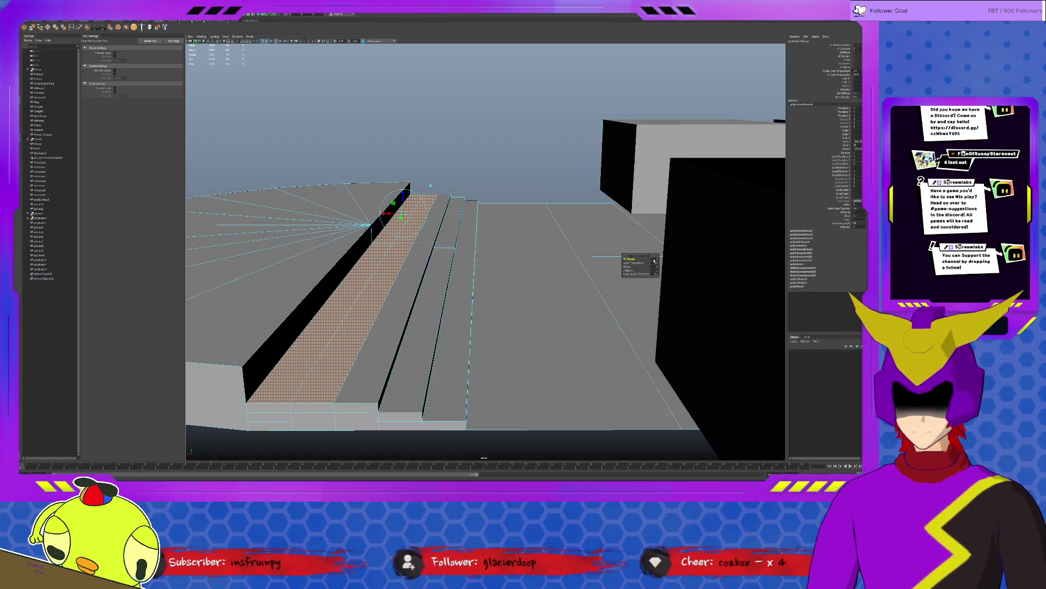
left_click_drag(329, 389, 406, 245, "shift")
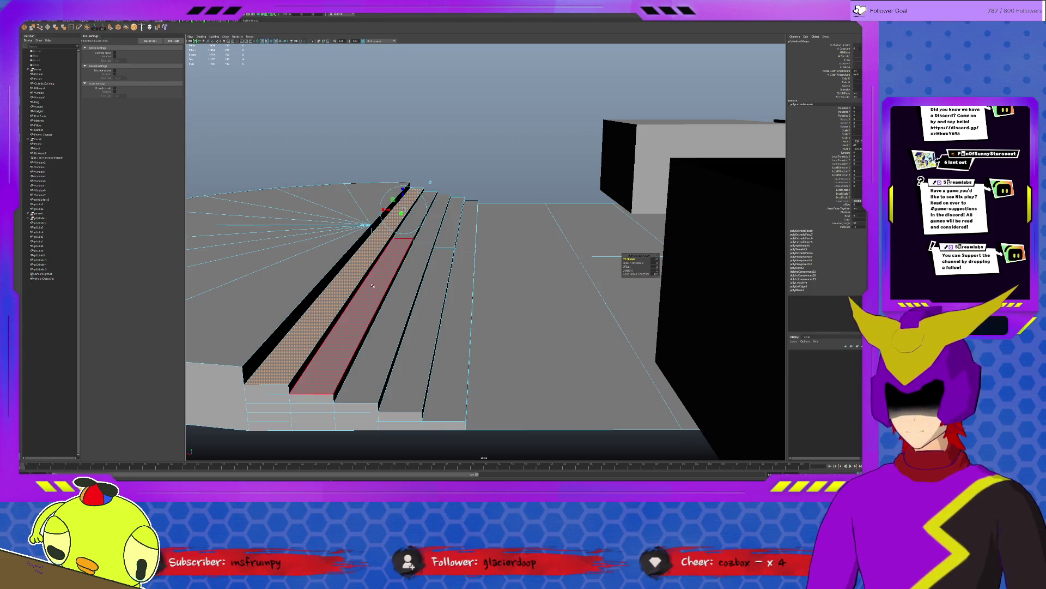
mouse_move(307, 253)
left_mouse_down("alt")
mouse_move(380, 274)
mouse_move(334, 262)
left_mouse_up("alt")
left_click_drag(244, 238, 569, 301)
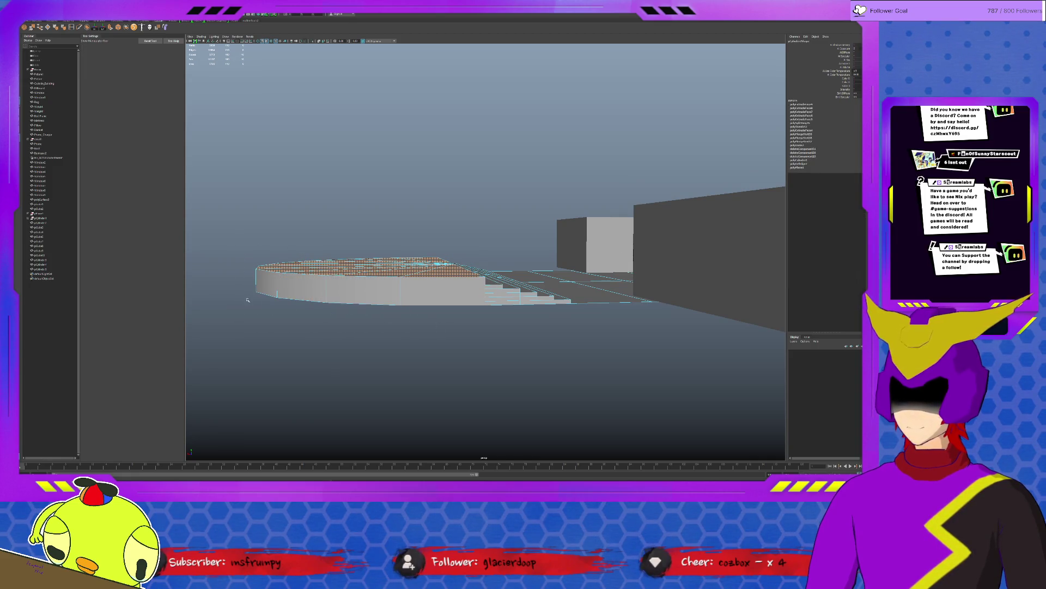
Step: Extrude the top step's face to extend the flight of stairs
left_click_drag(255, 298, 254, 296, "alt")
key("w")
mouse_move(556, 362)
left_mouse_down("alt")
mouse_move(553, 382)
mouse_move(541, 323)
left_mouse_up("alt")
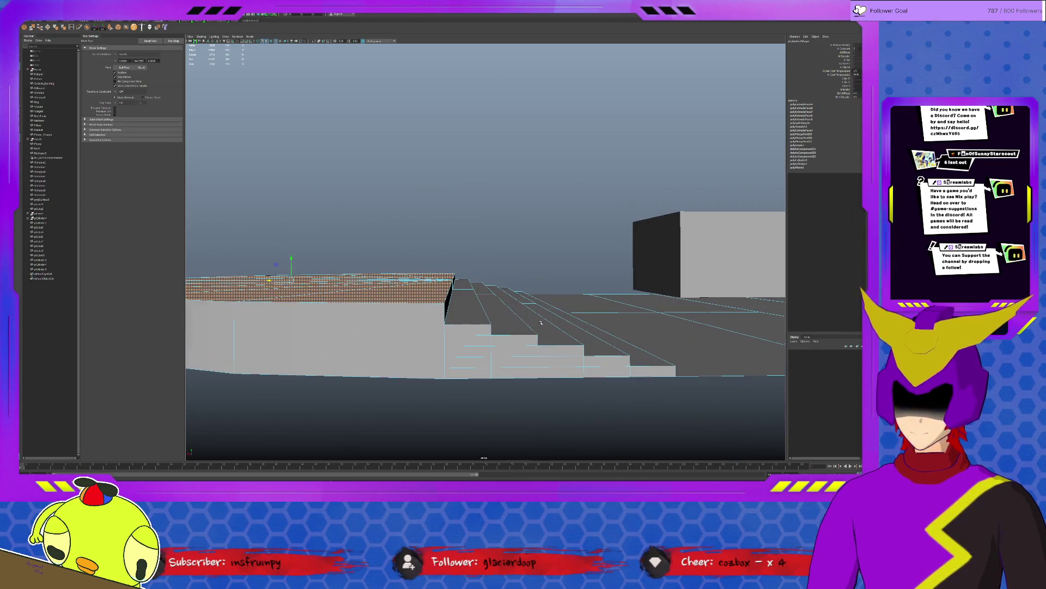
left_click(466, 285)
key("ctrl+e")
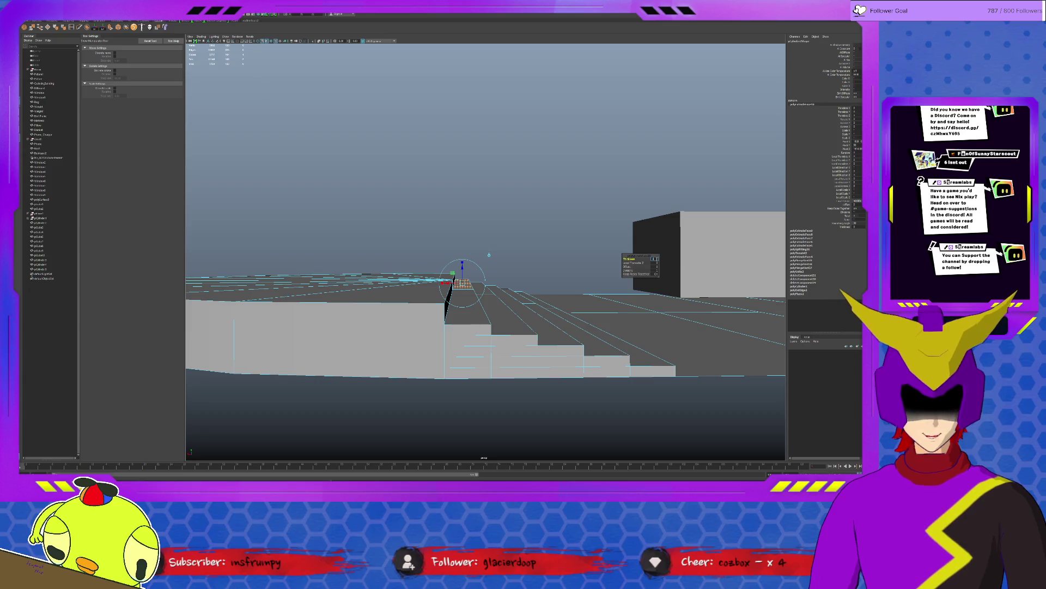
Step: Select the half-disc platform's top faces and lower them to the top step's height
left_click(392, 349)
left_click_drag(392, 349, 357, 314, "alt")
mouse_move(212, 234)
left_mouse_down()
mouse_move(442, 290)
mouse_move(414, 291)
left_mouse_up()
mouse_move(420, 360)
left_mouse_down()
mouse_move(258, 310)
mouse_move(497, 361)
left_mouse_up()
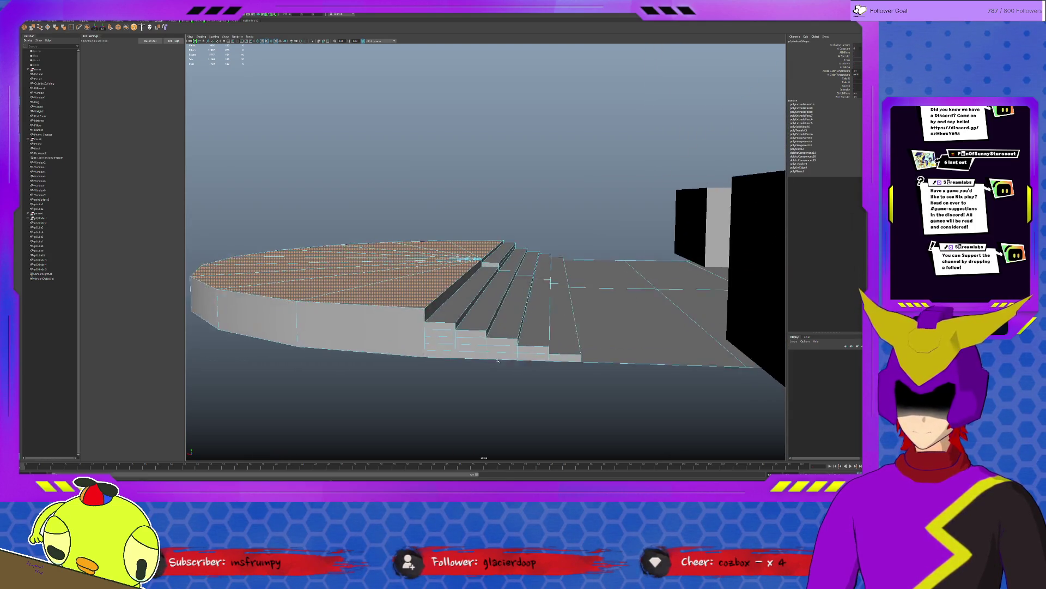
scroll(497, 360, "up", 3)
key("w")
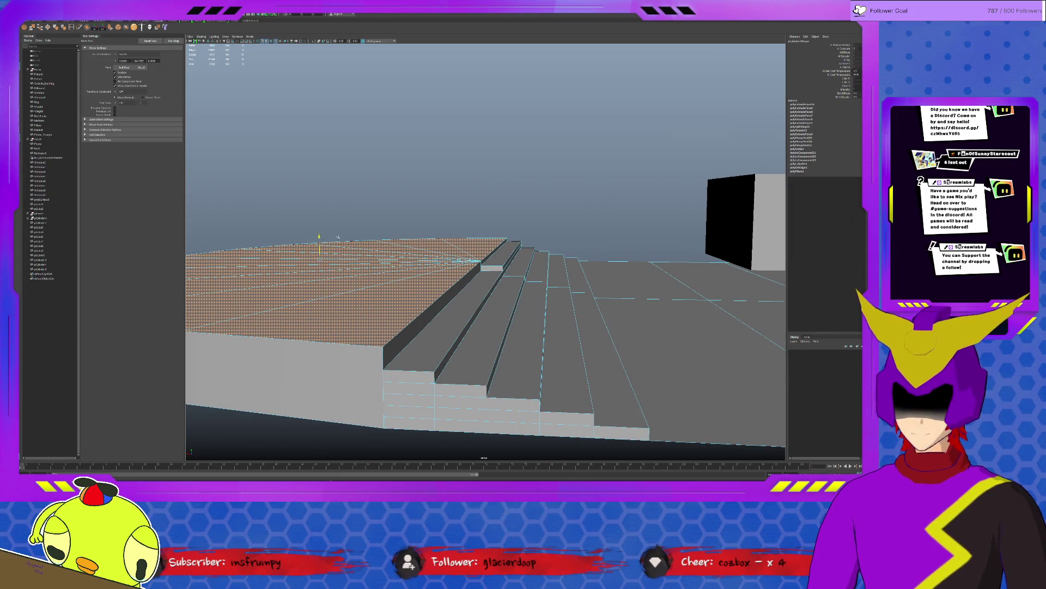
left_click_drag(338, 237, 338, 248)
Step: Select the small face at the top of the stairs and extrude it
left_click(494, 268)
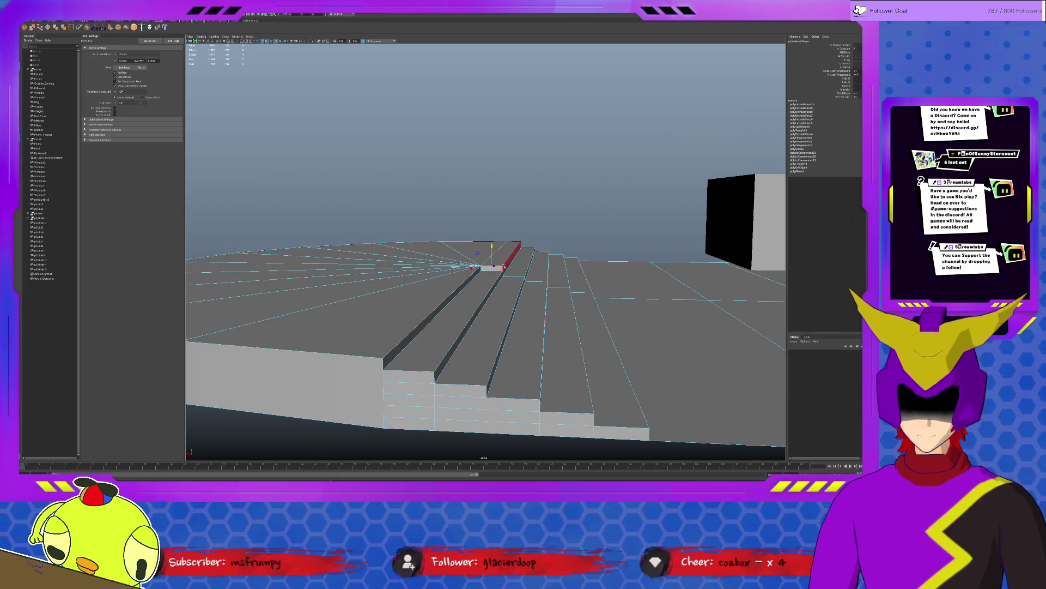
left_click(507, 266, "ctrl")
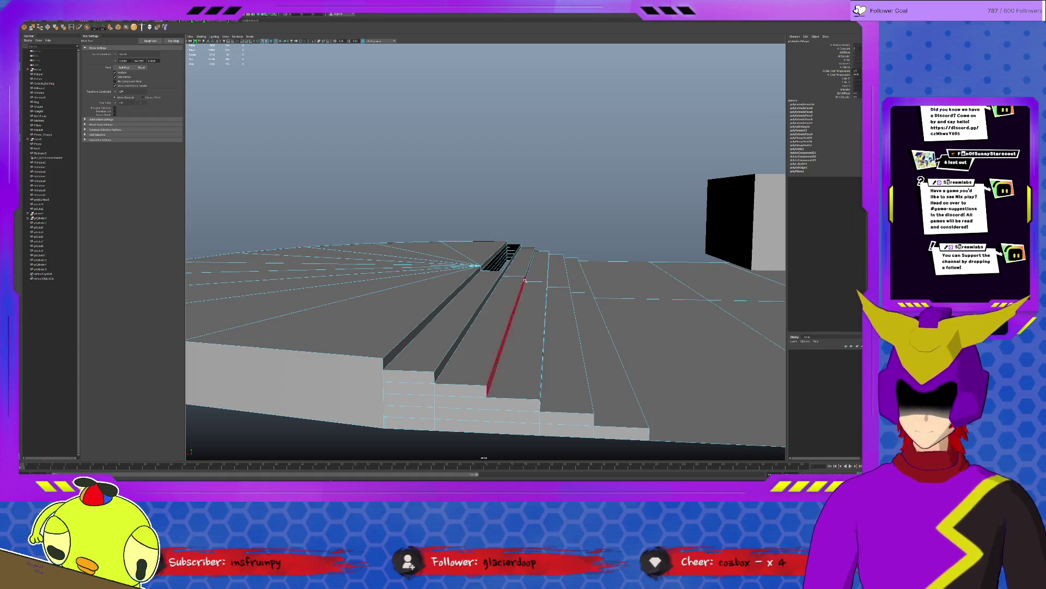
left_click(512, 250)
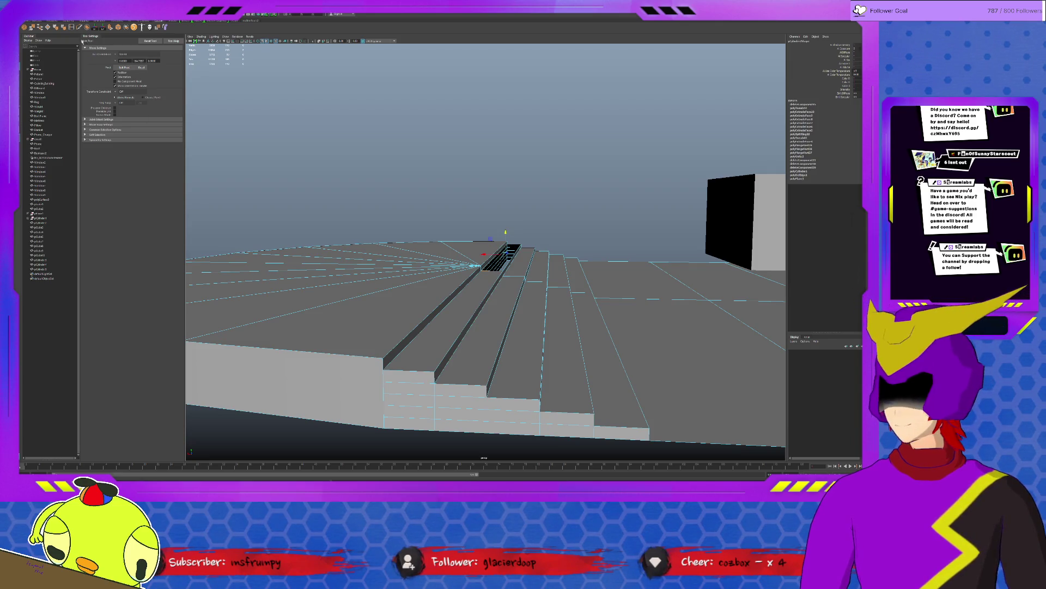
left_click(40, 31)
mouse_move(436, 272)
left_mouse_down("alt")
mouse_move(495, 315)
mouse_move(491, 334)
mouse_move(514, 325)
mouse_move(515, 313)
mouse_move(542, 326)
left_mouse_up("alt")
key("q")
left_click(513, 312)
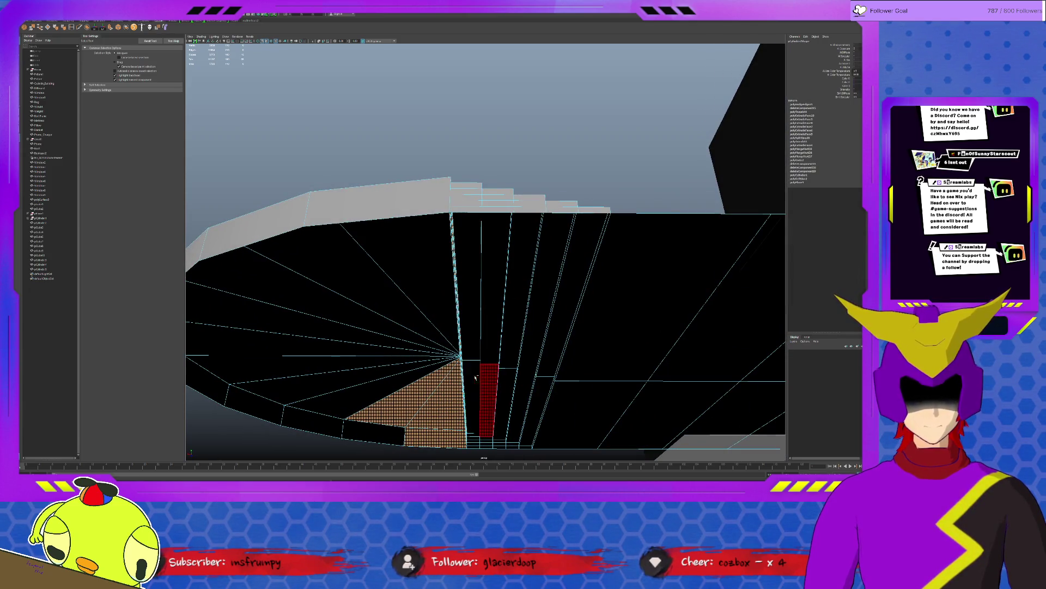
left_click(431, 377, "ctrl")
left_click_drag(431, 376, 506, 367, "alt")
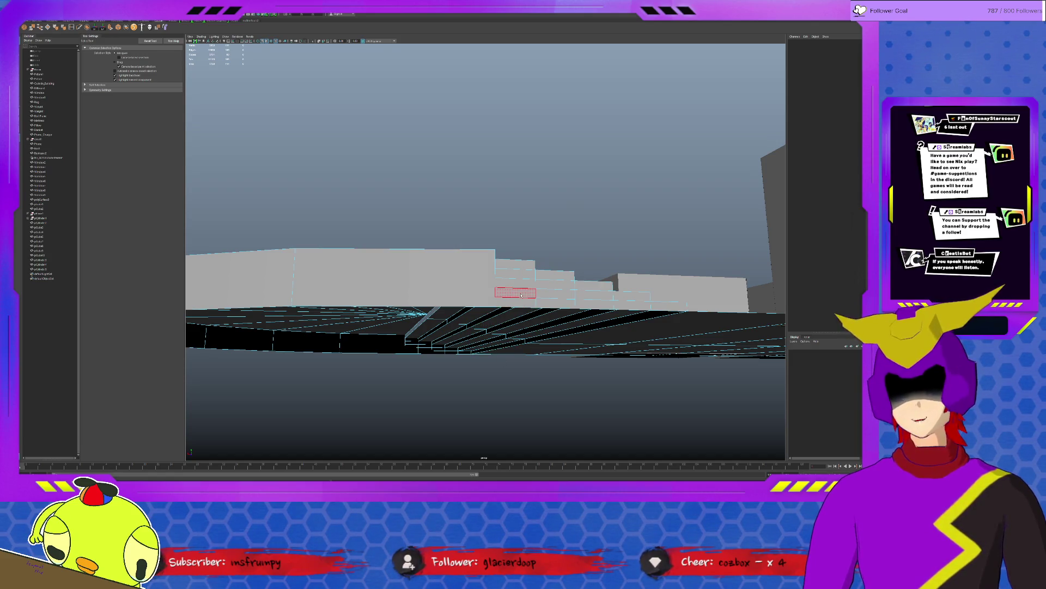
Step: Move the stray vertex under the steps vertically onto its neighbouring vertex
left_click(611, 302)
key("w")
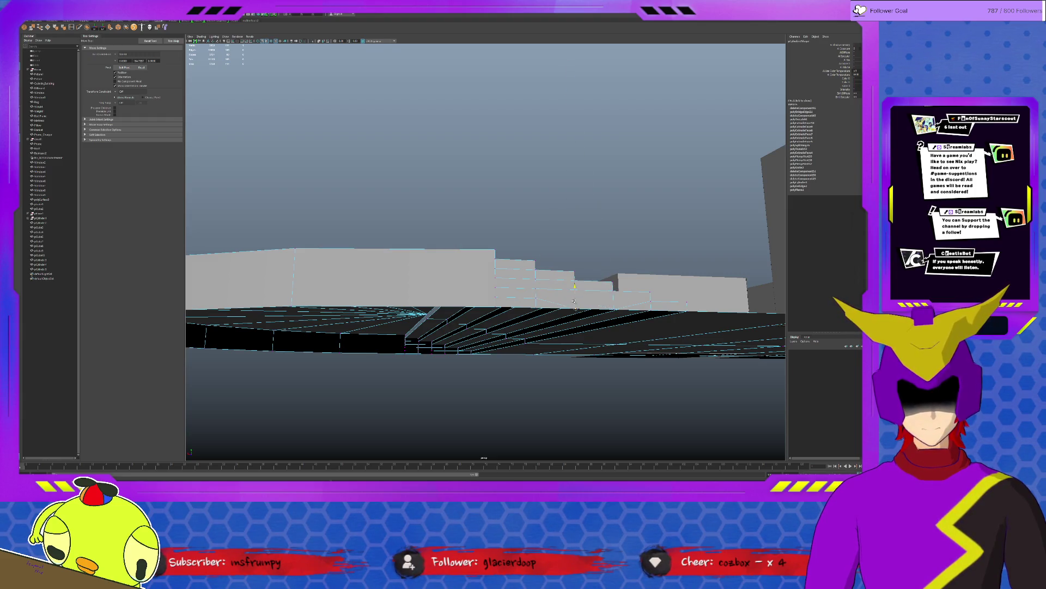
left_click(584, 288)
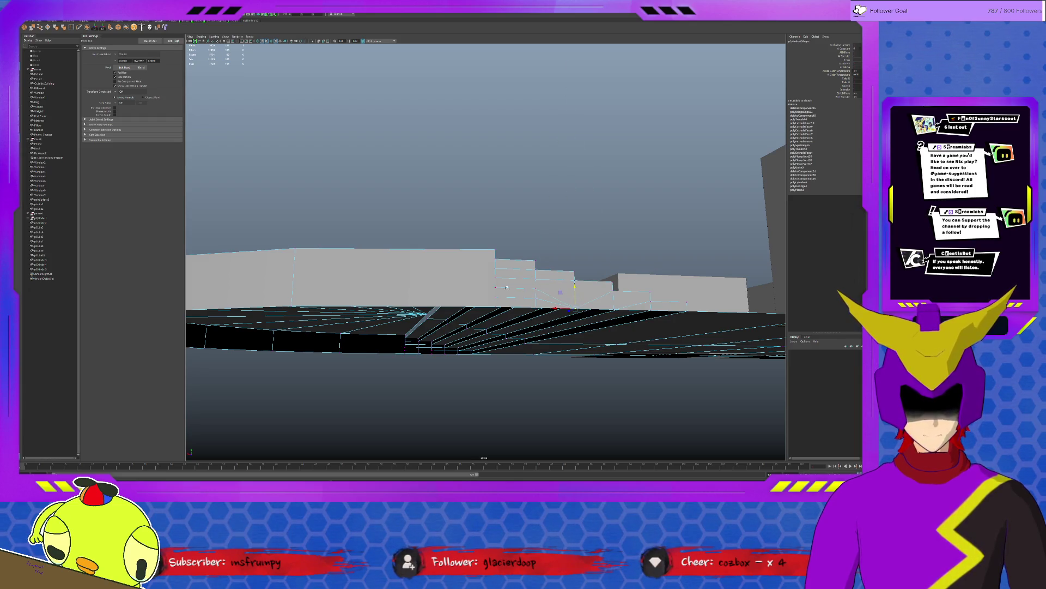
left_click_drag(487, 285, 545, 304)
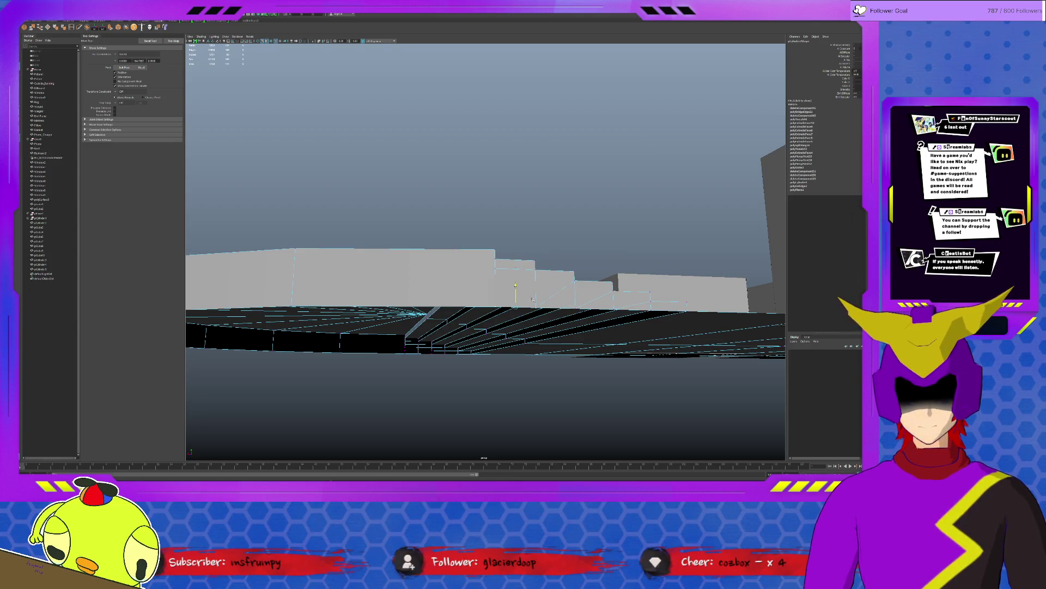
left_click(492, 269)
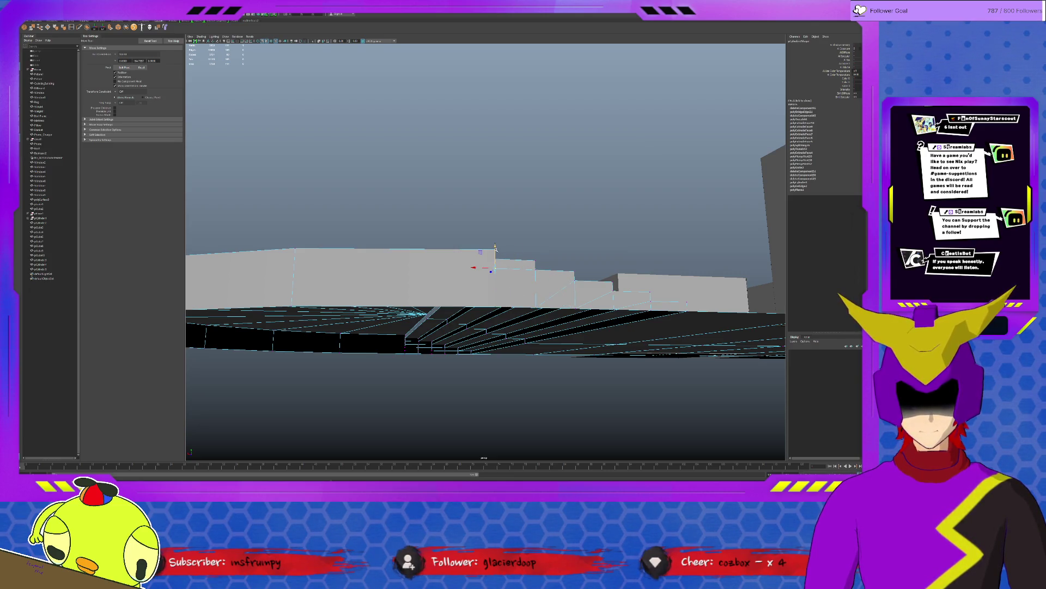
left_click(495, 248)
mouse_move(525, 302)
left_mouse_down("alt")
mouse_move(487, 343)
mouse_move(586, 351)
mouse_move(490, 315)
mouse_move(484, 323)
left_mouse_up("alt")
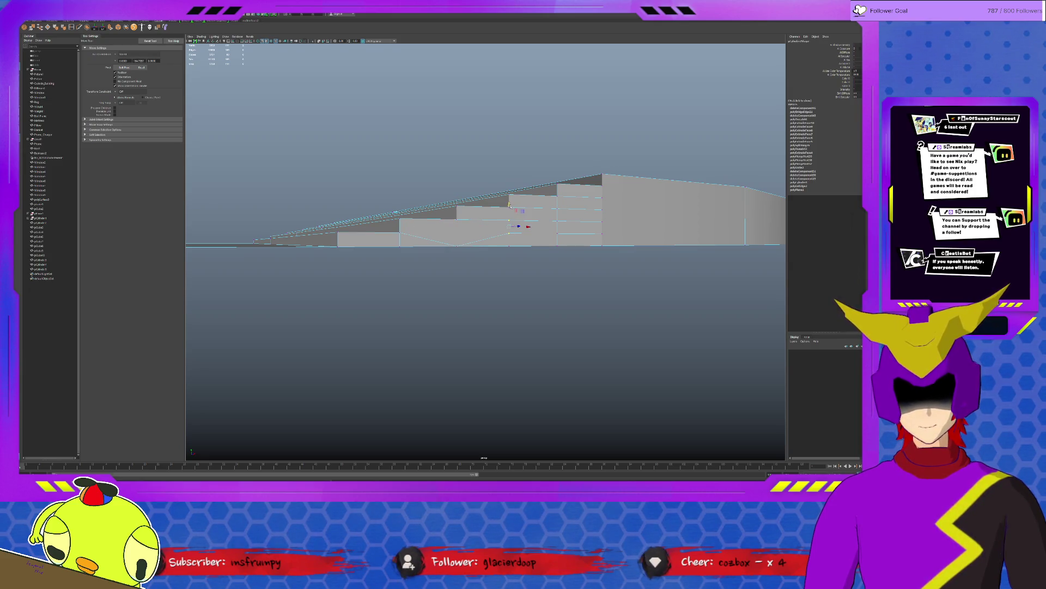
mouse_move(563, 242)
left_mouse_down()
mouse_move(561, 215)
mouse_move(557, 245)
left_mouse_up()
Step: Select the overlapping vertices along the stair underside and weld them with Merge
left_click(604, 224)
left_click(458, 245)
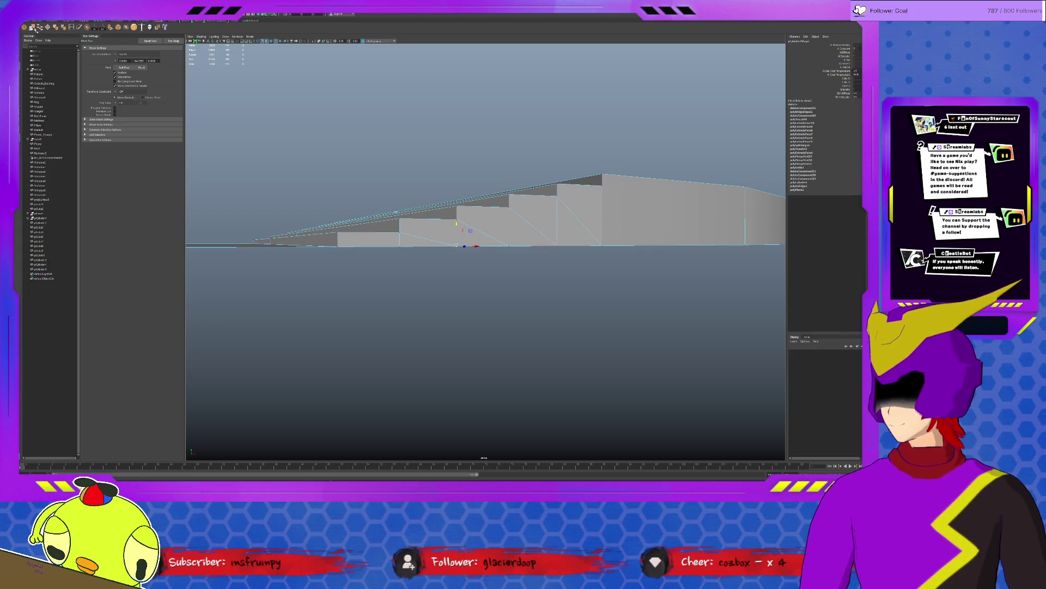
left_click(32, 28)
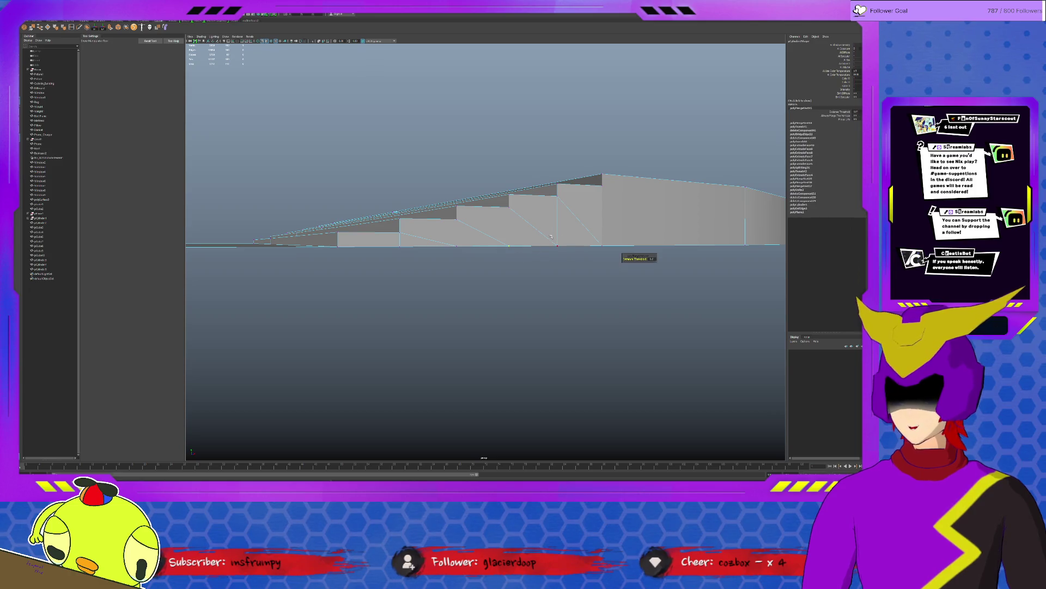
right_click_drag(593, 255, 612, 254, "shift")
scroll(436, 283, "up", 10)
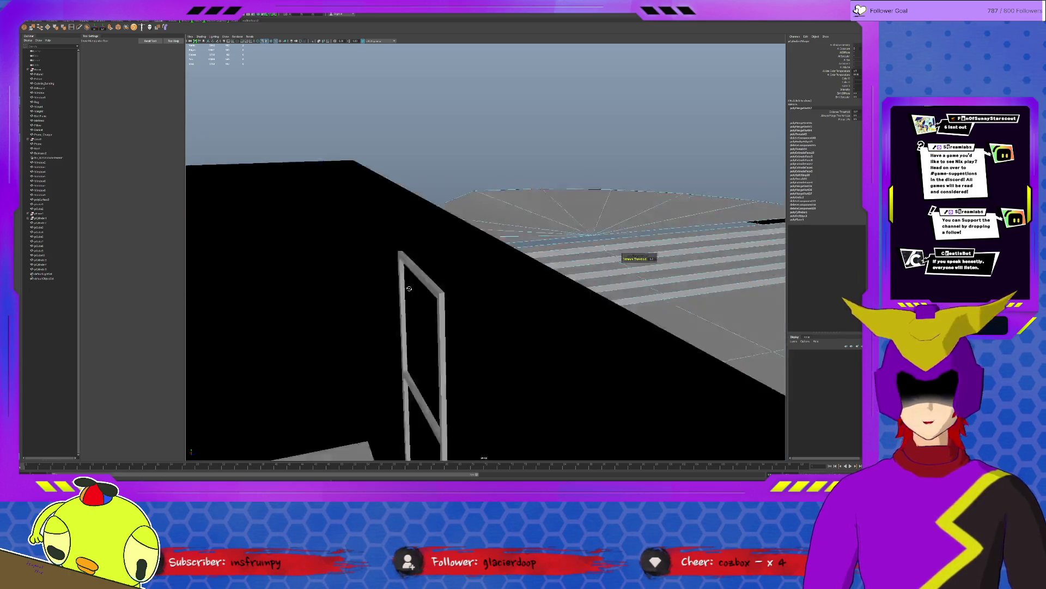
scroll(433, 284, "down", 10)
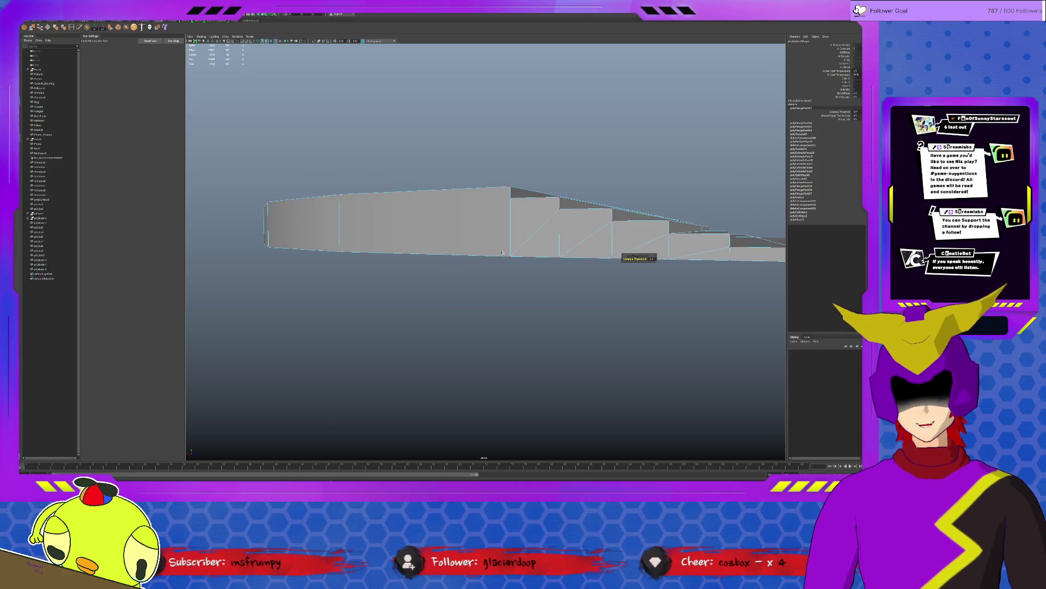
mouse_move(632, 261)
right_mouse_down("shift")
mouse_move(654, 261)
mouse_move(670, 287)
right_mouse_up("shift")
Step: Multi-Cut a new edge across the platform's side face from the corner vertex beside the steps
key("q")
left_click(528, 251)
mouse_move(528, 252)
left_mouse_down("alt")
mouse_move(578, 253)
mouse_move(572, 268)
left_mouse_up("alt")
key("ctrl+shift+x")
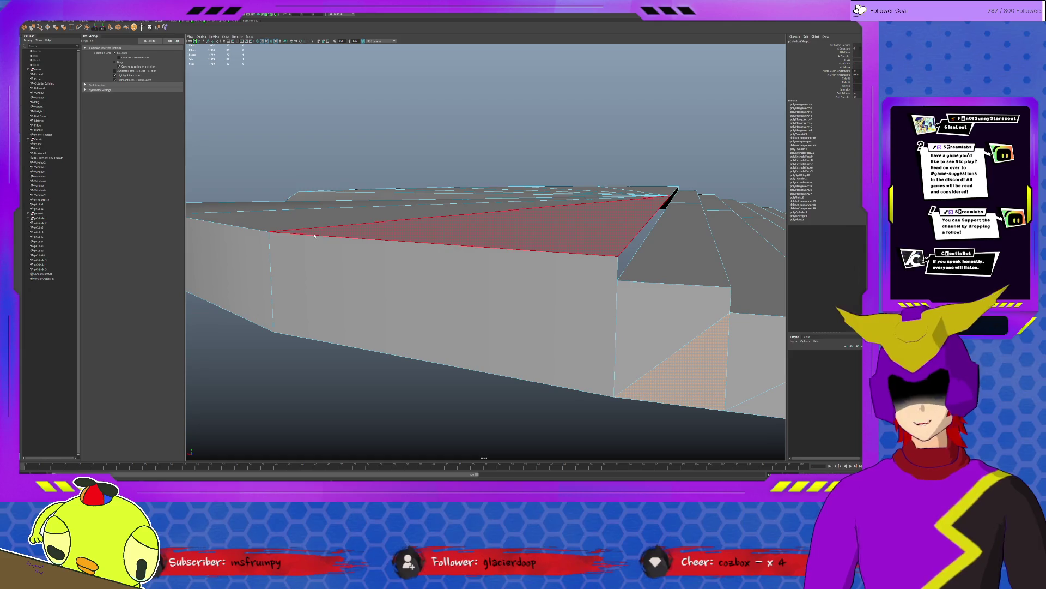
left_click(269, 232)
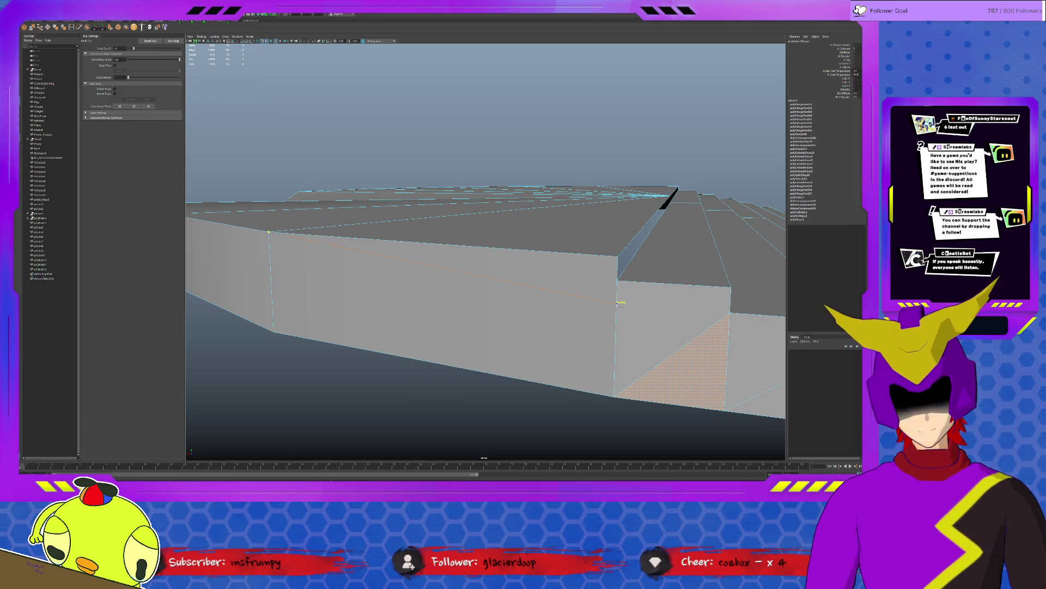
left_click(619, 286)
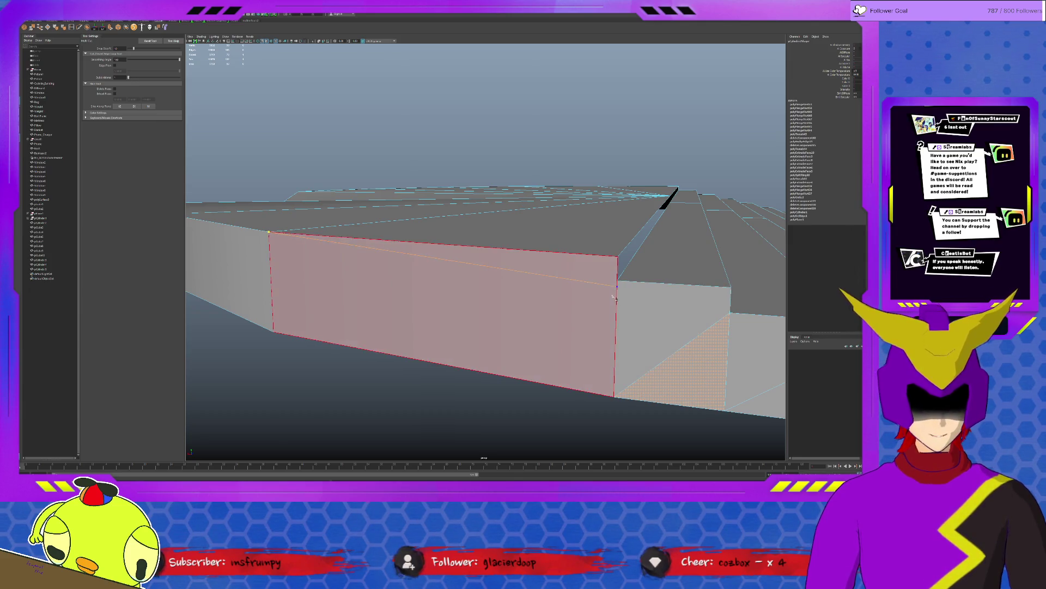
key("Return")
scroll(639, 305, "down", 5)
key("q")
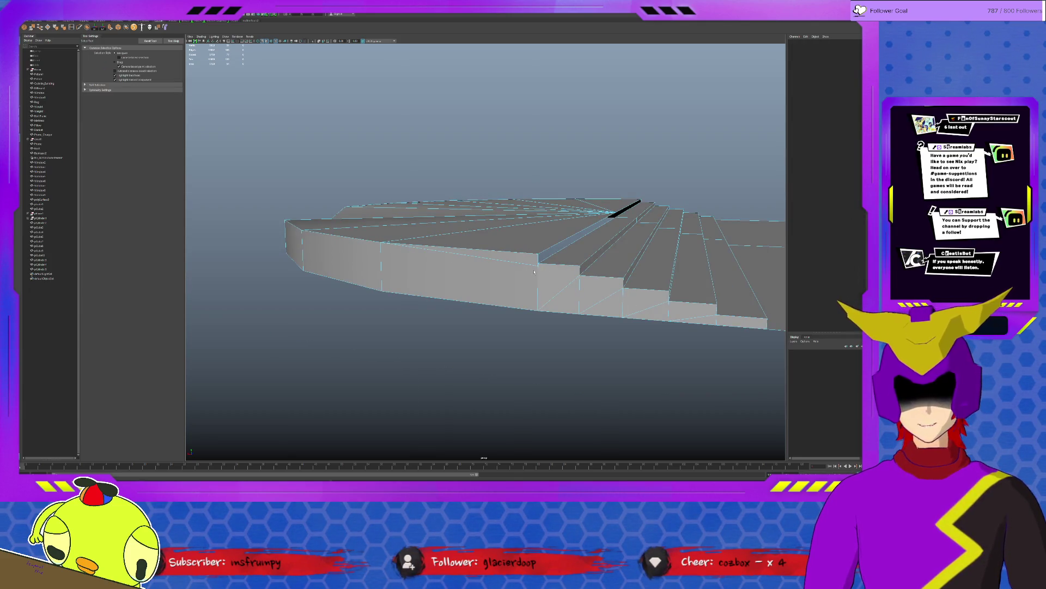
left_click(539, 263)
key("w")
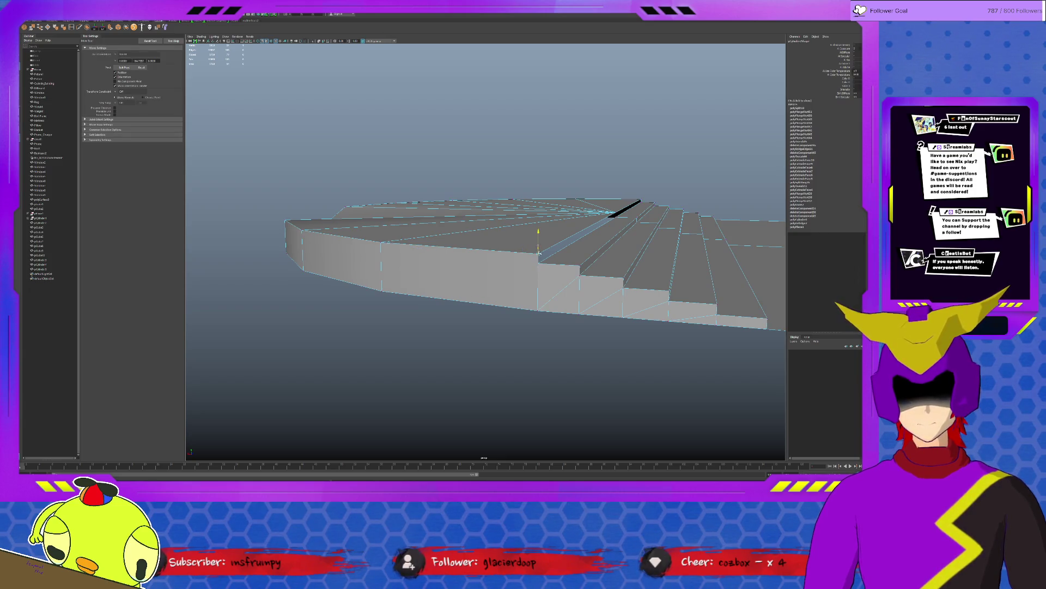
Step: Undo recent changes to restore the earlier stair-base vertex positions and selection
mouse_move(639, 280)
left_mouse_down("alt")
mouse_move(520, 284)
mouse_move(555, 306)
mouse_move(574, 276)
mouse_move(569, 294)
left_mouse_up("alt")
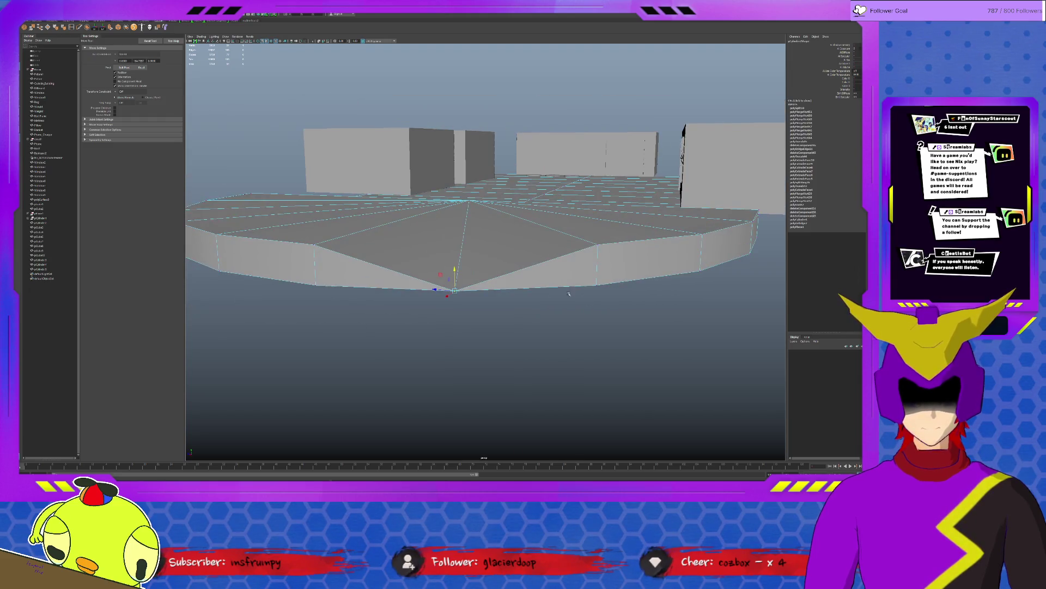
key("ctrl+z")
key("ctrl+z")
key("ctrl+z")
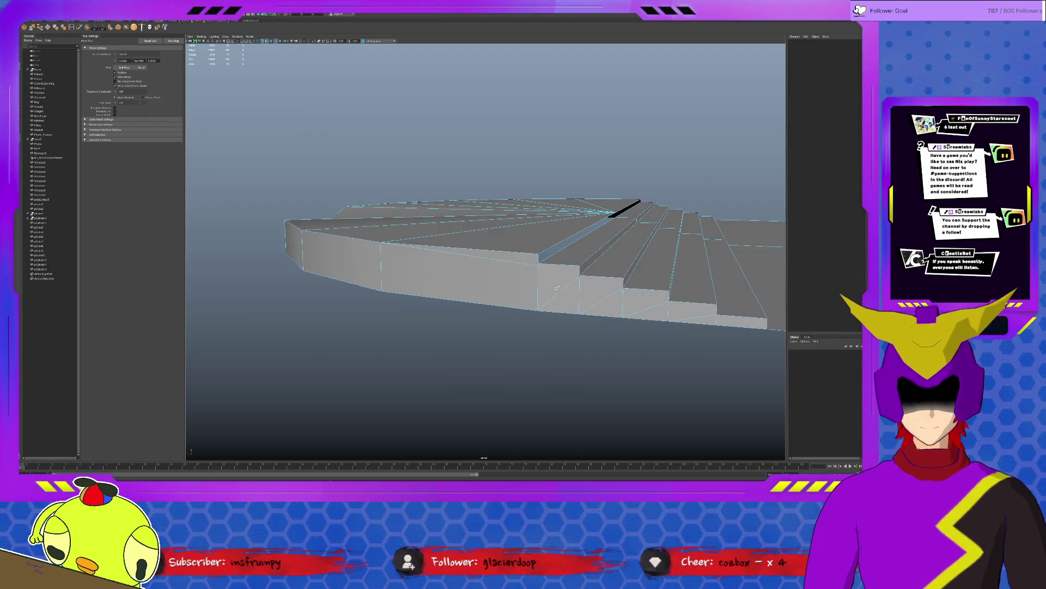
key("ctrl+z")
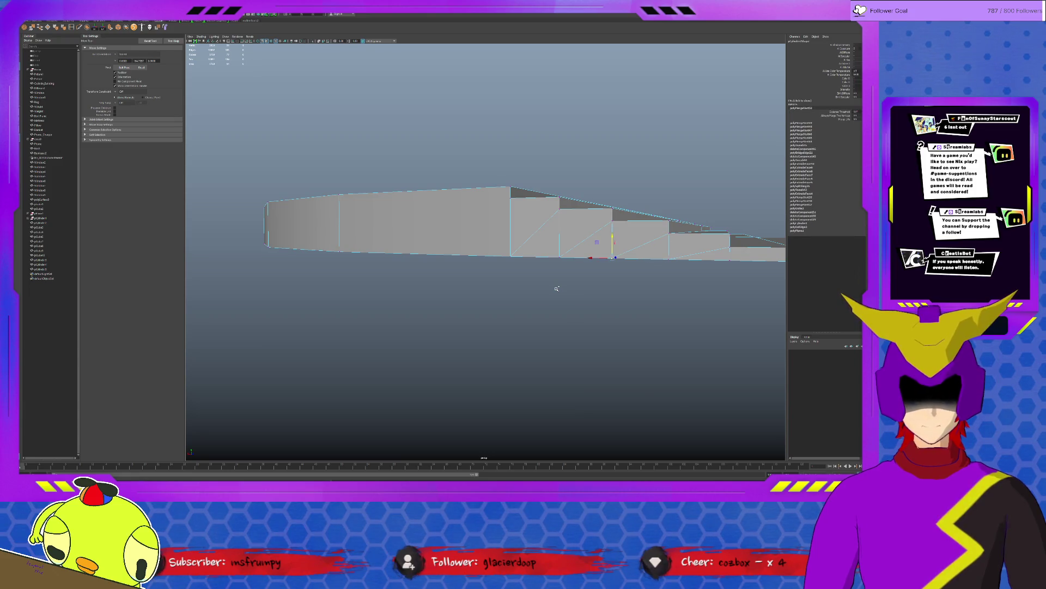
key("ctrl+z")
key("ctrl+z")
key("ctrl+z")
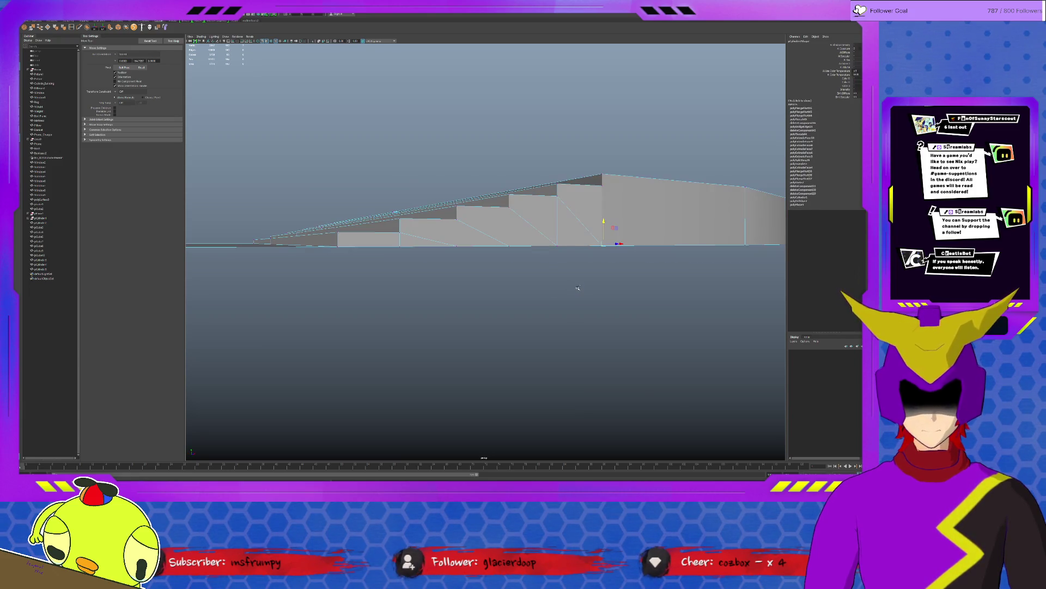
key("ctrl+z")
key("ctrl+z")
key("ctrl+z")
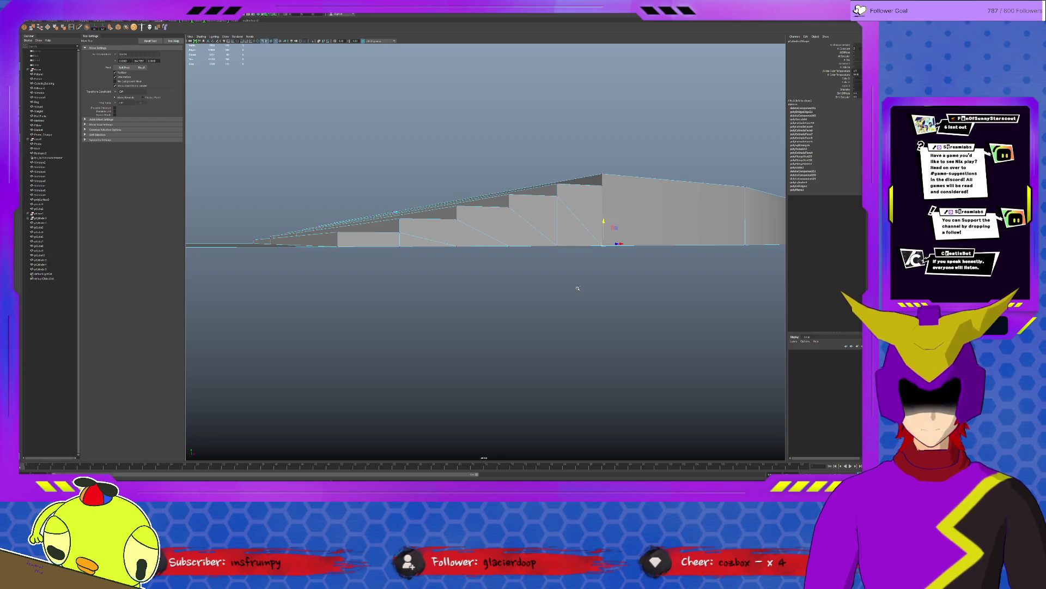
mouse_move(577, 289)
left_mouse_down("alt")
mouse_move(559, 306)
mouse_move(625, 303)
mouse_move(643, 289)
mouse_move(621, 279)
mouse_move(579, 309)
left_mouse_up("alt")
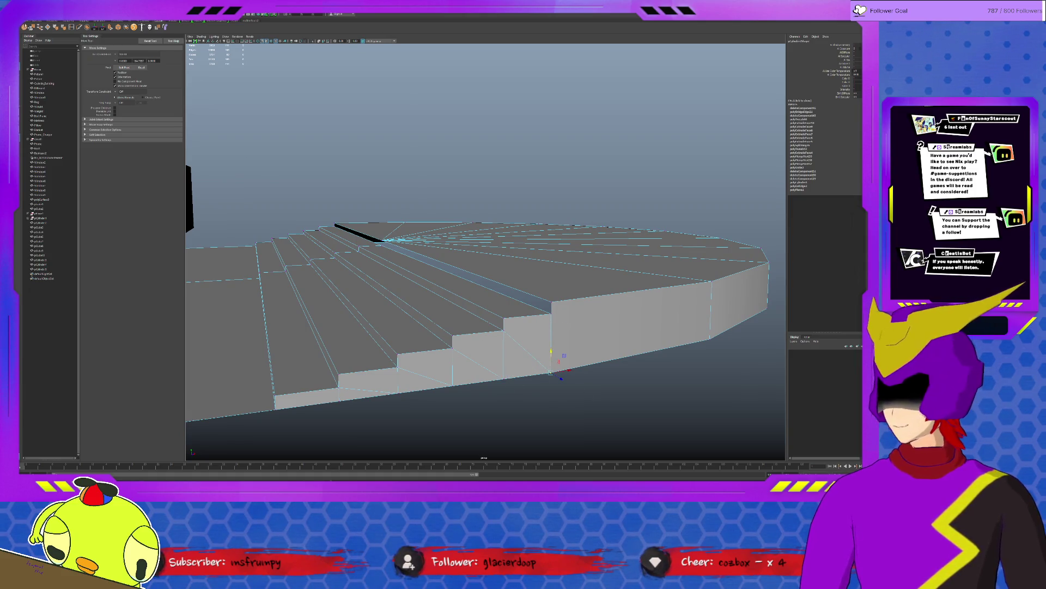
Step: Merge the stray vertex pairs at the step corner and along the stair base
right_click_drag(582, 391, 494, 374, "shift")
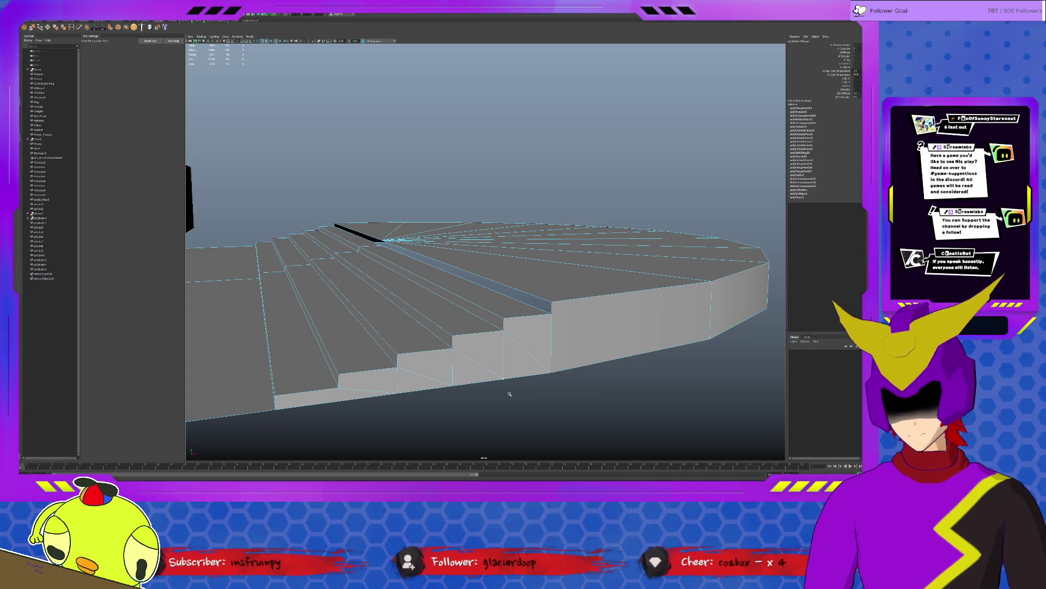
right_click_drag(423, 419, 355, 413, "shift")
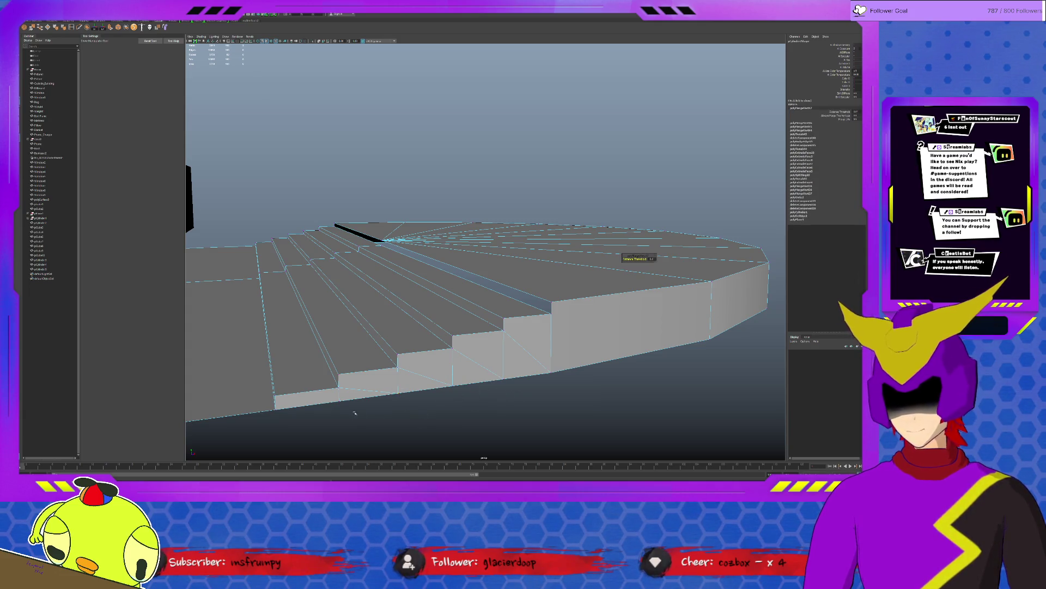
mouse_move(339, 402)
left_mouse_down("alt")
mouse_move(525, 328)
mouse_move(507, 300)
left_mouse_up("alt")
scroll(507, 299, "up", 5)
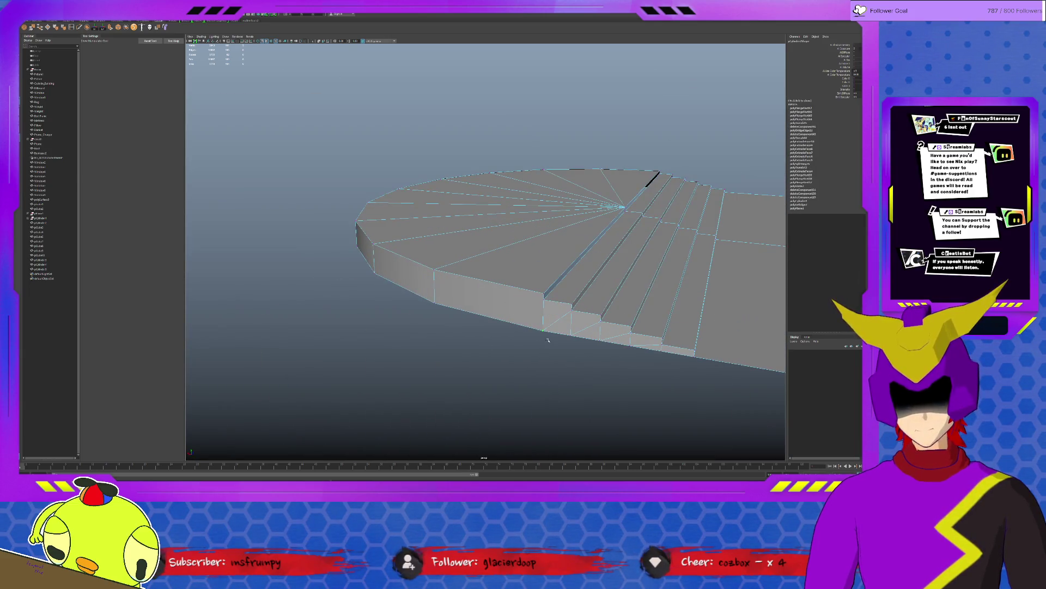
right_click_drag(573, 344, 578, 349, "shift")
left_click_drag(611, 343, 643, 357)
right_click_drag(649, 349, 657, 355, "shift")
left_click(665, 359)
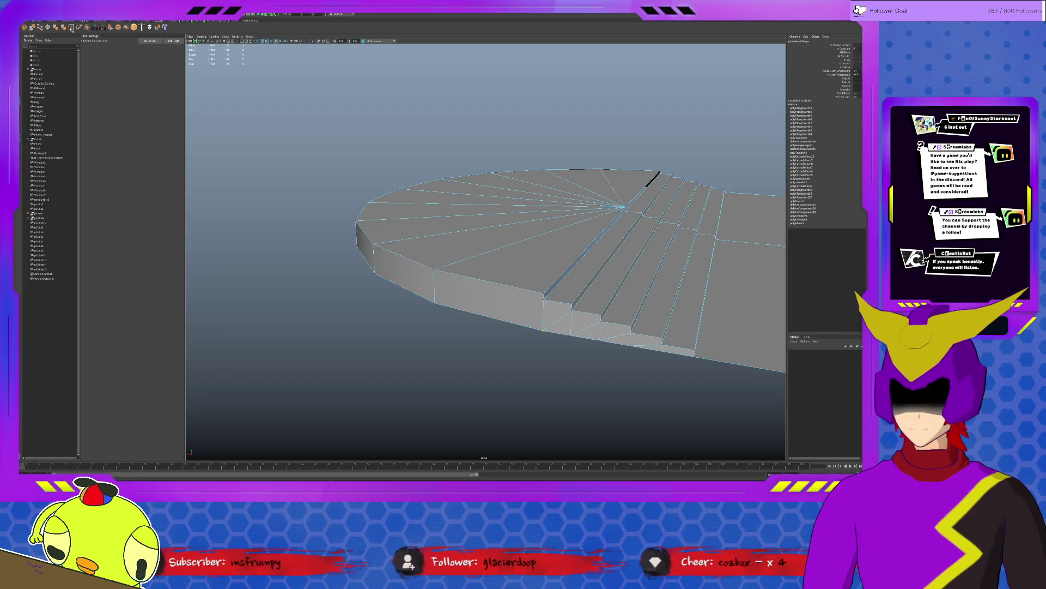
Step: Start a new edge cut at the corner vertex by the steps, then abandon it
left_click(79, 27)
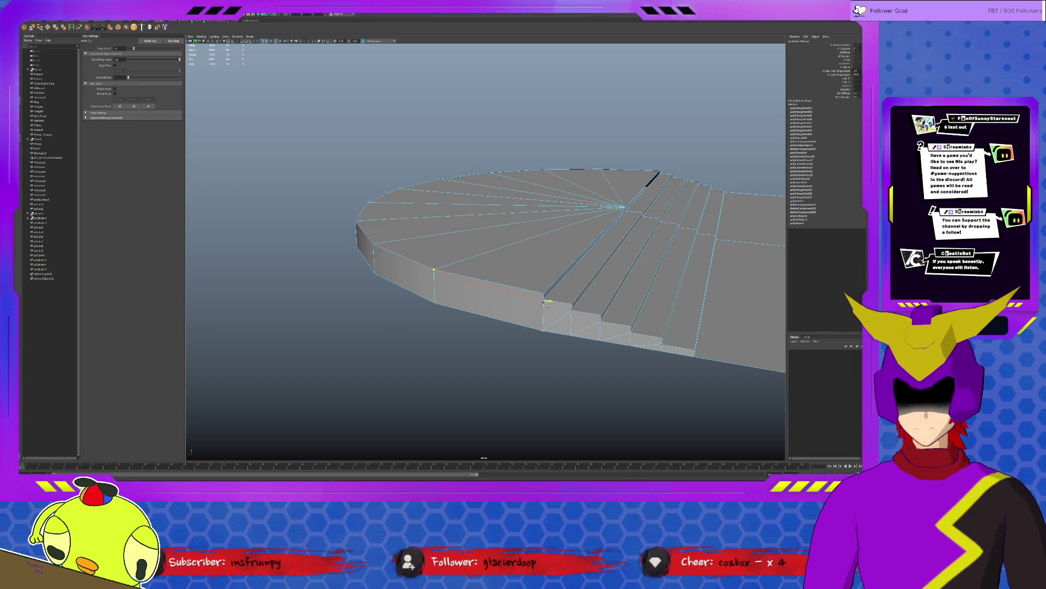
mouse_move(545, 303)
left_mouse_down("alt")
mouse_move(534, 307)
mouse_move(556, 313)
mouse_move(547, 320)
left_mouse_up("alt")
left_click(710, 278)
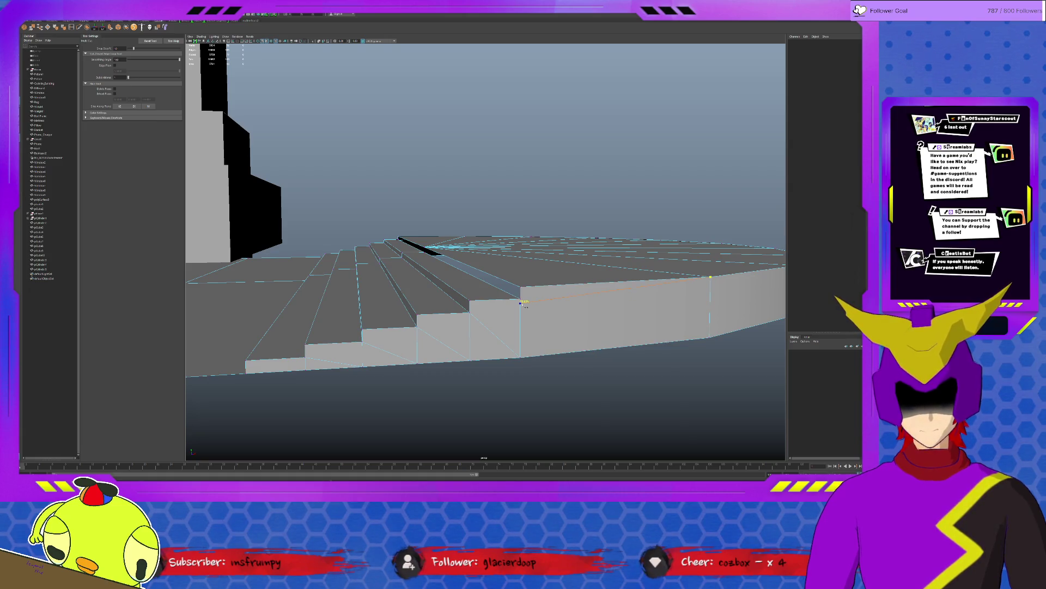
left_click(525, 306)
key("q")
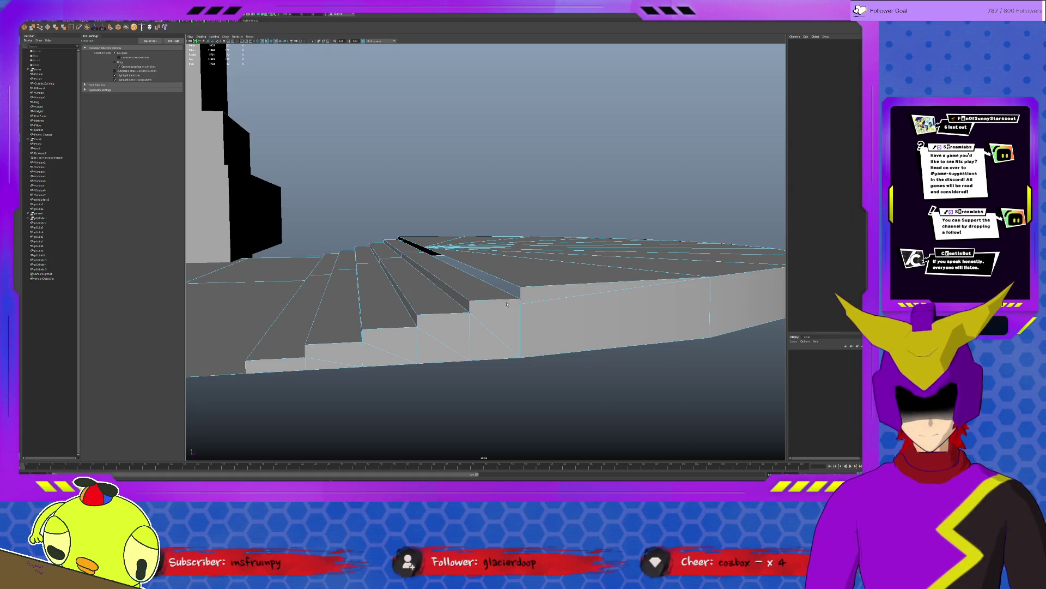
Step: Snap the stair-corner vertex onto its neighbour and merge the remaining stair-base vertices
left_click(520, 301)
key("w")
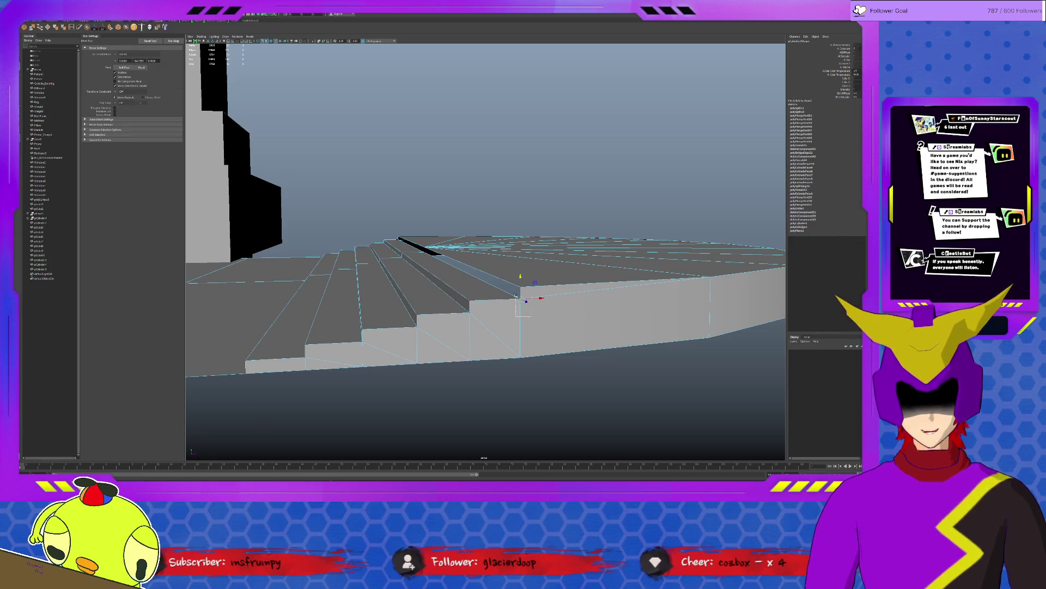
right_click_drag(516, 296, 346, 264, "shift")
left_click_drag(346, 264, 545, 300, "alt")
left_click(547, 302)
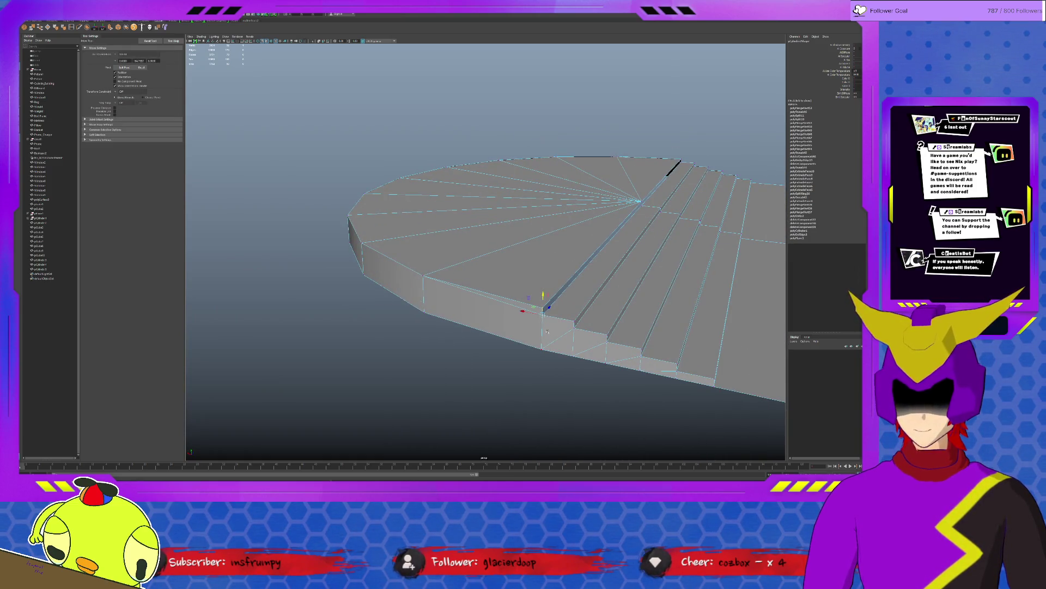
key("g")
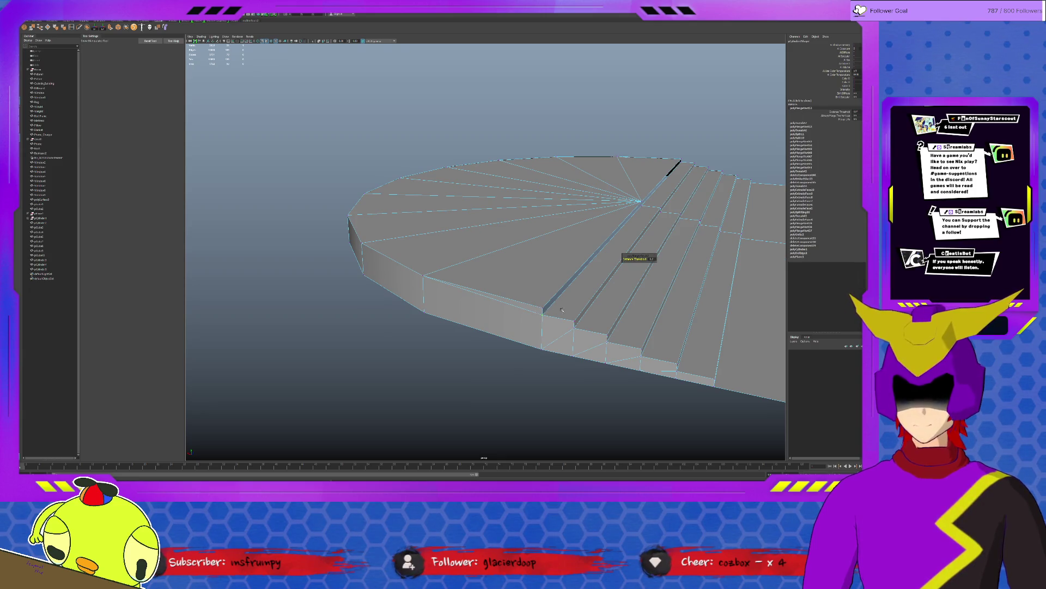
key("q")
left_click_drag(562, 310, 573, 381, "alt")
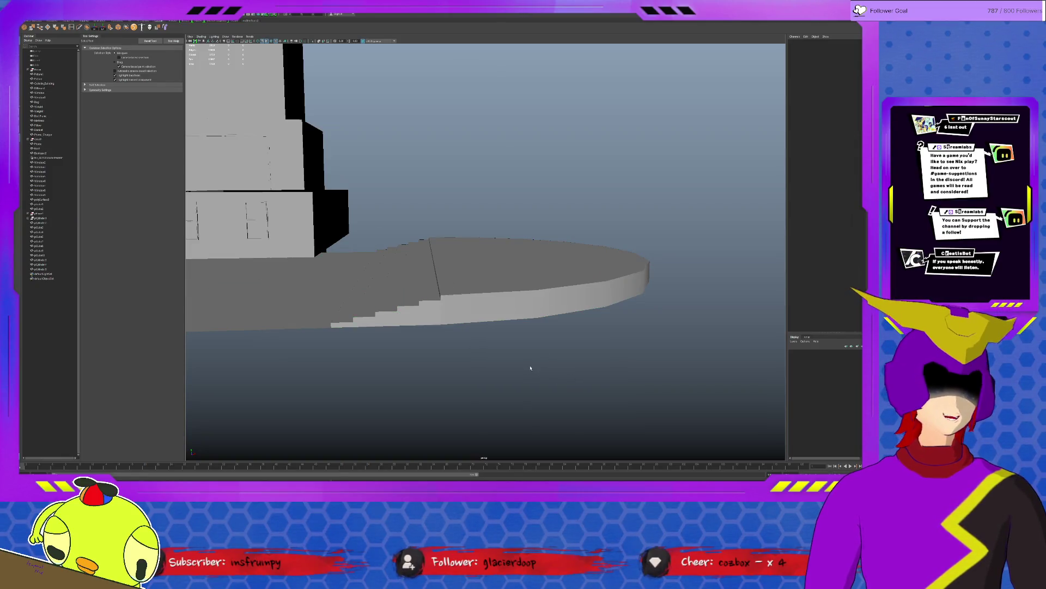
Step: Inspect the stairs from another angle, briefly selecting and deselecting the platform mesh
scroll(448, 375, "up", 5)
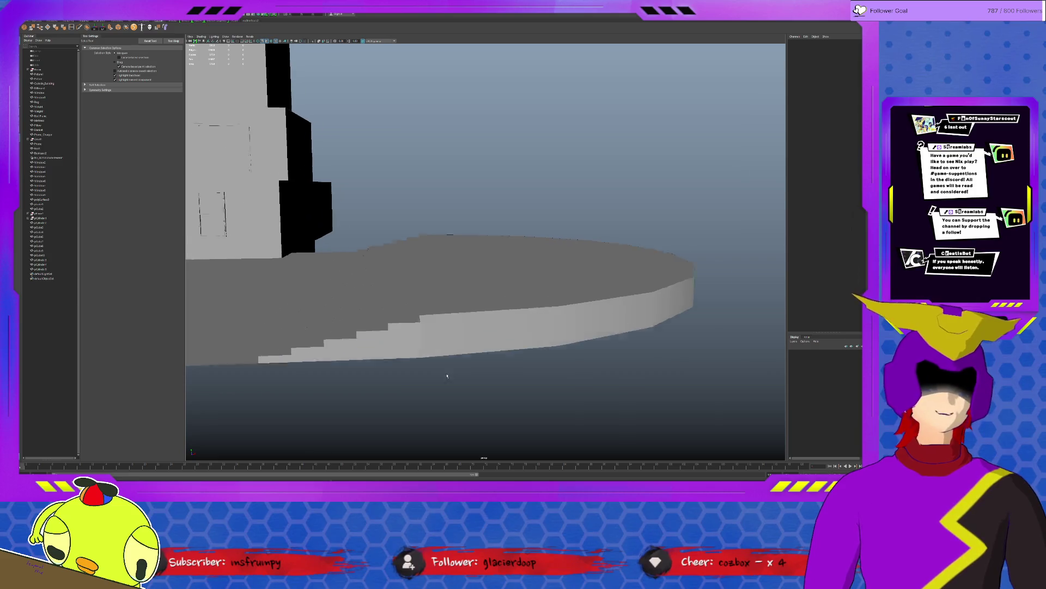
left_click_drag(225, 364, 321, 357, "alt")
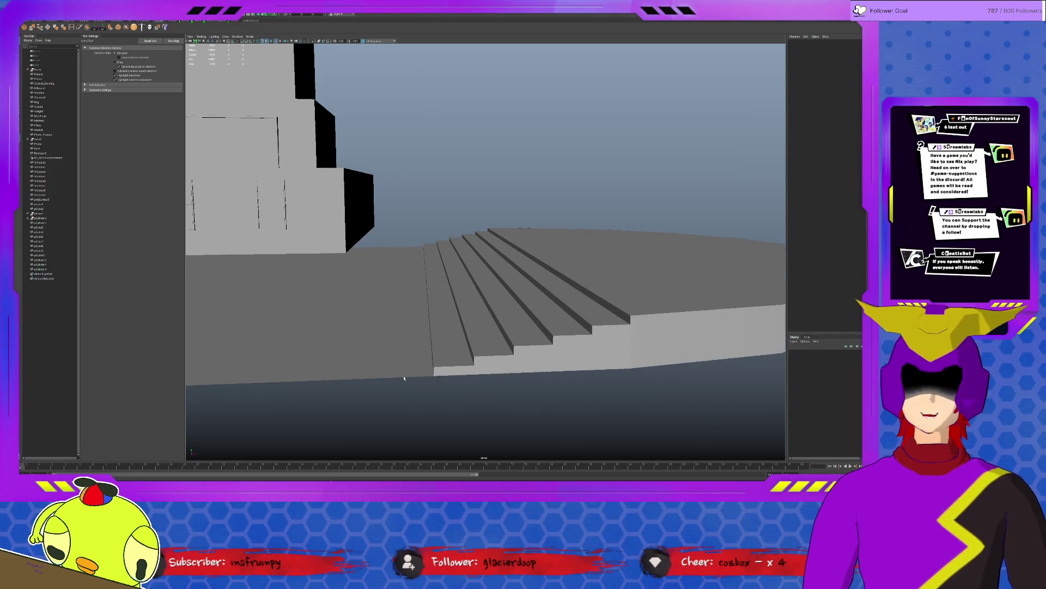
left_click(430, 372)
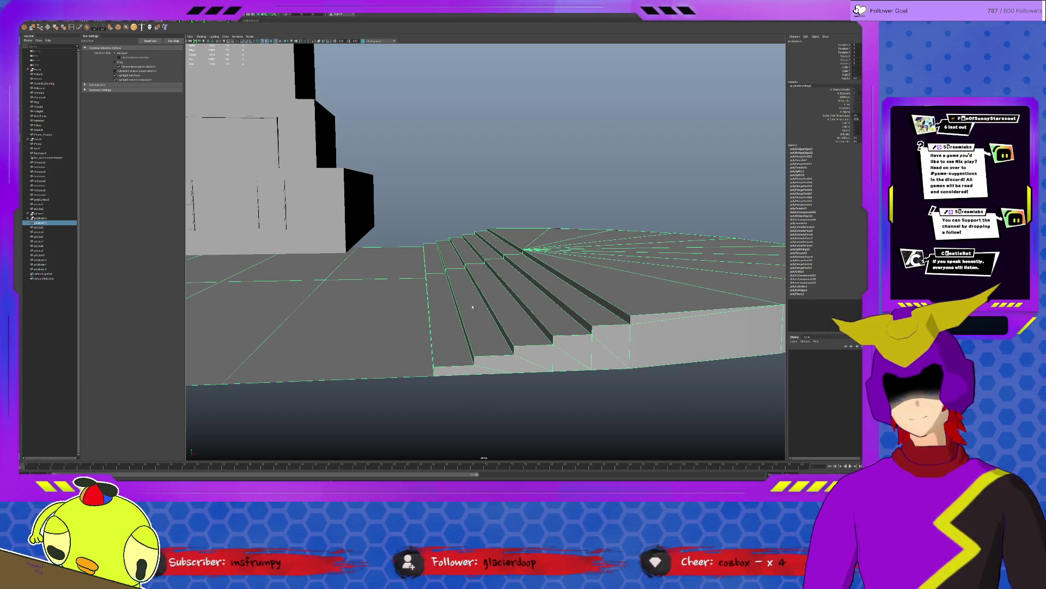
scroll(484, 343, "down", 5)
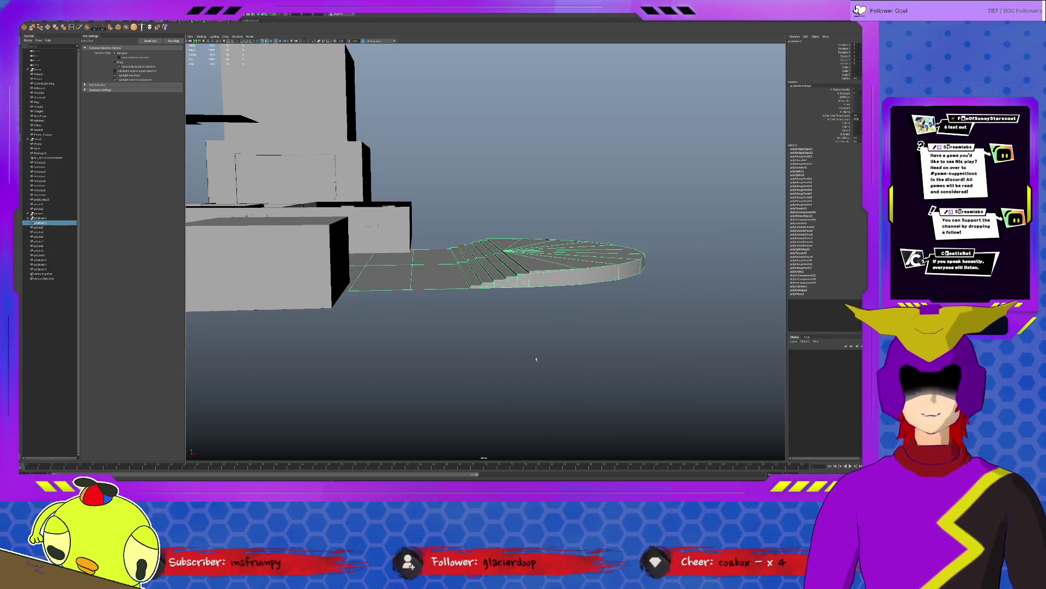
left_click(535, 364)
Step: Get an overhead view of the level and select the round floor cylinder and adjacent wall mesh
left_click_drag(537, 367, 477, 376, "alt")
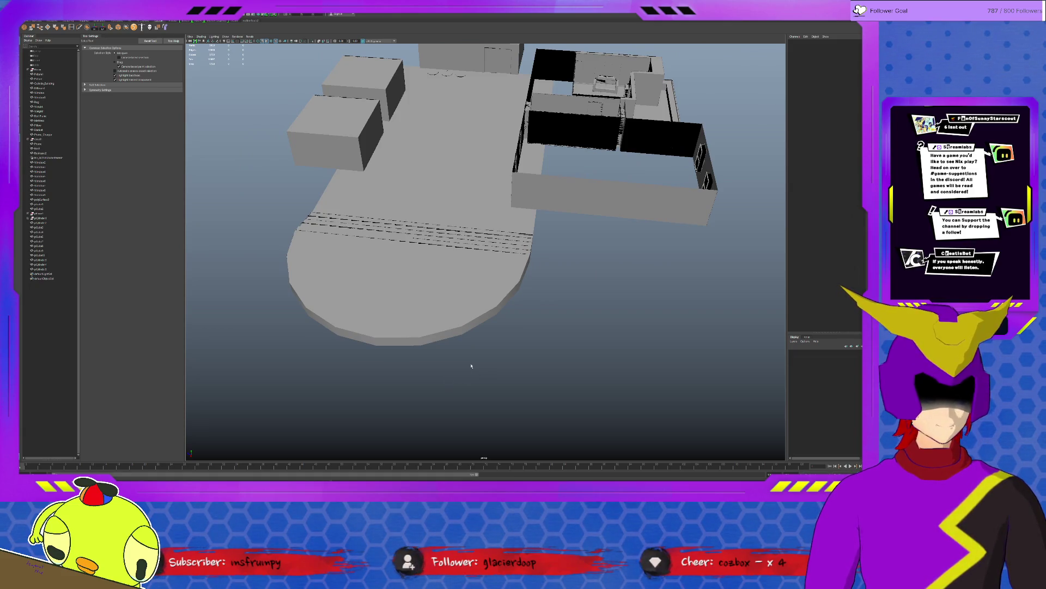
scroll(471, 366, "up", 10)
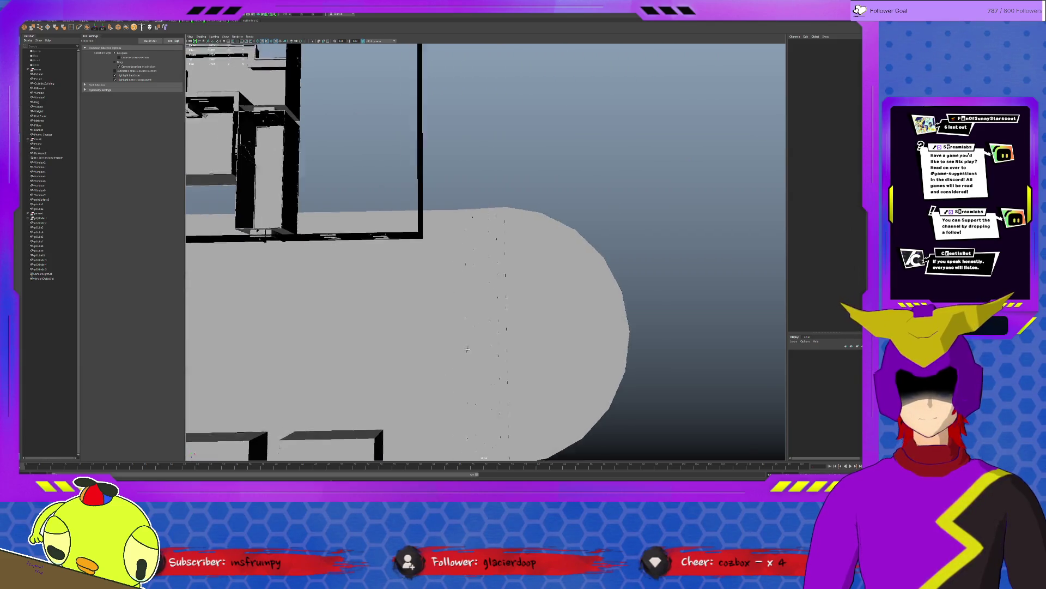
scroll(467, 349, "down", 5)
left_click(484, 254)
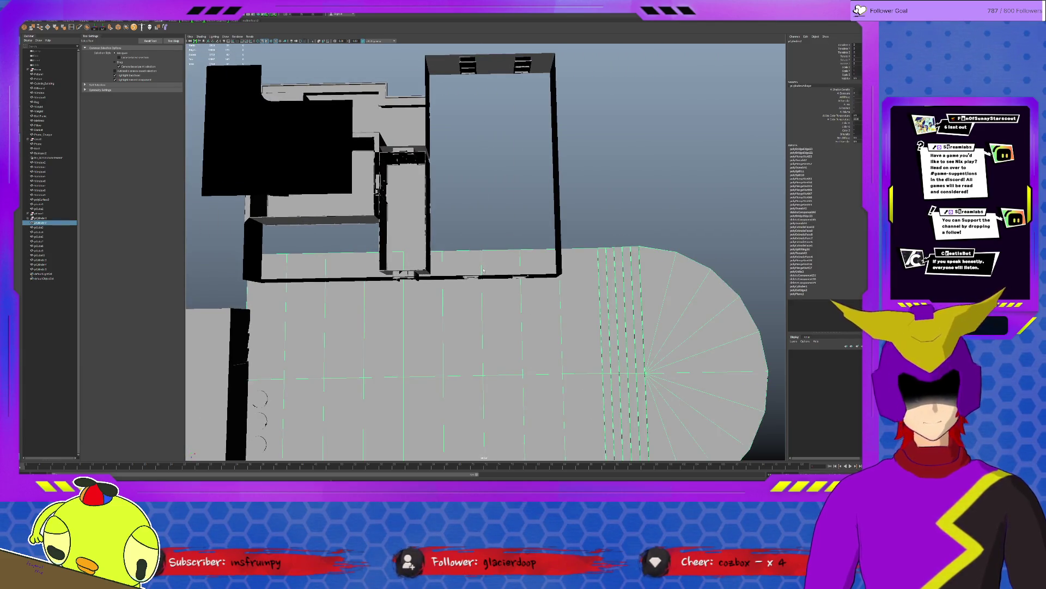
left_click_drag(484, 270, 551, 345, "alt")
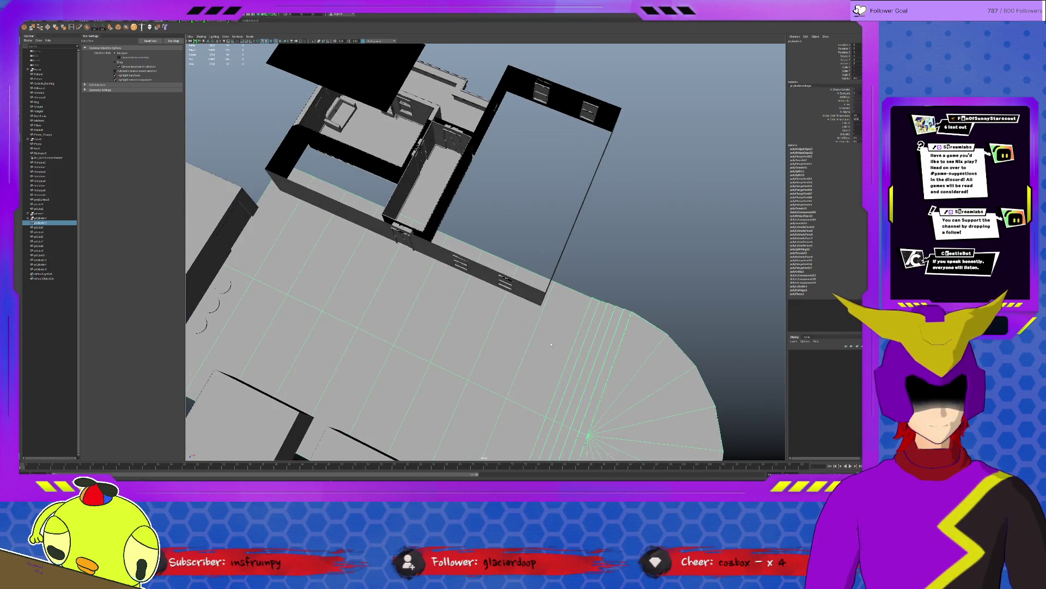
left_click(538, 339)
Step: With the Move tool active, select the wall-base edges along the floor and the corner component
key("w")
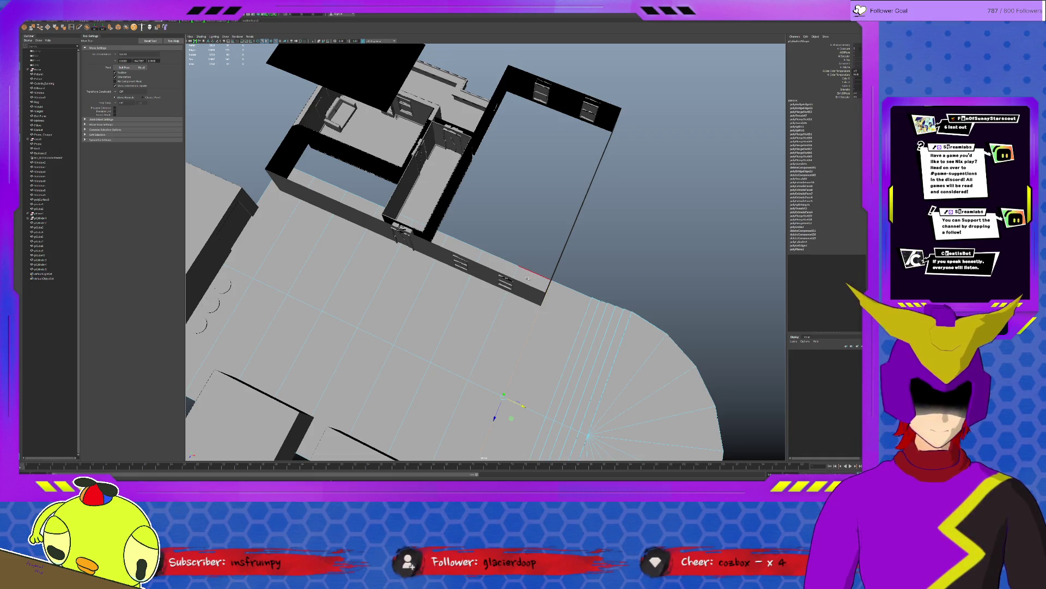
left_click_drag(549, 332, 523, 381, "alt")
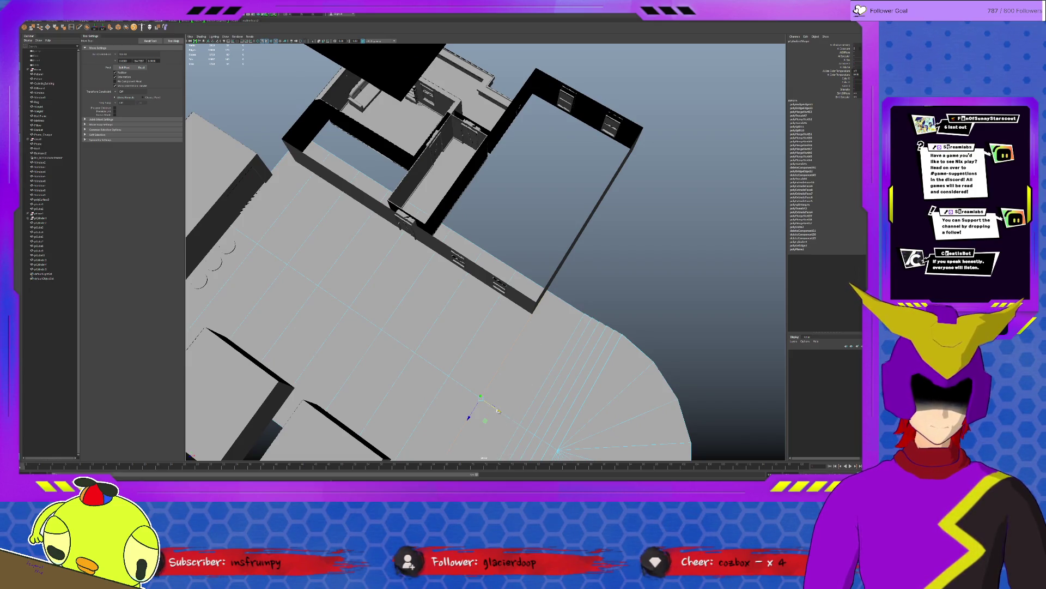
left_click_drag(498, 411, 499, 410, "alt")
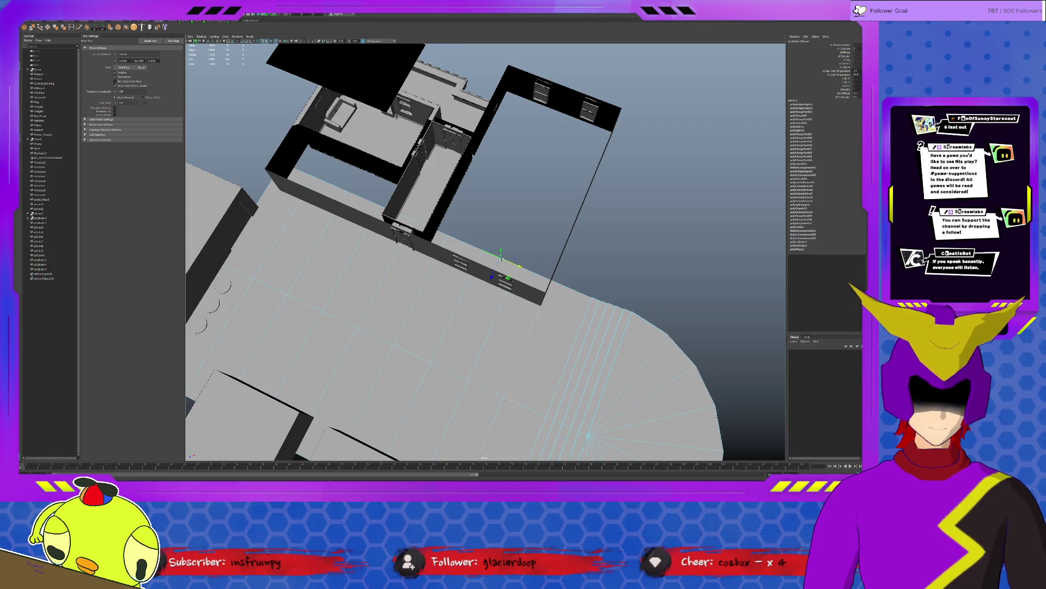
left_click(488, 285)
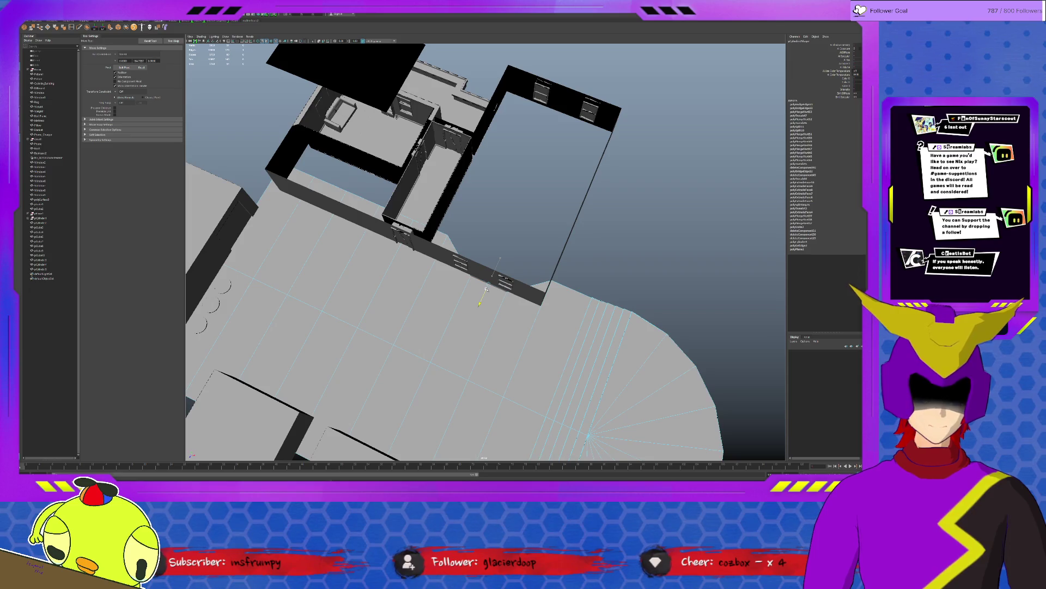
left_click(443, 232)
left_click(386, 212)
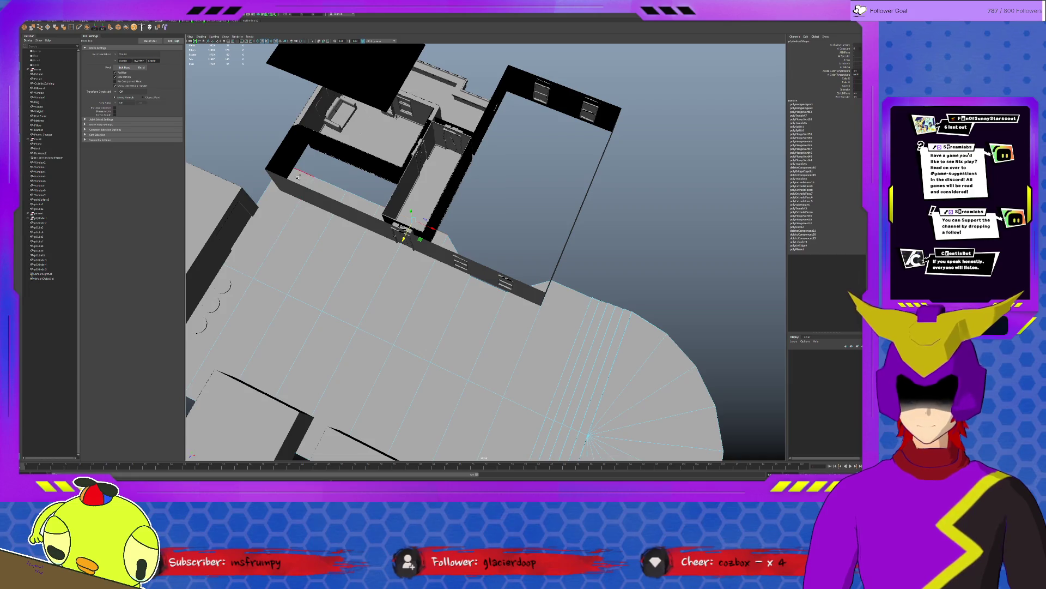
left_click(368, 213)
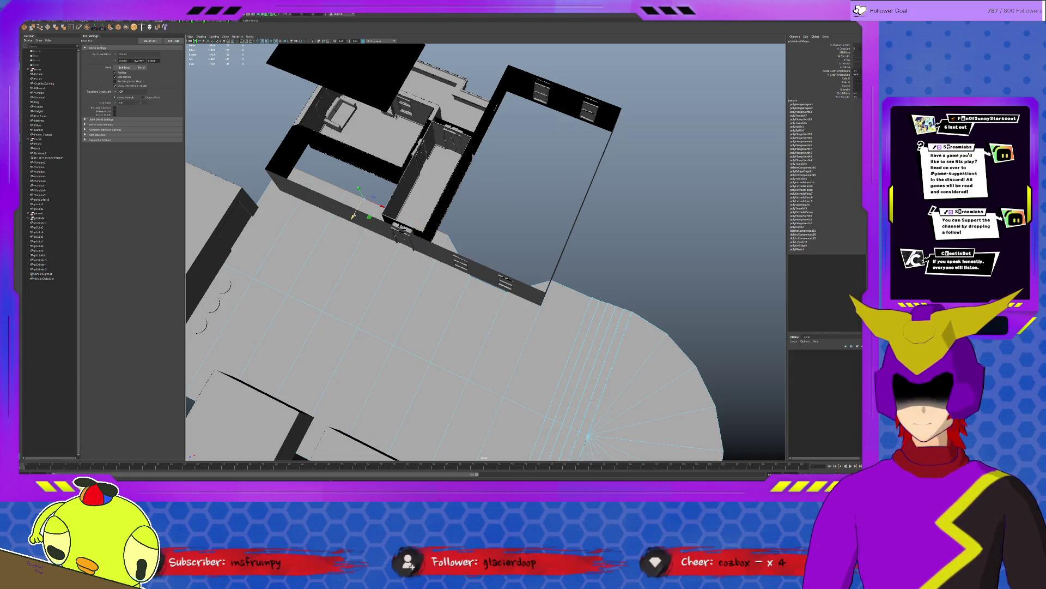
left_click(284, 197)
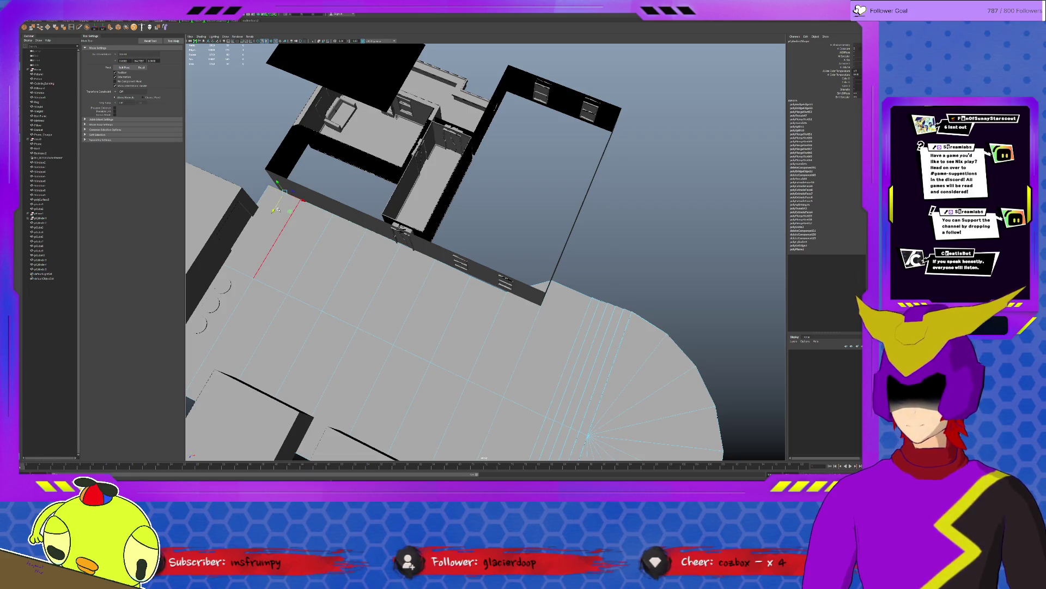
left_click(294, 185)
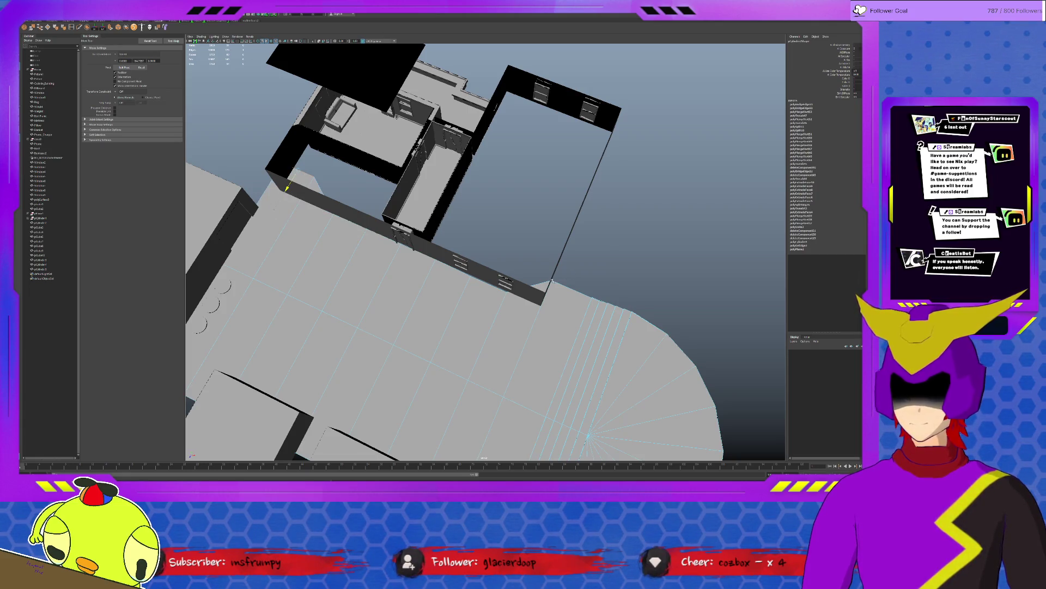
mouse_move(551, 281)
left_mouse_down("alt")
mouse_move(467, 284)
mouse_move(559, 284)
left_mouse_up("alt")
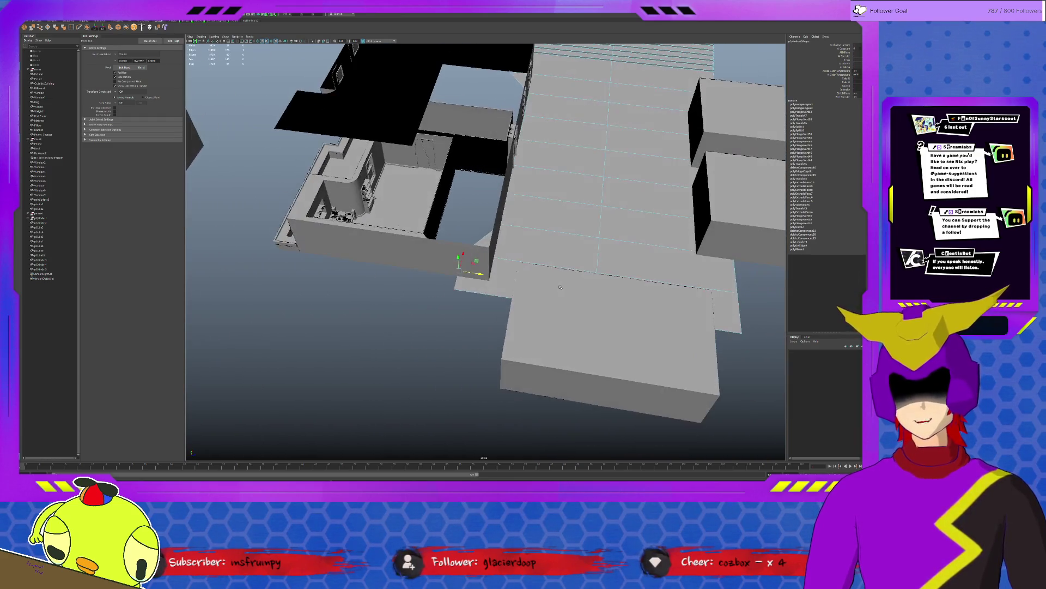
scroll(496, 264, "up", 5)
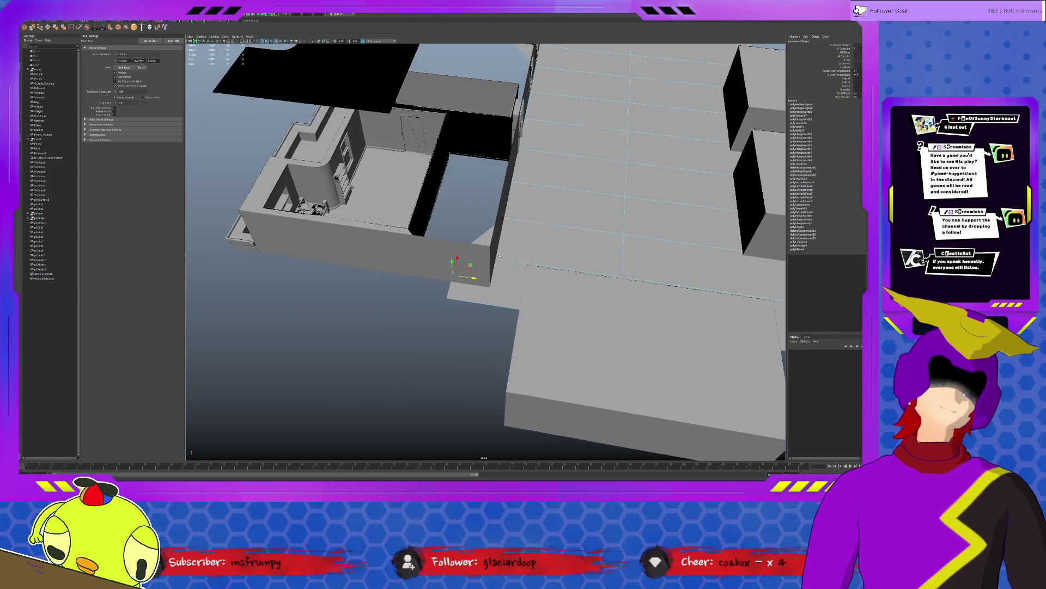
scroll(496, 264, "down", 3)
scroll(496, 264, "up", 3)
mouse_move(497, 264)
left_mouse_down("alt")
mouse_move(557, 264)
mouse_move(562, 241)
left_mouse_up("alt")
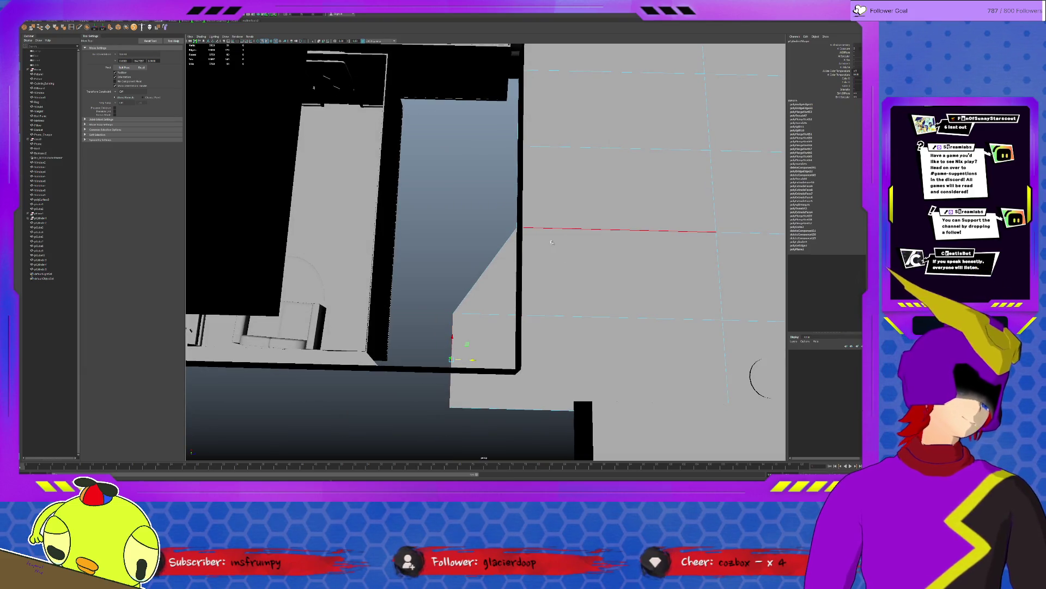
left_click_drag(562, 241, 549, 335, "alt")
scroll(508, 343, "up", 3)
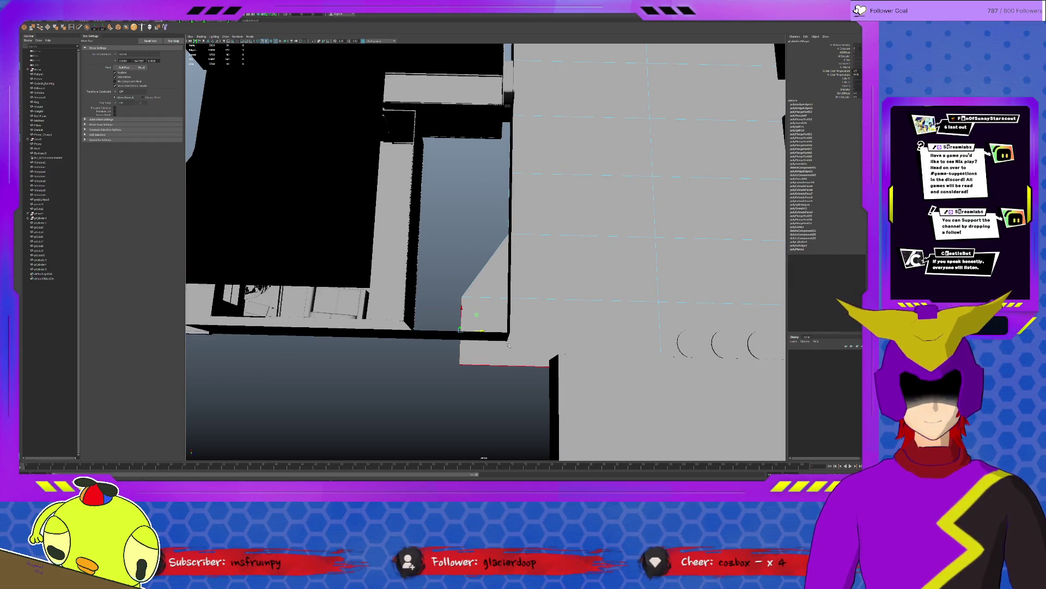
mouse_move(507, 342)
left_mouse_down("alt")
mouse_move(522, 338)
mouse_move(445, 328)
mouse_move(519, 381)
mouse_move(459, 334)
left_mouse_up("alt")
scroll(445, 329, "up", 2)
scroll(458, 334, "up", 5)
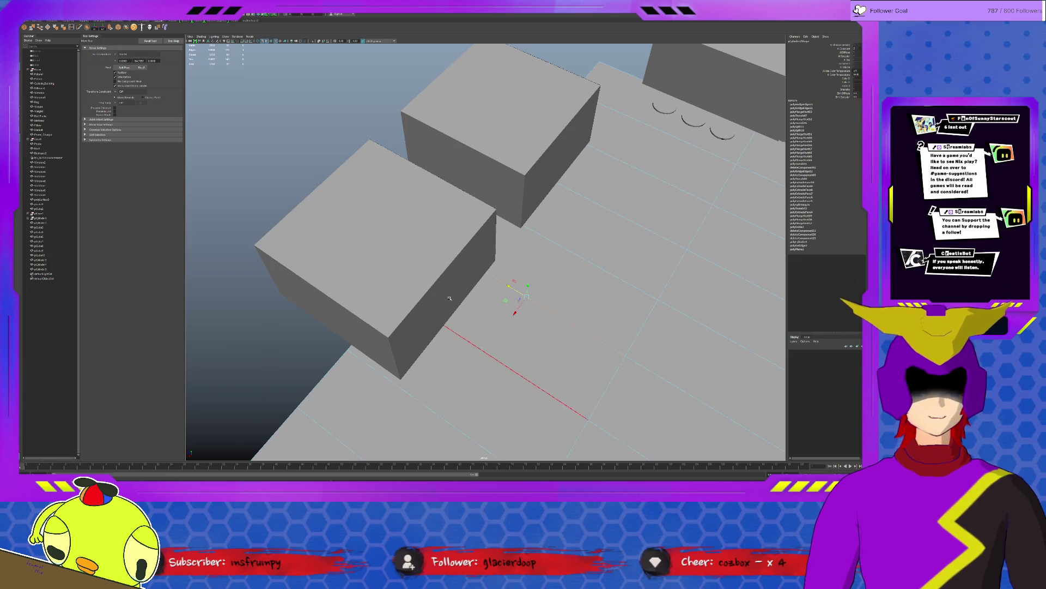
middle_click_drag(451, 258, 451, 266)
left_click(490, 229)
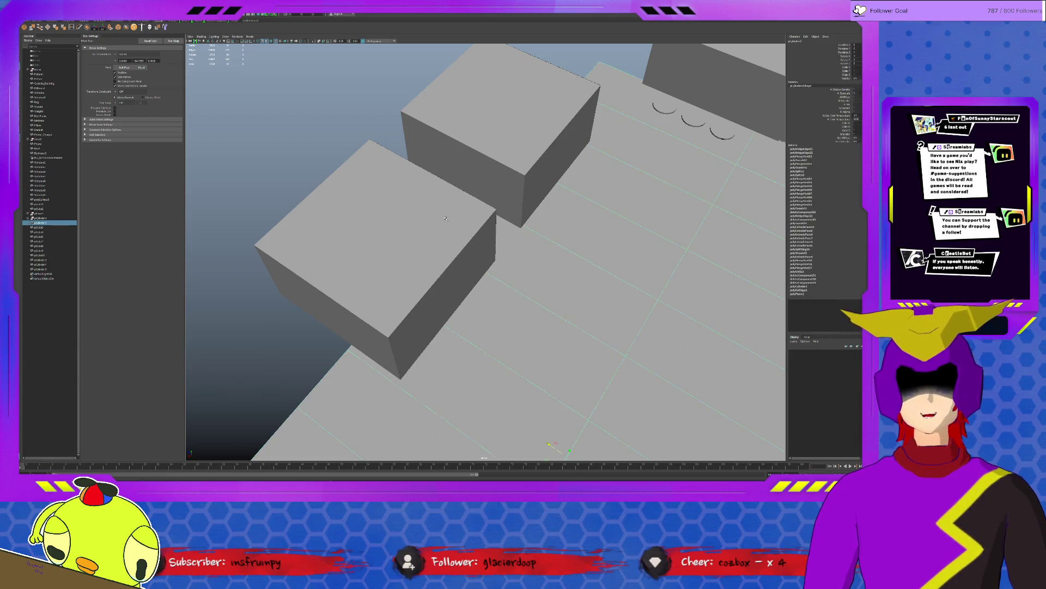
left_click(236, 226)
scroll(236, 226, "down", 10)
mouse_move(545, 262)
left_mouse_down("alt")
mouse_move(563, 284)
mouse_move(544, 290)
mouse_move(663, 271)
mouse_move(574, 319)
mouse_move(533, 300)
mouse_move(528, 356)
left_mouse_up("alt")
scroll(561, 283, "up", 10)
left_click(528, 356)
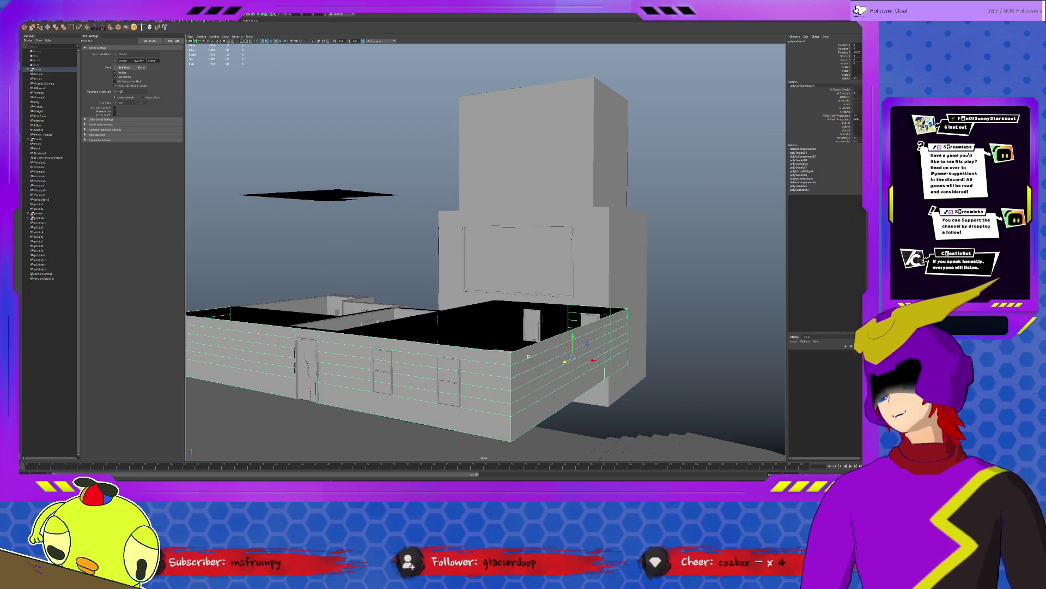
Step: Isolate the walls with Ctrl+1 and insert a horizontal edge loop across them
key("ctrl+1")
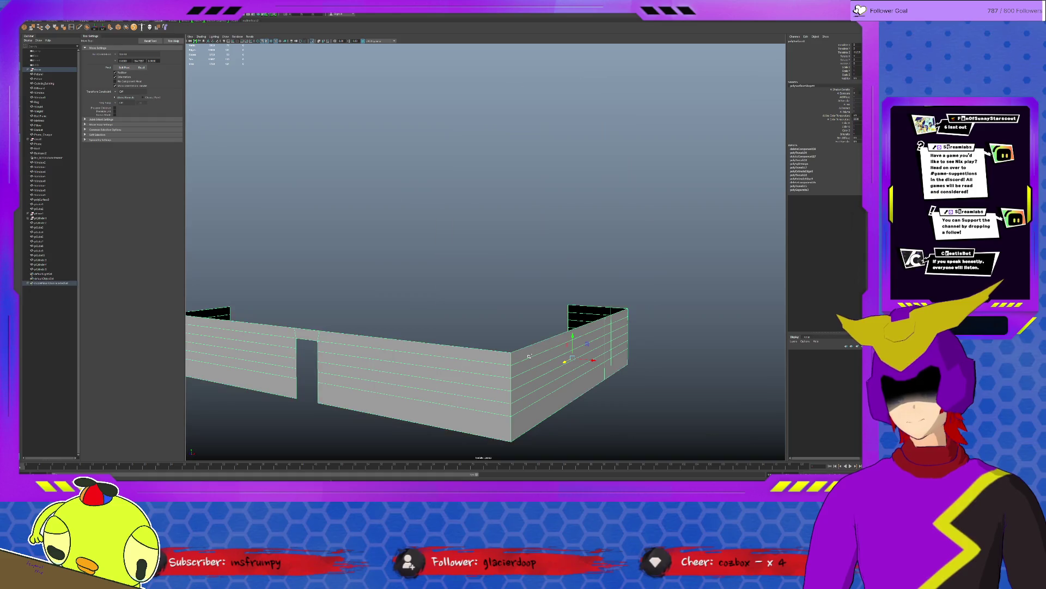
right_click_drag(360, 402, 357, 389, "shift")
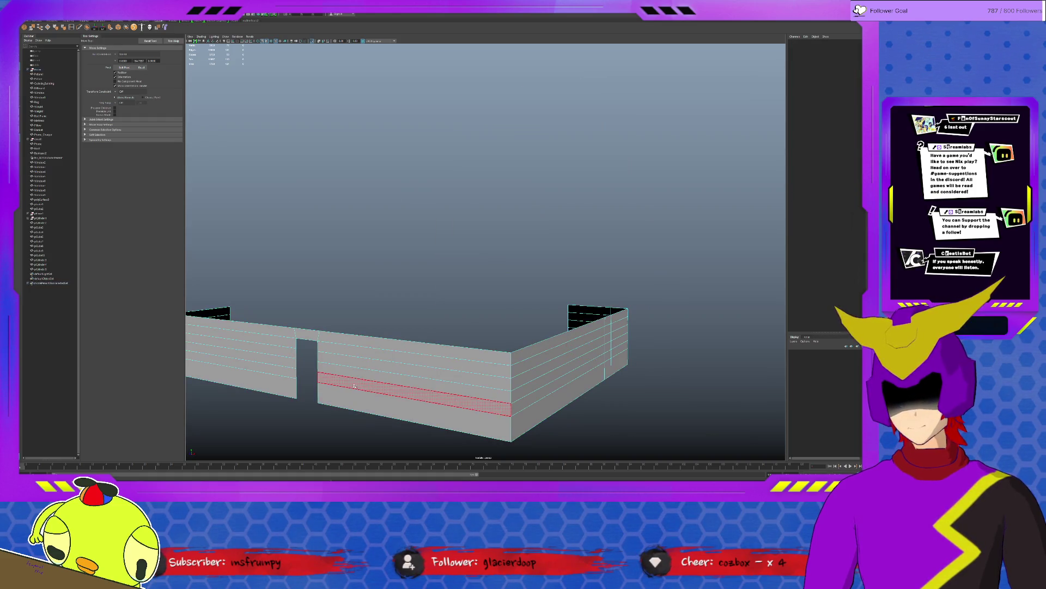
left_click_drag(357, 389, 355, 354)
left_click(290, 353)
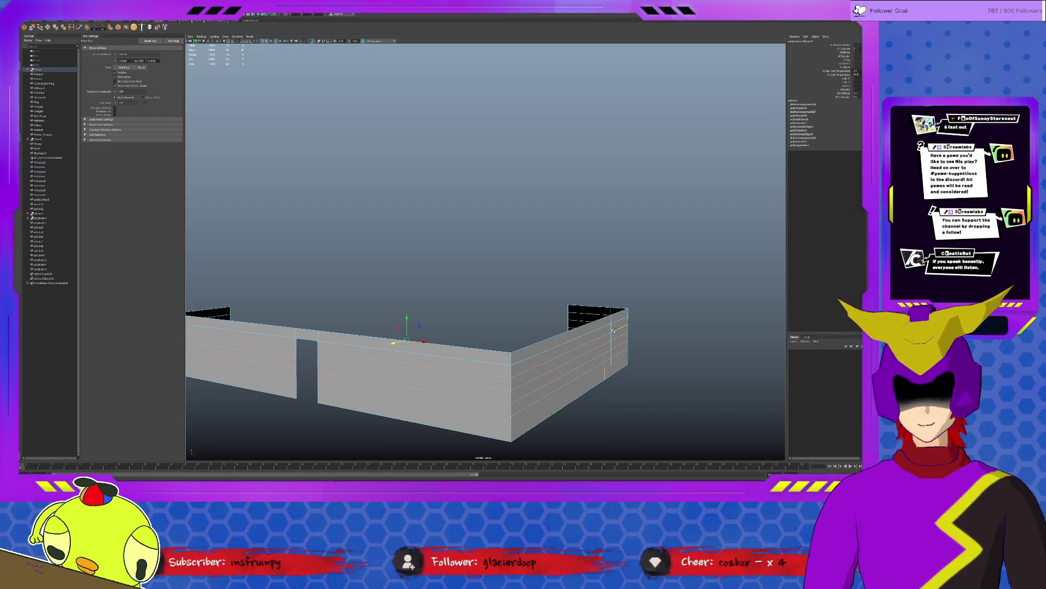
mouse_move(612, 328)
left_mouse_down("alt")
mouse_move(578, 330)
mouse_move(505, 302)
left_mouse_up("alt")
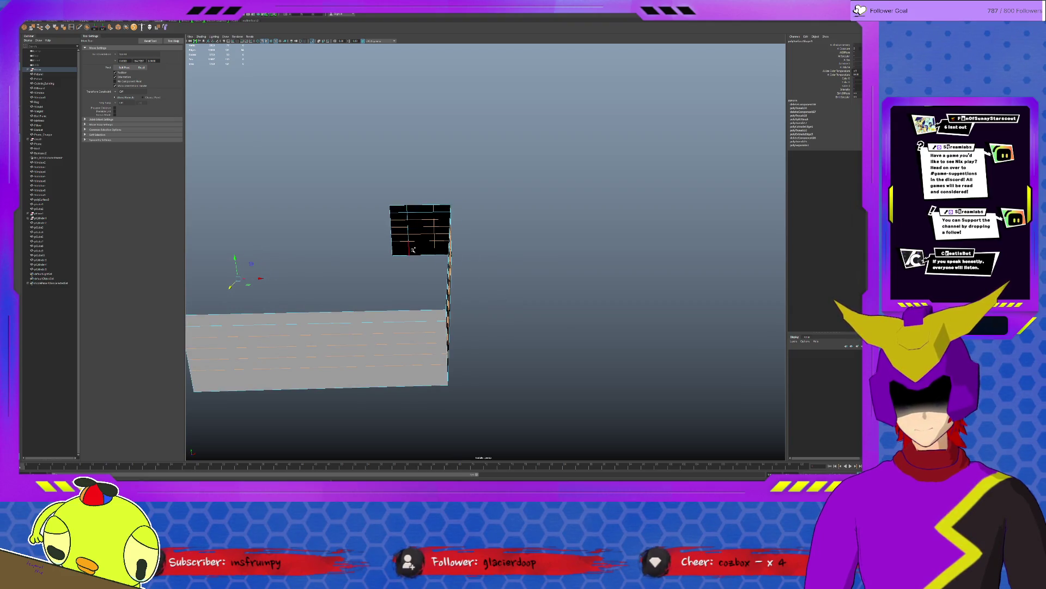
left_click(473, 255)
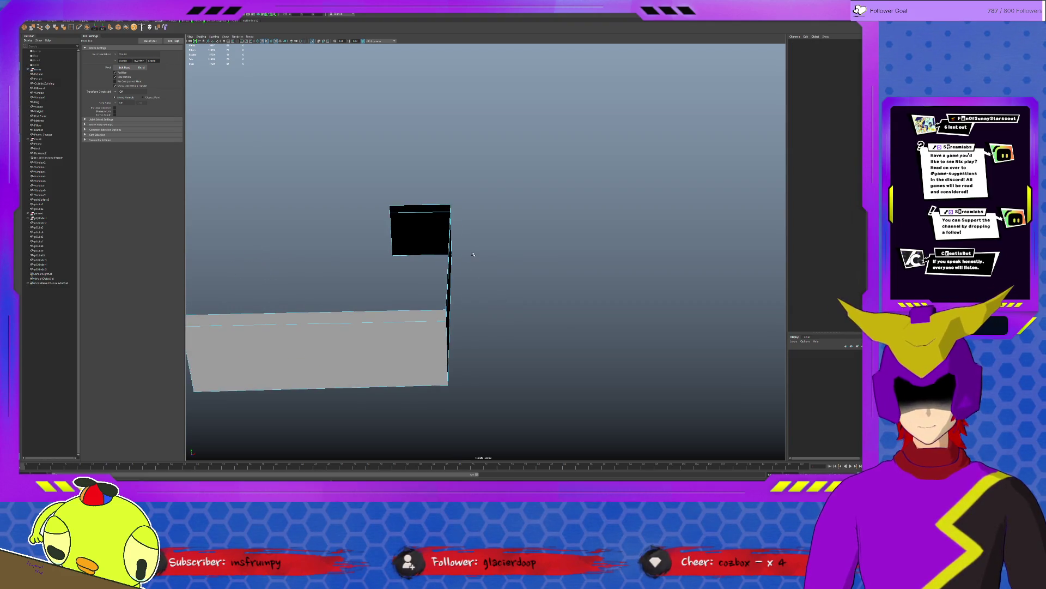
key("ctrl+z")
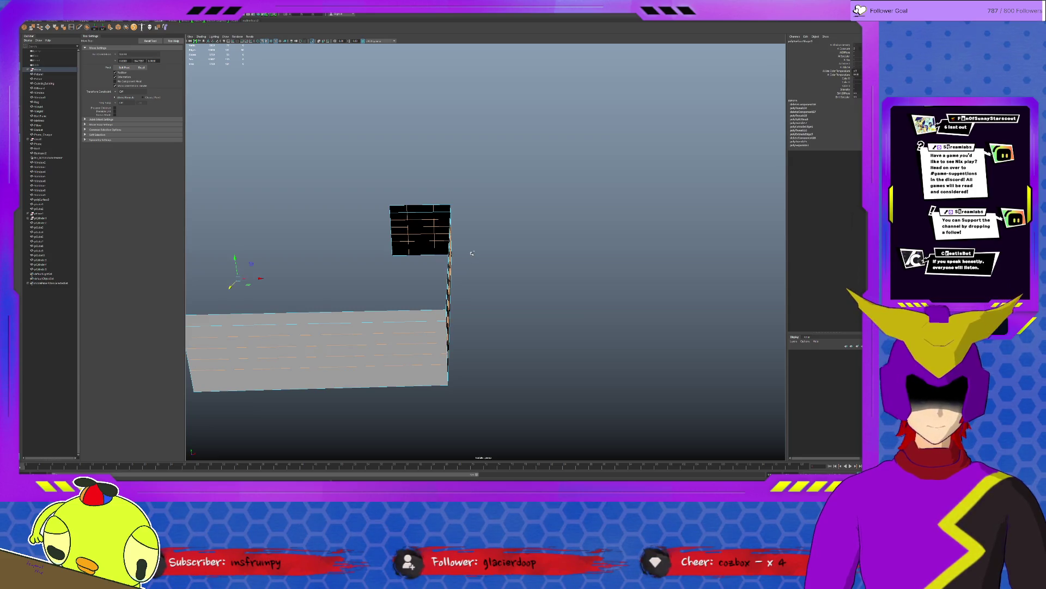
Step: Exit Isolate Select to show the full building, then select the room's back wall
key("ctrl+1")
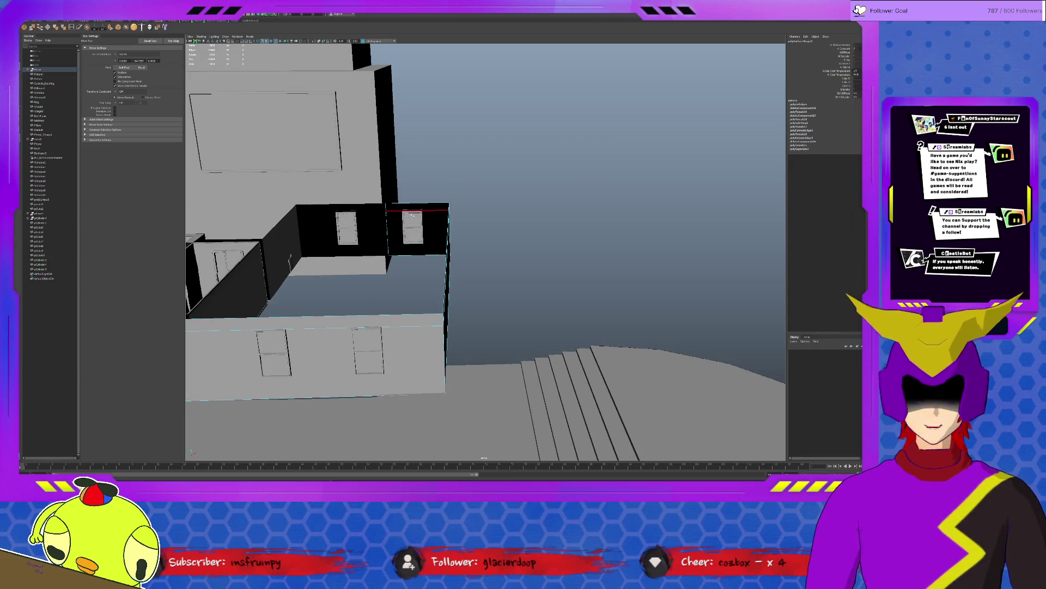
key("ctrl+1")
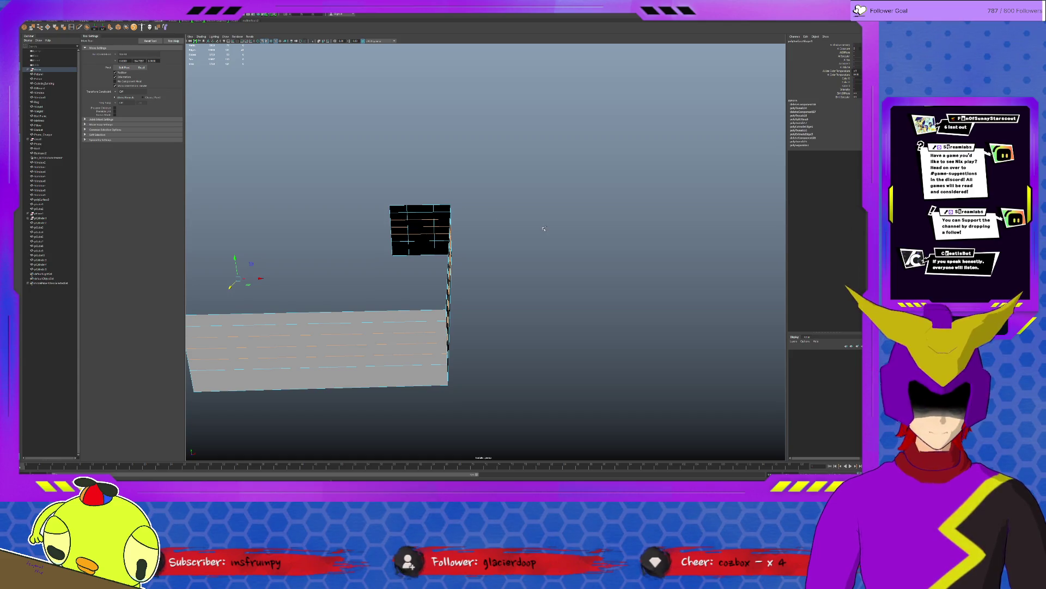
key("ctrl+1")
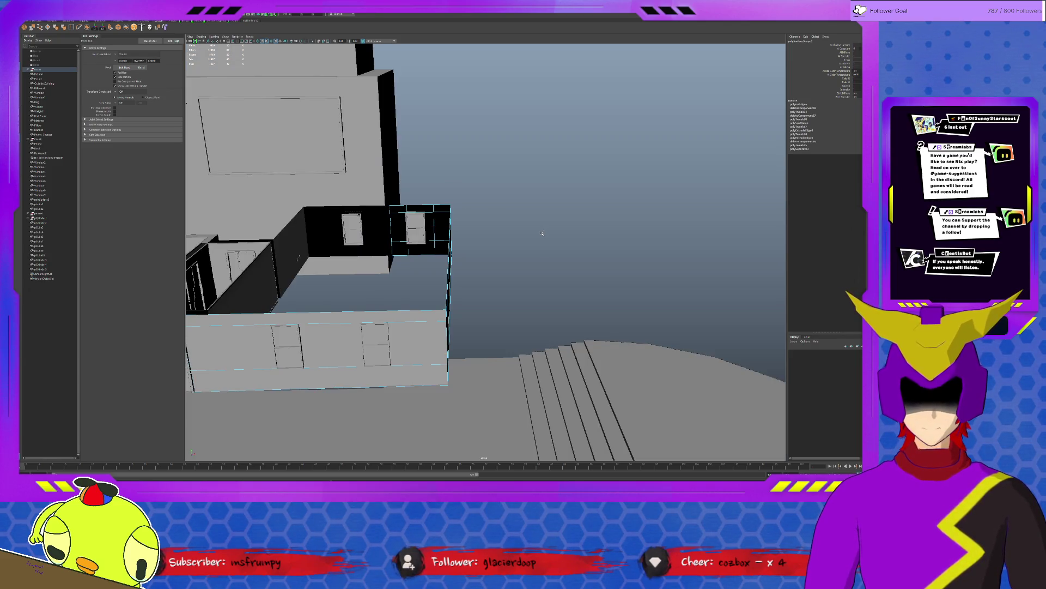
mouse_move(389, 318)
left_mouse_down("alt")
mouse_move(461, 289)
mouse_move(397, 361)
mouse_move(603, 340)
left_mouse_up("alt")
mouse_move(476, 305)
left_mouse_down("alt")
mouse_move(426, 312)
mouse_move(547, 262)
left_mouse_up("alt")
left_click(593, 143)
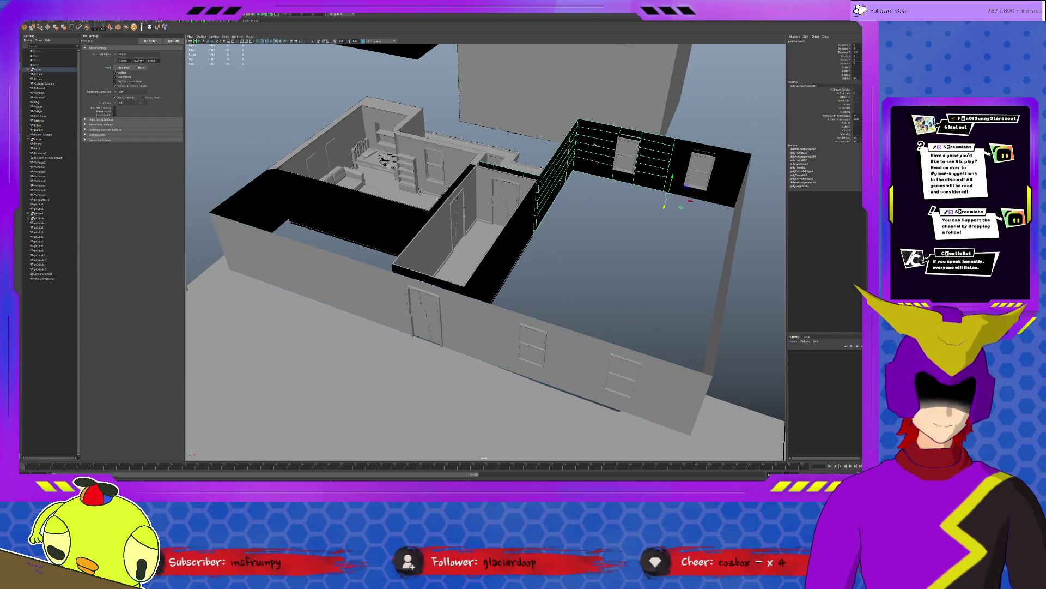
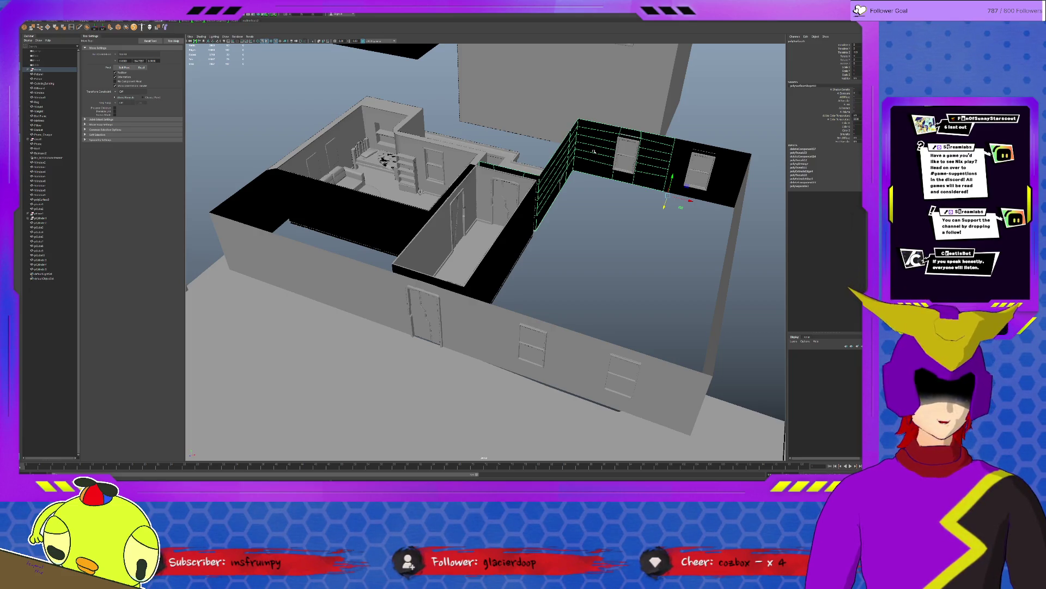
Step: Swap the wall selection for the rounded-end ground platform and begin inserting edge loops across its left half
left_click(616, 325)
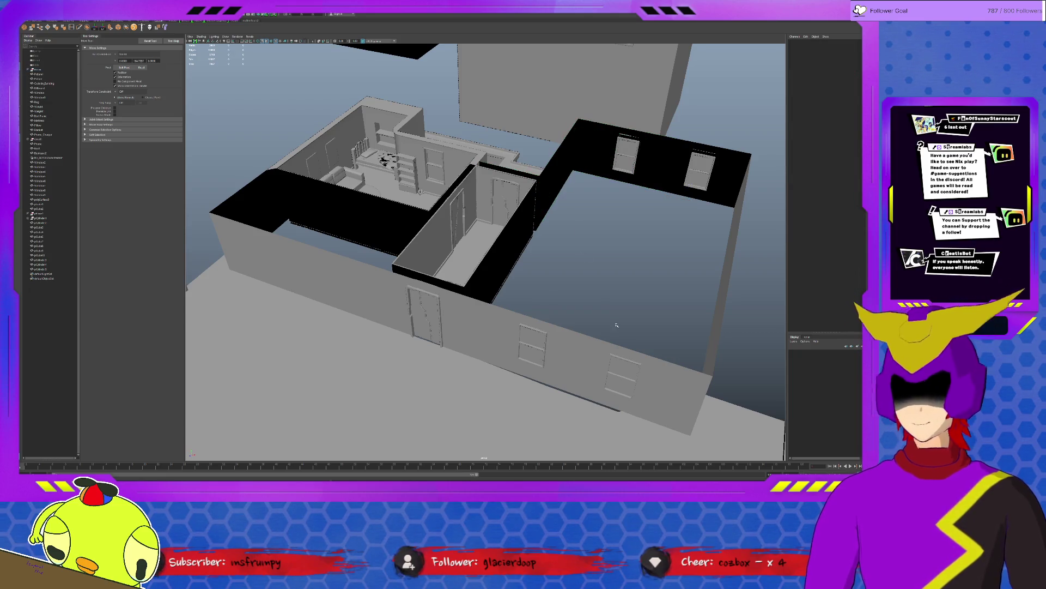
scroll(613, 323, "down", 5)
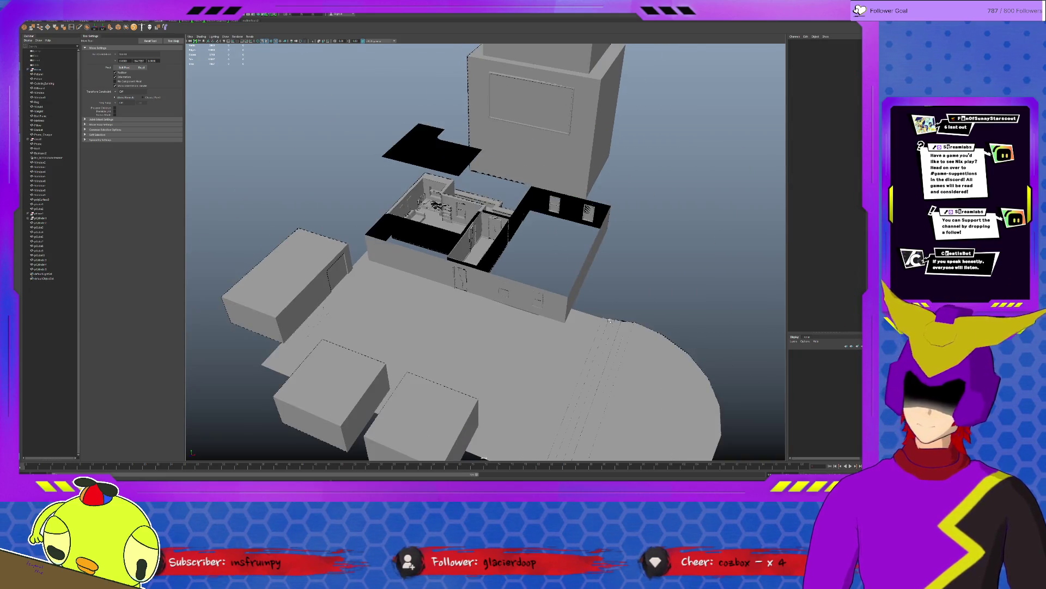
left_click(648, 342)
mouse_move(649, 342)
left_mouse_down("alt")
mouse_move(575, 302)
mouse_move(544, 300)
left_mouse_up("alt")
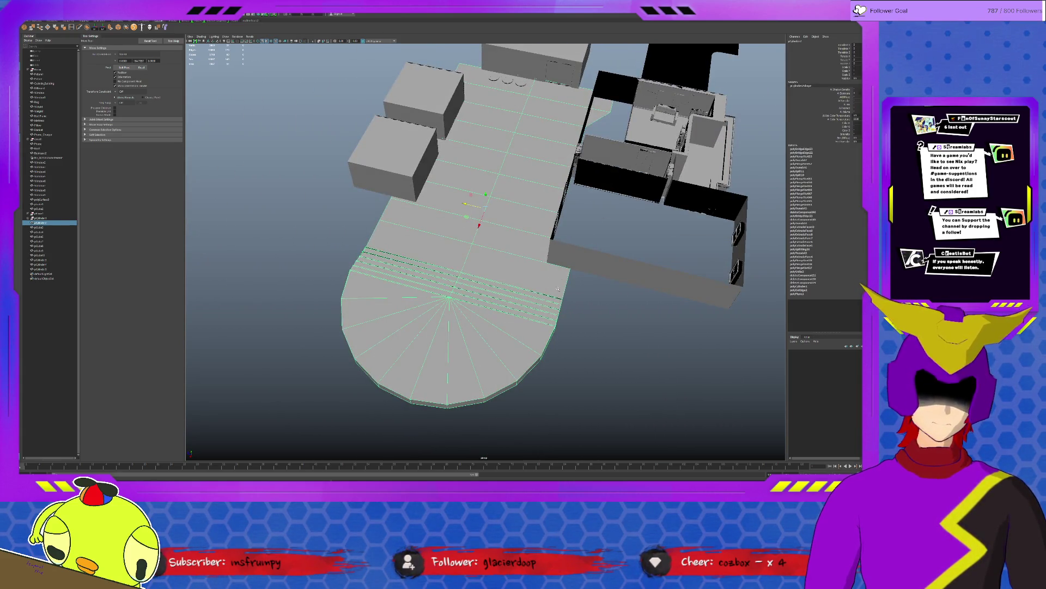
mouse_move(426, 365)
left_mouse_down("alt")
mouse_move(572, 350)
mouse_move(562, 341)
left_mouse_up("alt")
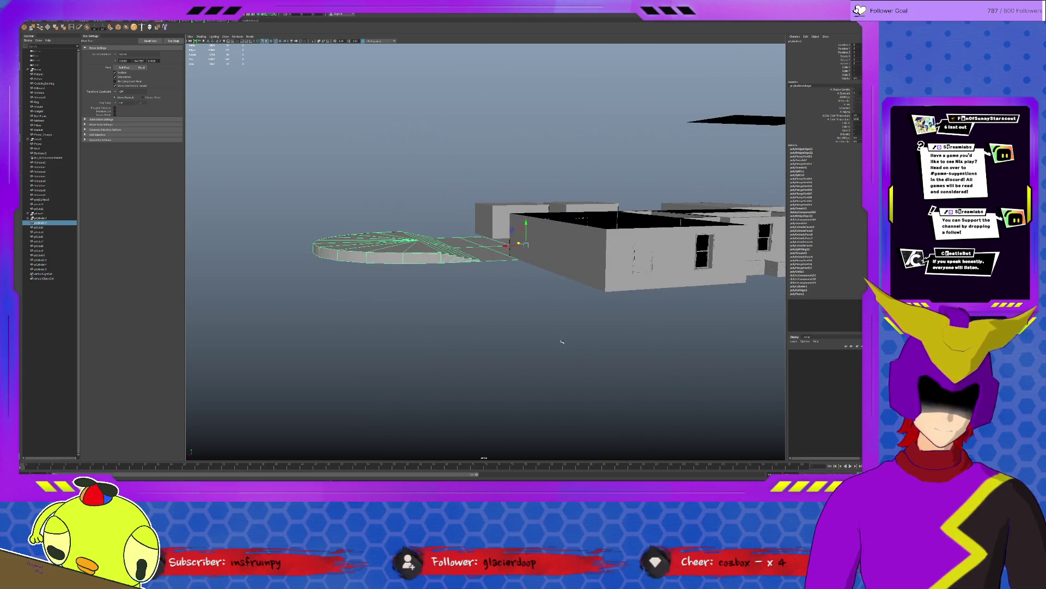
scroll(562, 342, "up", 10)
mouse_move(566, 354)
left_mouse_down("alt")
mouse_move(619, 335)
mouse_move(589, 348)
mouse_move(605, 362)
left_mouse_up("alt")
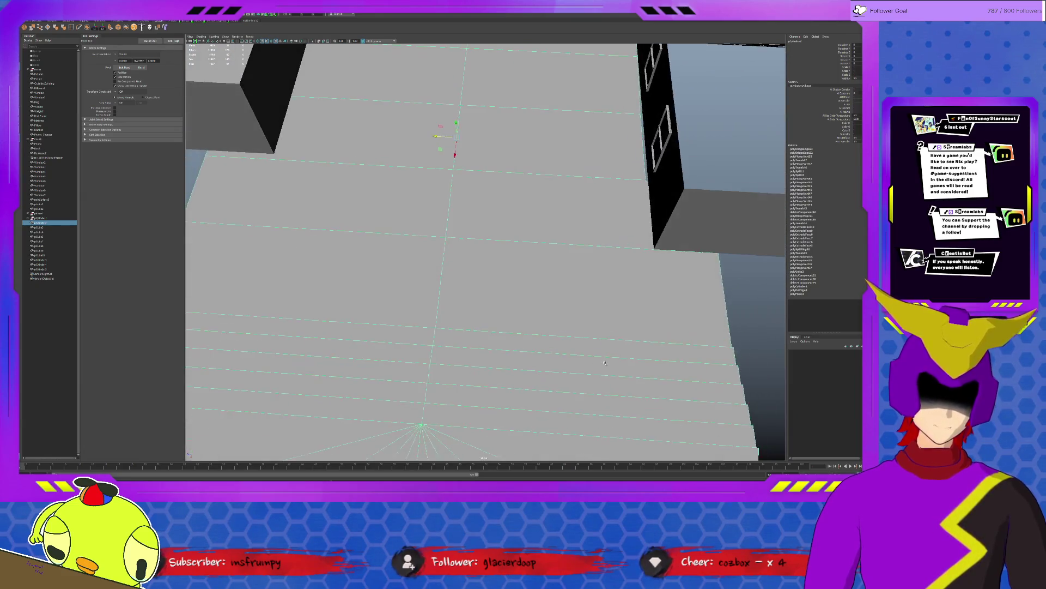
scroll(604, 363, "down", 6)
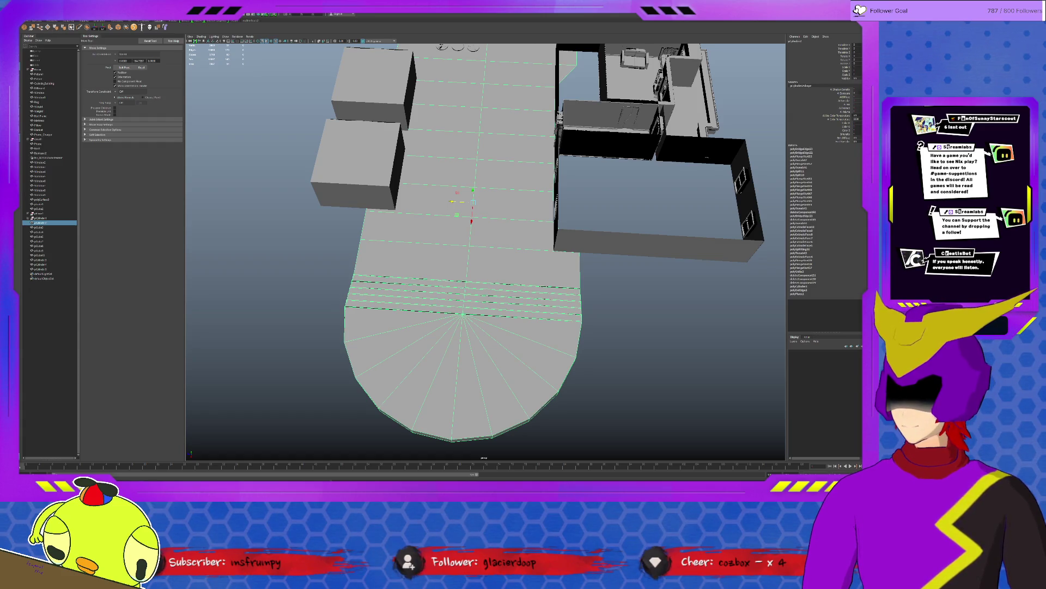
right_click_drag(327, 137, 214, 136, "shift")
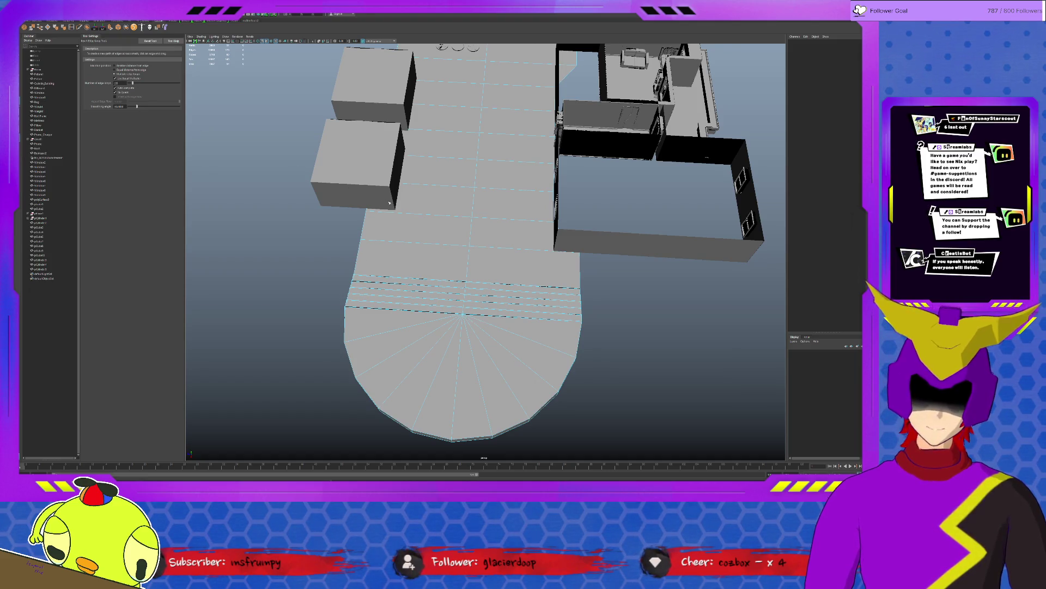
left_click(399, 243)
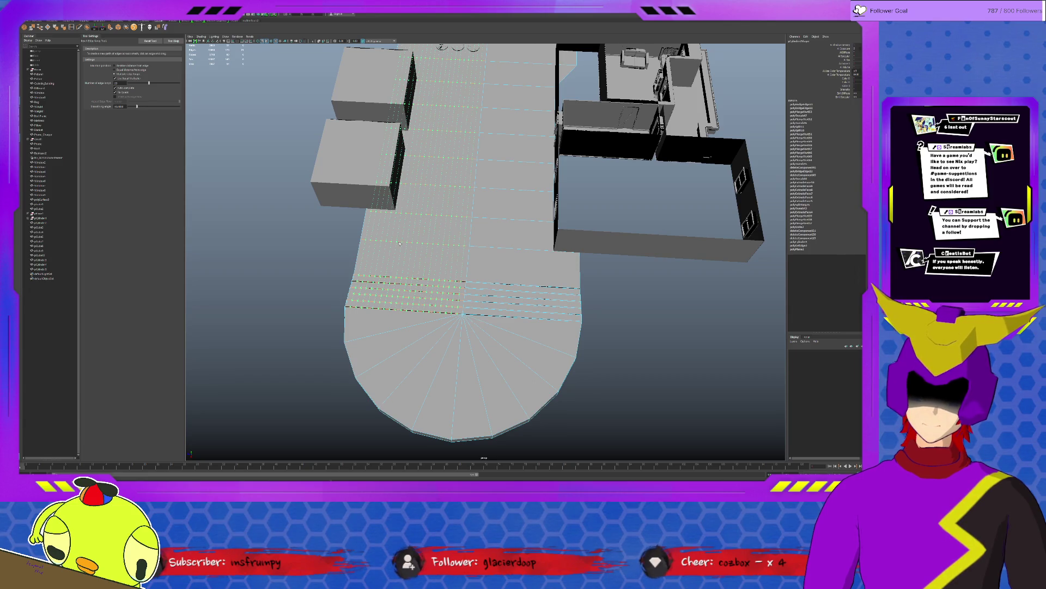
Step: Insert edge loops across the left and right halves of the platform
left_click_drag(400, 244, 474, 243)
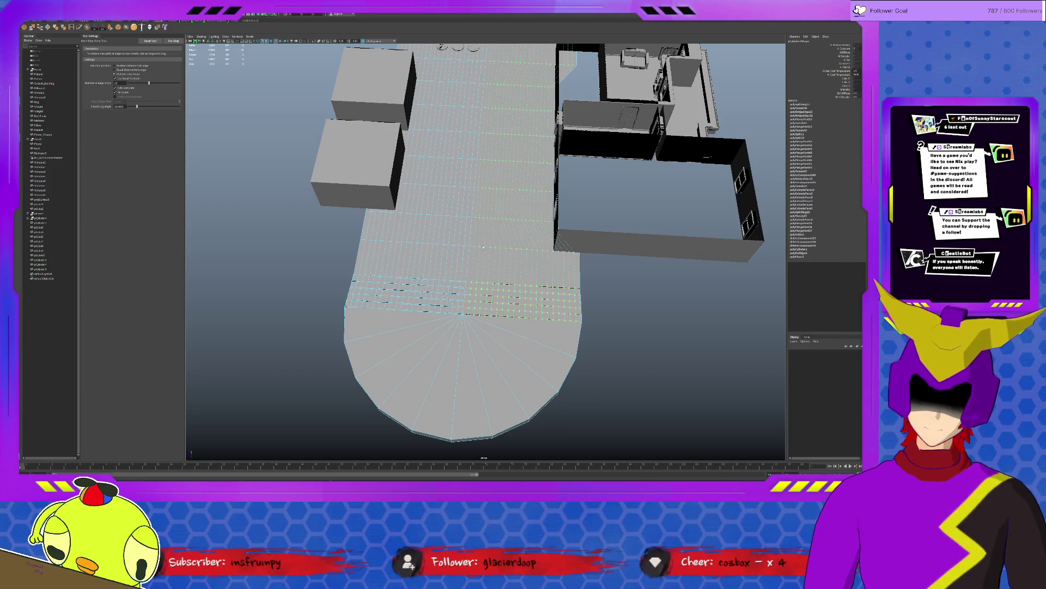
left_click(483, 247)
left_click_drag(562, 240, 561, 233, "alt")
scroll(468, 278, "up", 5)
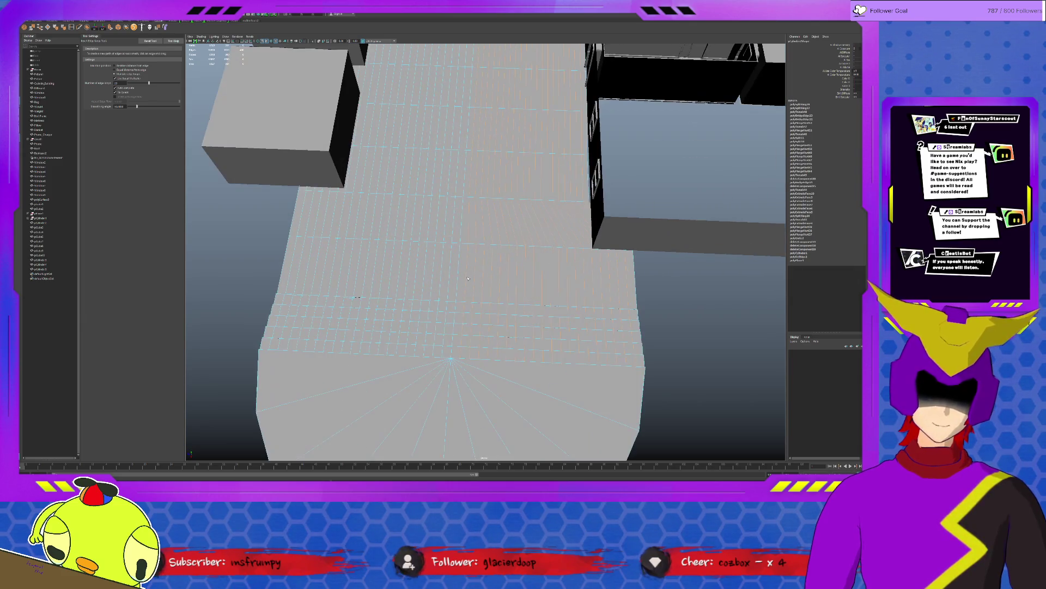
Step: Delete the short edges, then undo the dense subdivisions back to the sparse floor mesh
key("q")
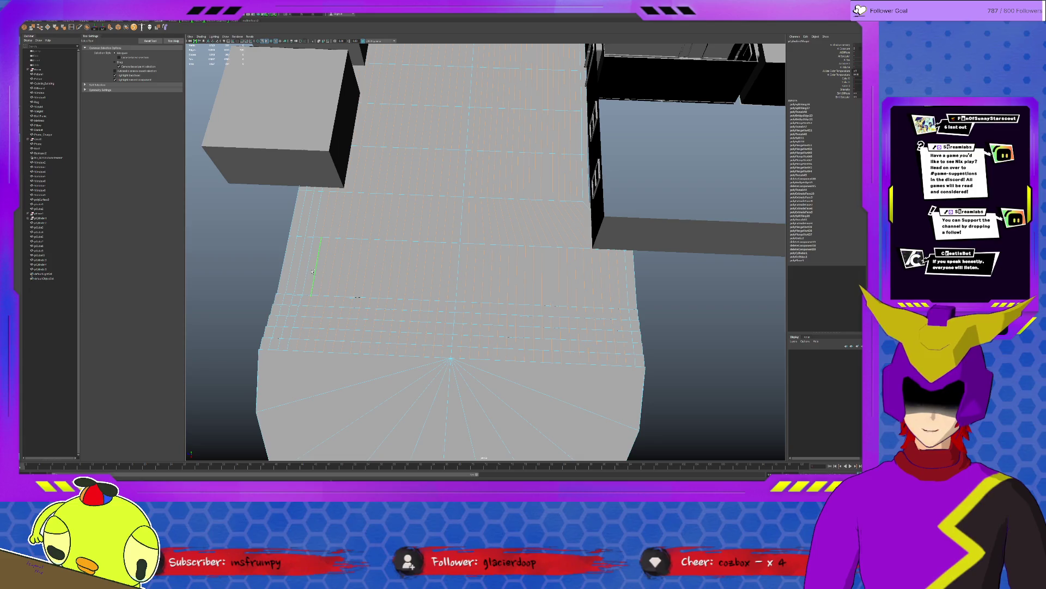
key("Delete")
scroll(332, 318, "down", 3)
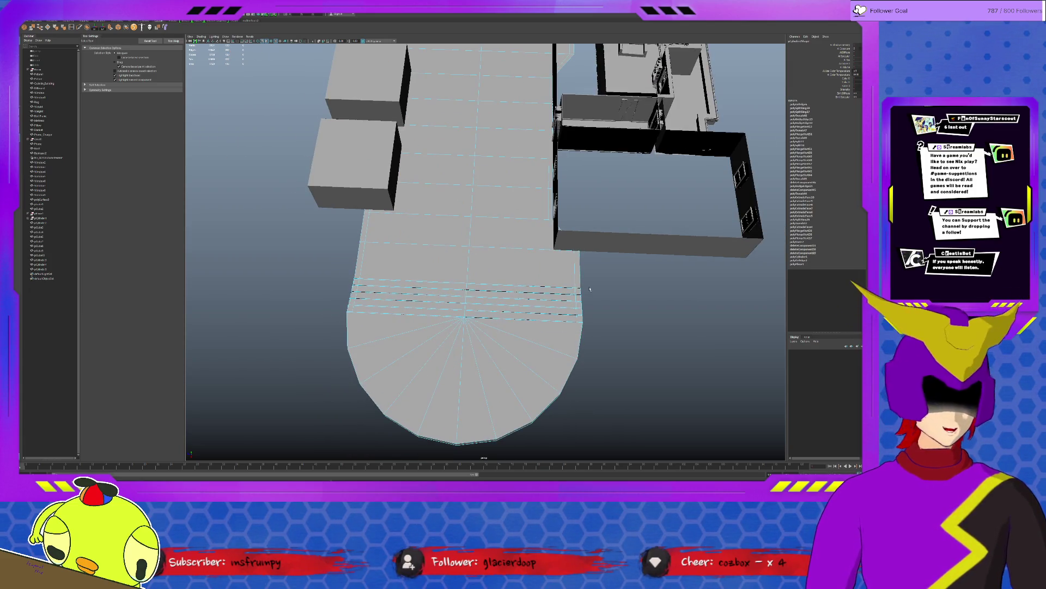
mouse_move(452, 333)
left_mouse_down("alt")
mouse_move(681, 312)
mouse_move(611, 308)
left_mouse_up("alt")
key("bracketleft")
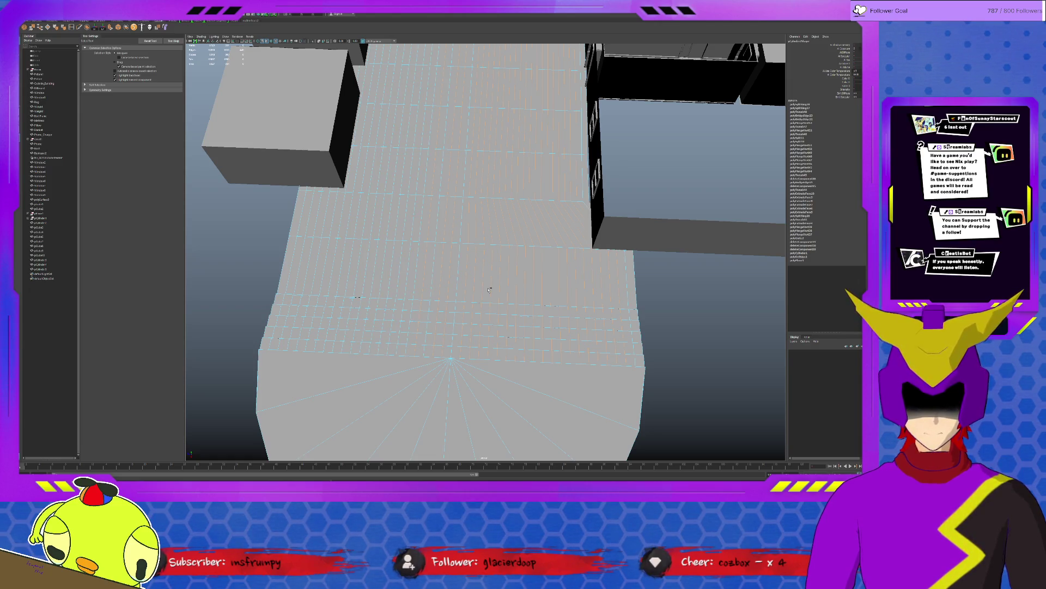
key("ctrl+z")
key("f")
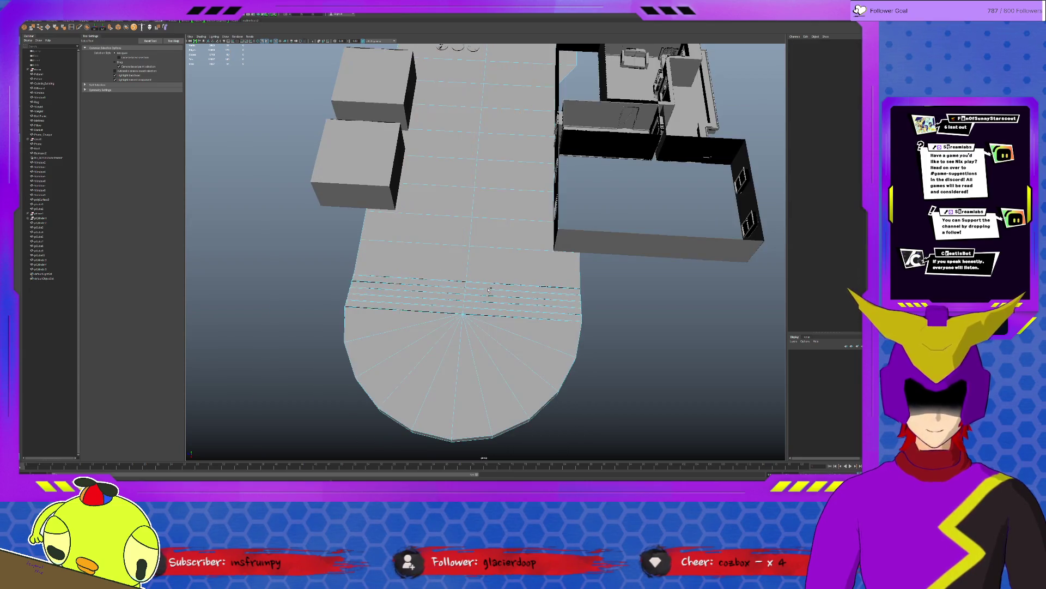
left_click_drag(489, 290, 493, 251, "alt")
Step: Select the rounded-end border edges of the platform and apply Extrude
right_click_drag(509, 248, 513, 235)
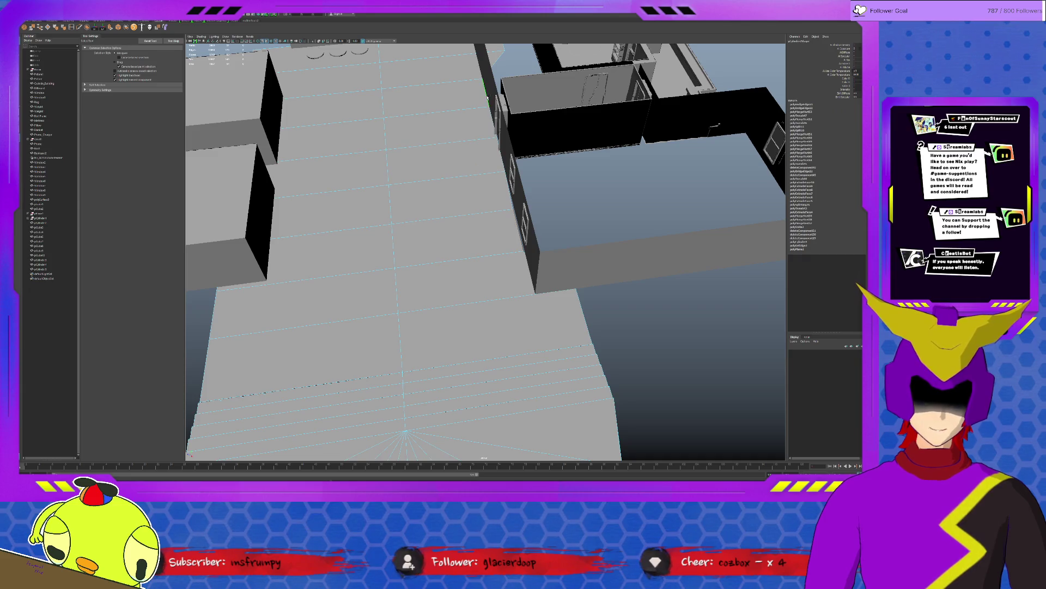
key("w")
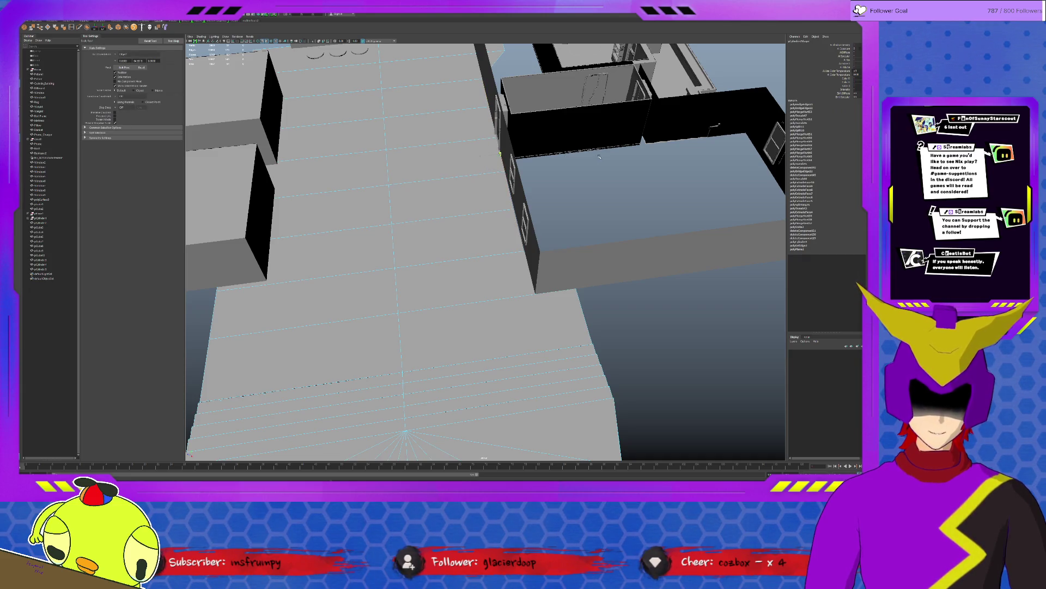
left_click(552, 234)
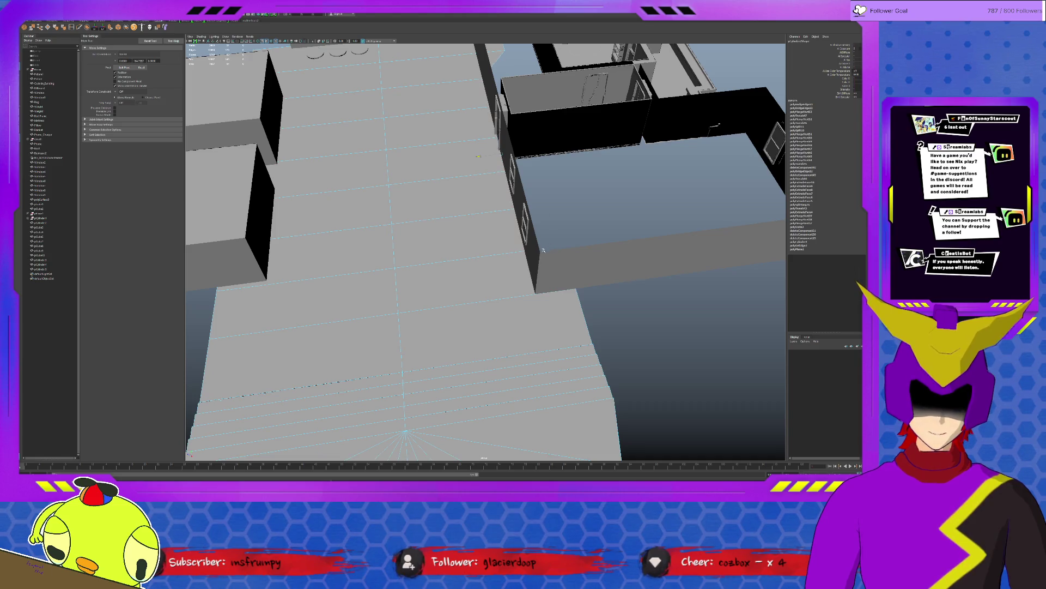
left_click_drag(543, 251, 568, 233, "alt")
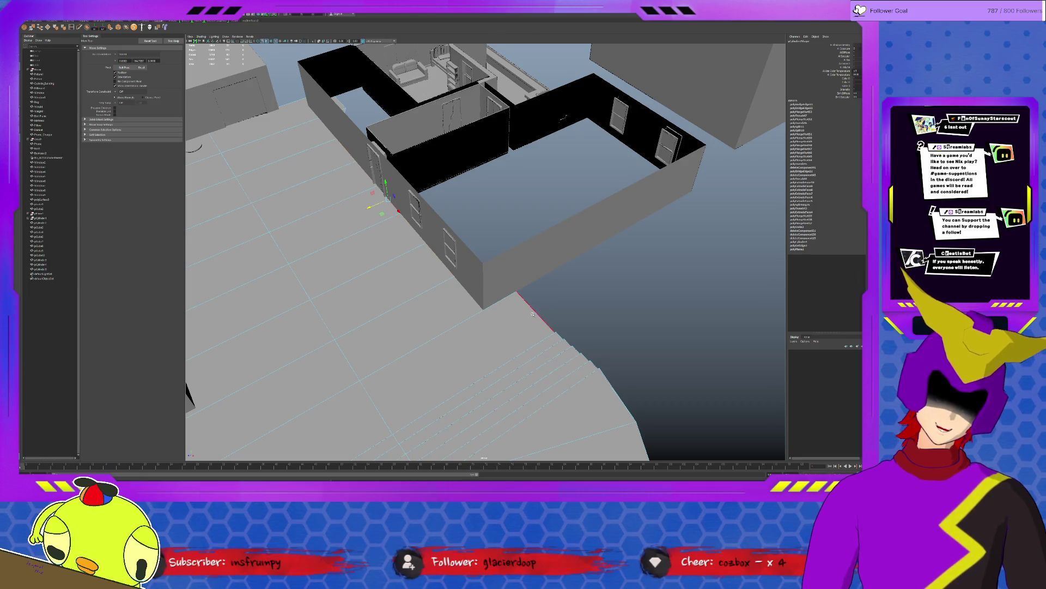
scroll(533, 315, "down", 3)
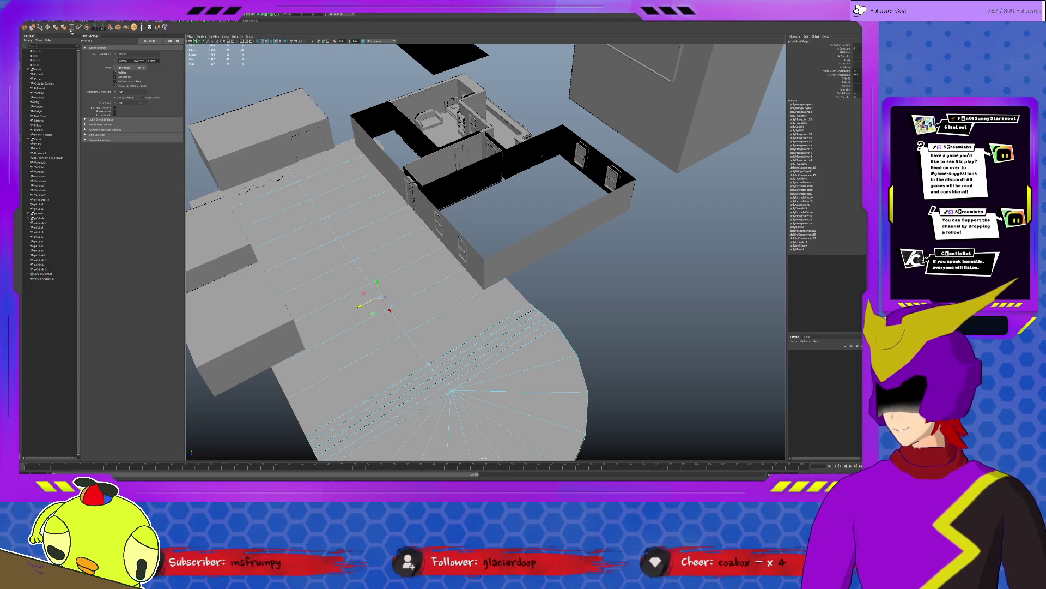
left_click(111, 29)
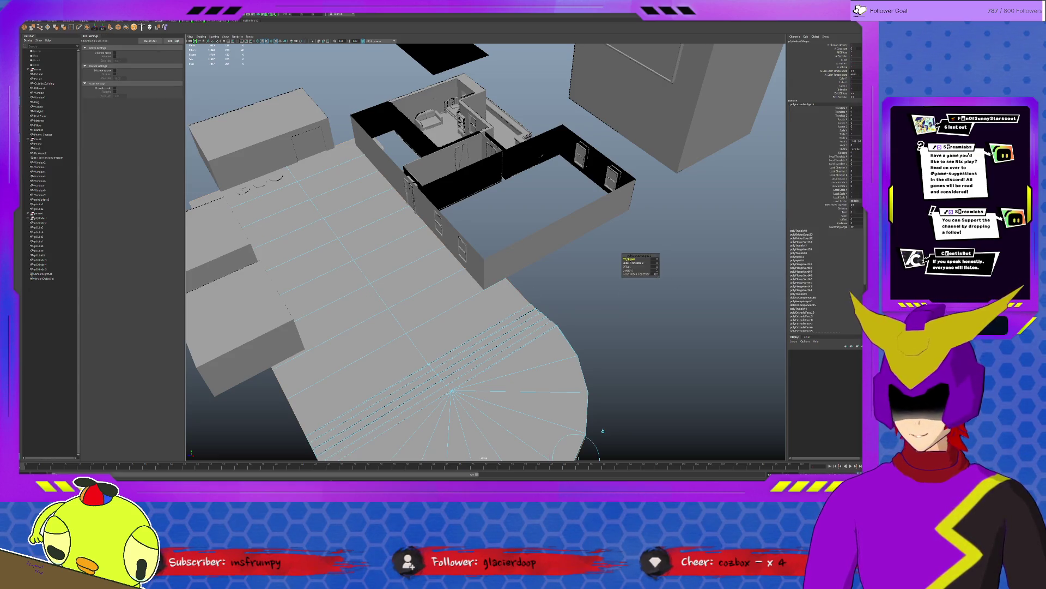
Step: Drag out the extruded ring's thickness, then undo the extrusion
mouse_move(654, 263)
left_mouse_down()
mouse_move(684, 263)
mouse_move(532, 269)
mouse_move(493, 257)
mouse_move(571, 270)
mouse_move(640, 298)
left_mouse_up()
scroll(681, 268, "down", 3)
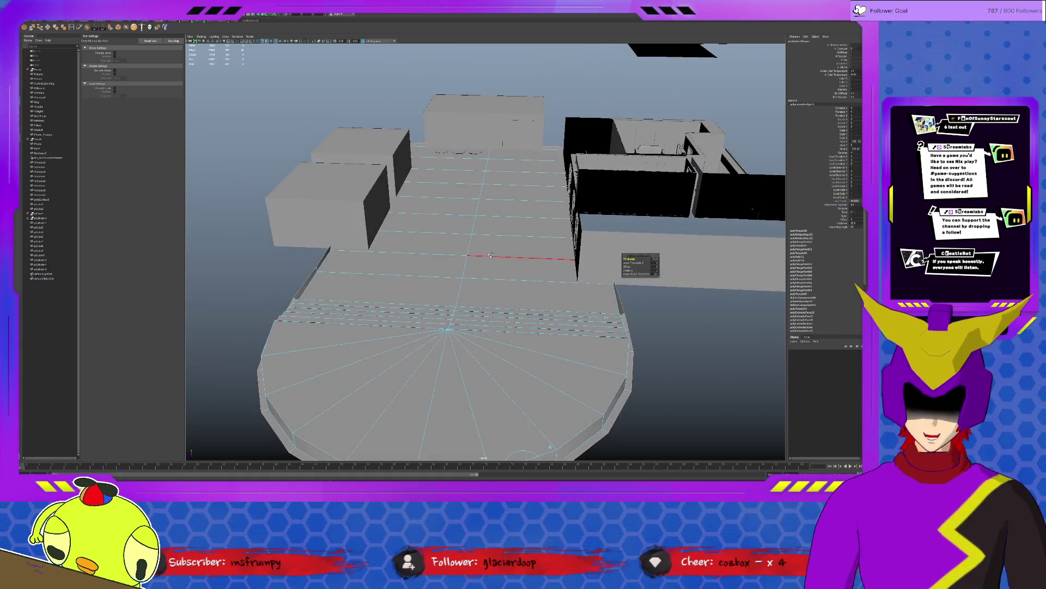
scroll(489, 255, "up", 3)
key("ctrl+z")
key("ctrl+z")
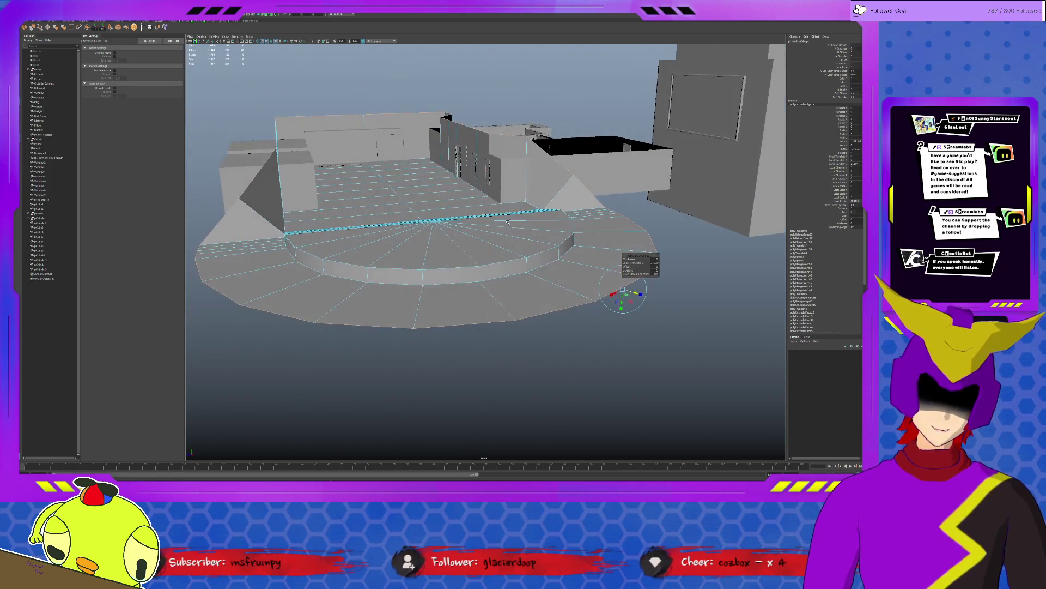
key("shift+z")
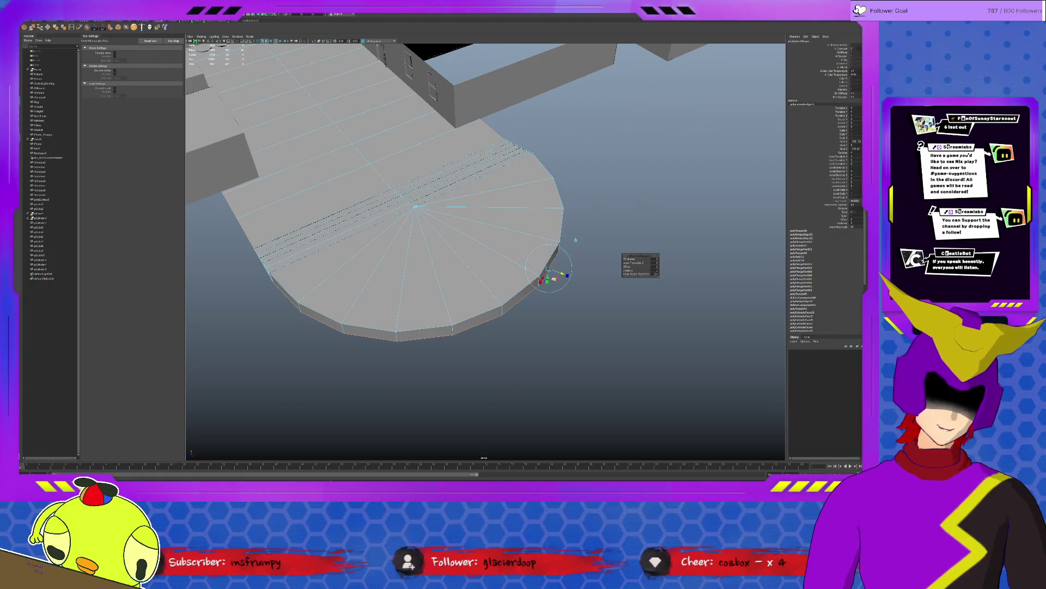
Step: Select the complete loop of side faces around the platform's rim with the Move tool
mouse_move(550, 277)
left_mouse_down("alt")
mouse_move(471, 254)
mouse_move(463, 264)
mouse_move(470, 208)
left_mouse_up("alt")
key("bracketleft")
mouse_move(501, 247)
left_mouse_down("alt")
mouse_move(490, 199)
mouse_move(600, 247)
left_mouse_up("alt")
key("w")
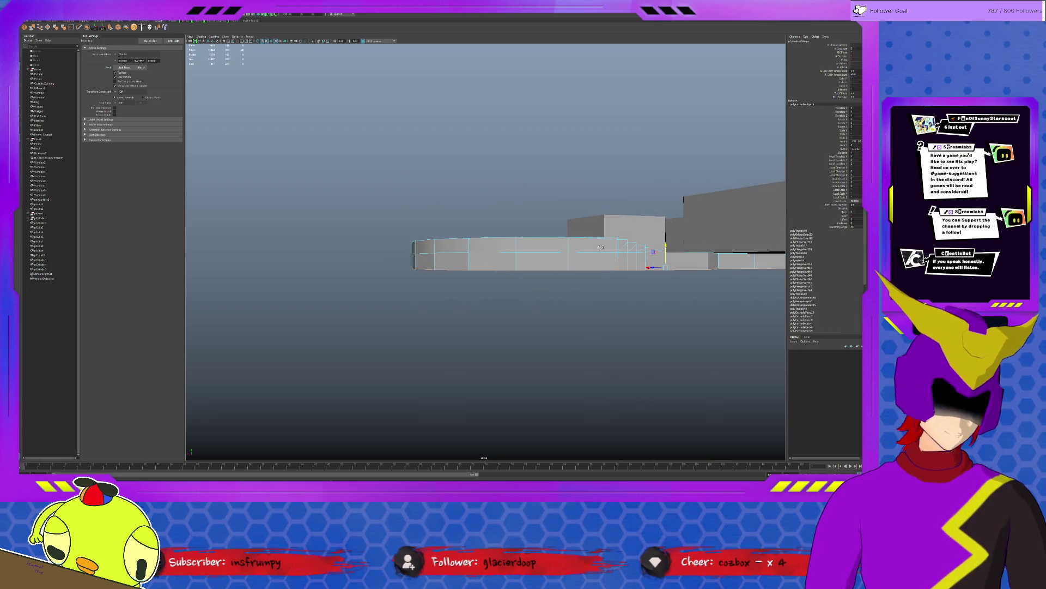
double_click(588, 256)
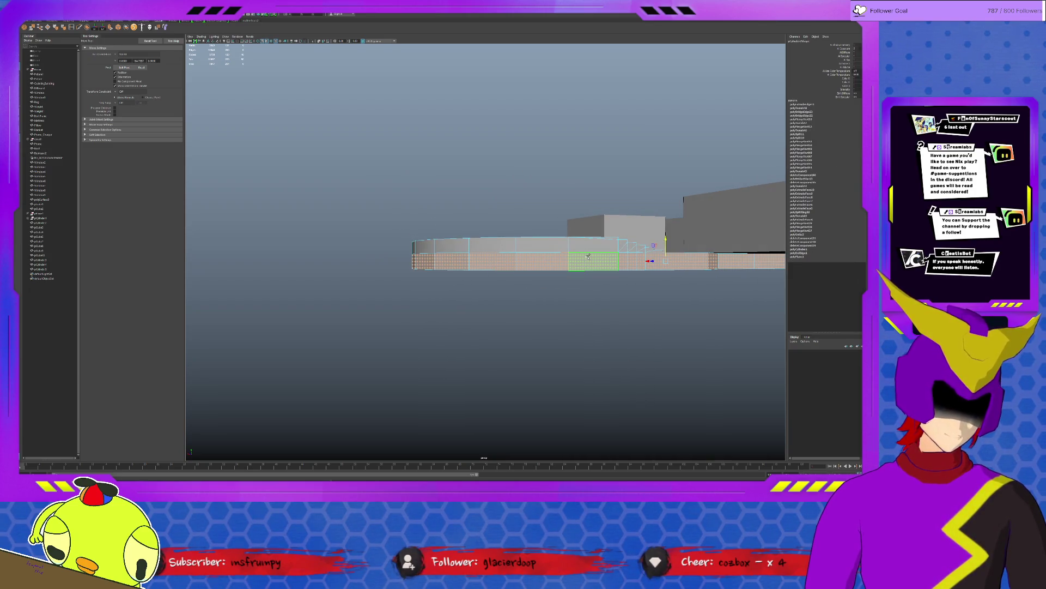
Step: Add a side face to the rim face selection, checking it from around the disc
left_click_drag(588, 257, 613, 278, "alt")
left_click(607, 287, "shift")
left_click_drag(654, 276, 586, 276, "alt")
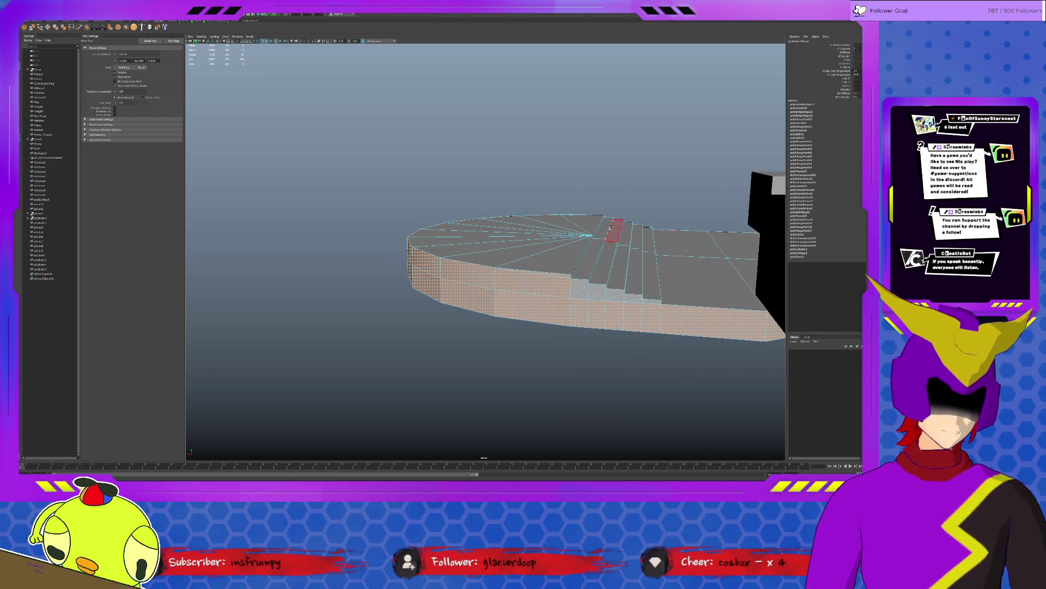
left_click_drag(680, 232, 432, 294, "alt")
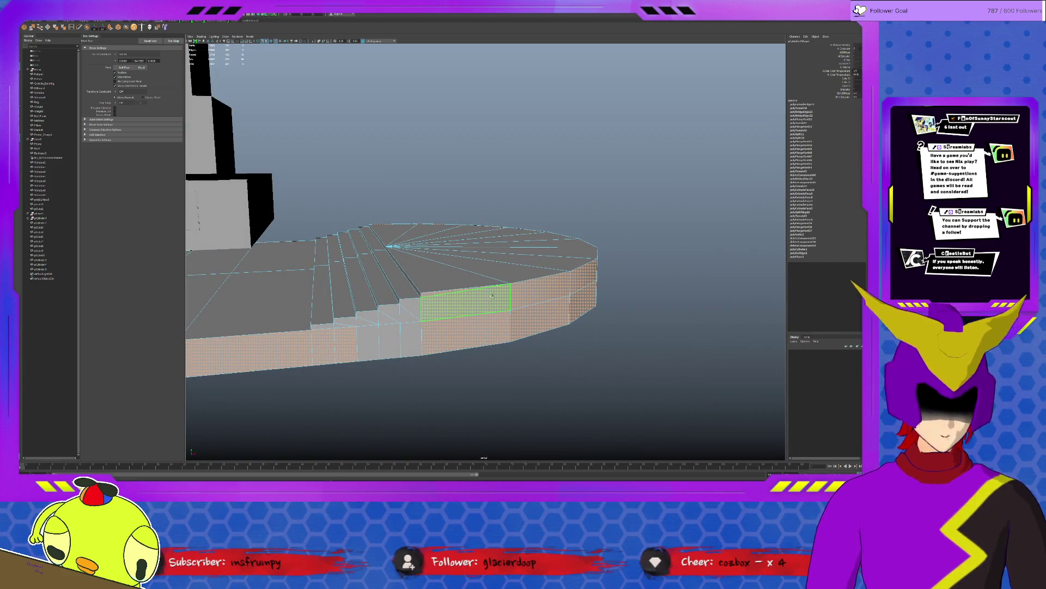
mouse_move(386, 328)
left_mouse_down("alt")
mouse_move(403, 283)
mouse_move(371, 338)
mouse_move(404, 305)
mouse_move(393, 313)
left_mouse_up("alt")
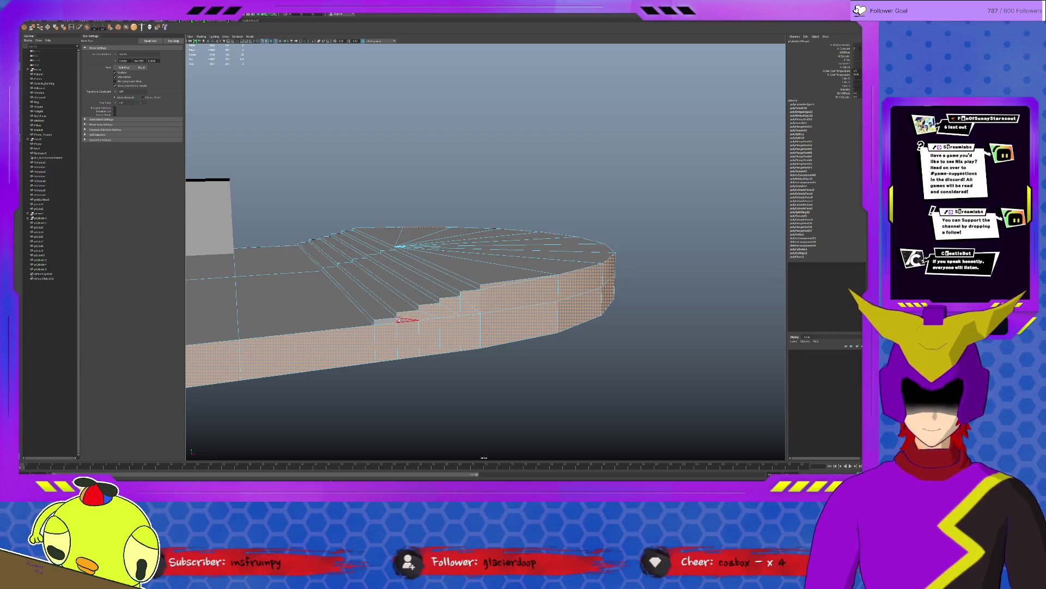
left_click_drag(384, 320, 588, 316, "alt")
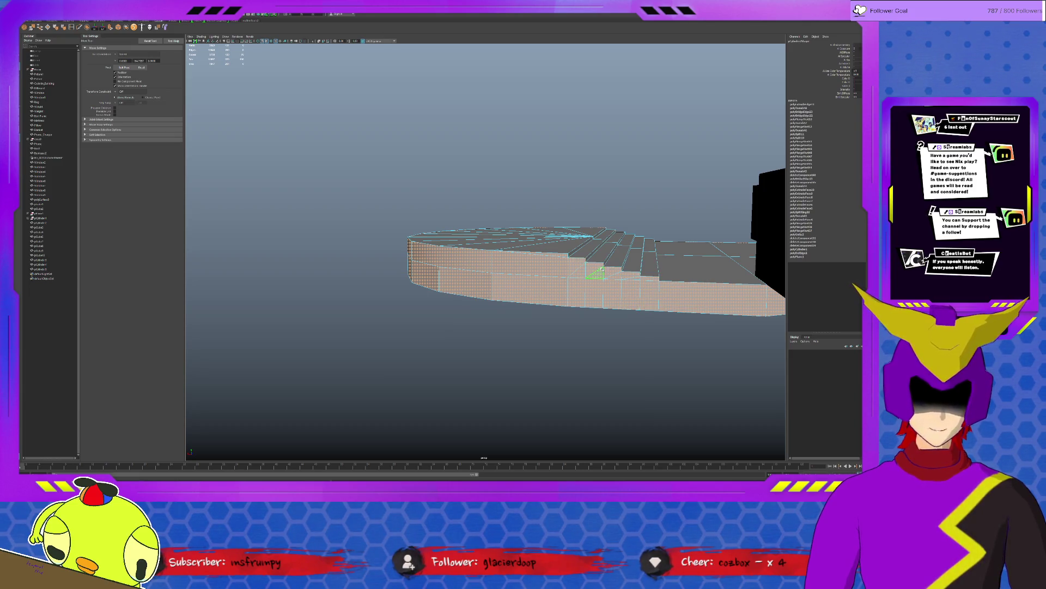
Step: Extrude the rim faces outward to a Thickness of 28.2 and return to object mode
left_click(113, 30)
mouse_move(395, 249)
left_mouse_down()
mouse_move(388, 264)
mouse_move(415, 272)
mouse_move(481, 263)
mouse_move(493, 272)
mouse_move(524, 244)
mouse_move(545, 244)
left_mouse_up()
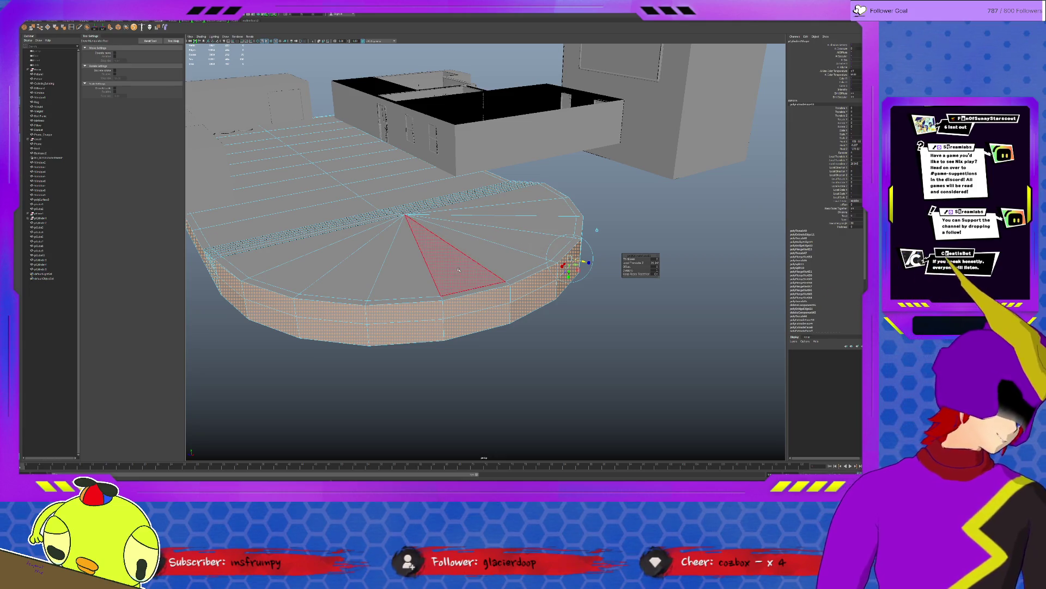
mouse_move(459, 269)
left_mouse_down("alt")
mouse_move(362, 255)
mouse_move(469, 260)
left_mouse_up("alt")
left_click_drag(581, 262, 527, 175, "alt")
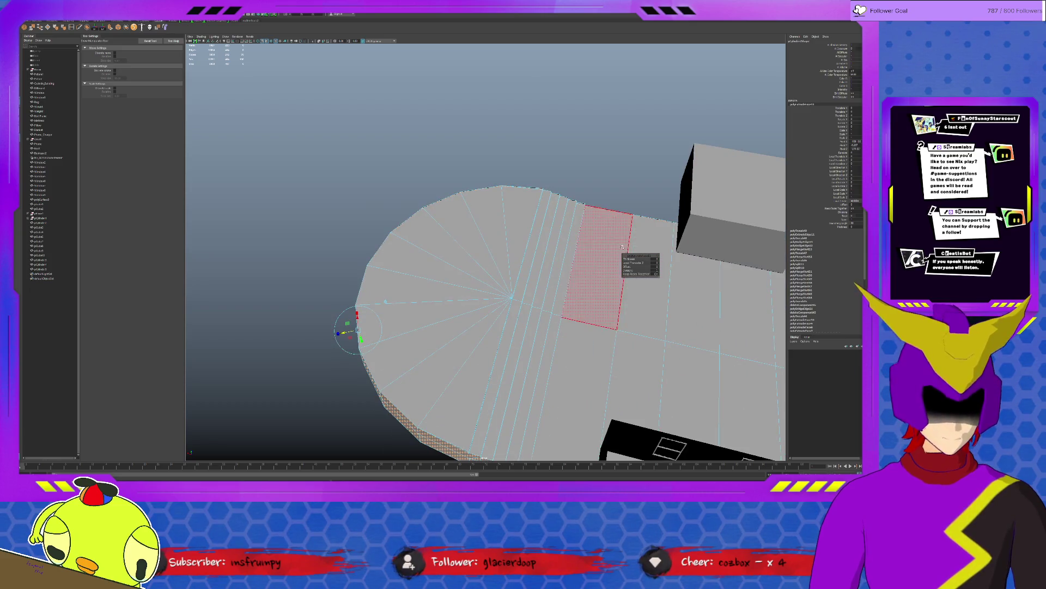
middle_click_drag(551, 192, 693, 260)
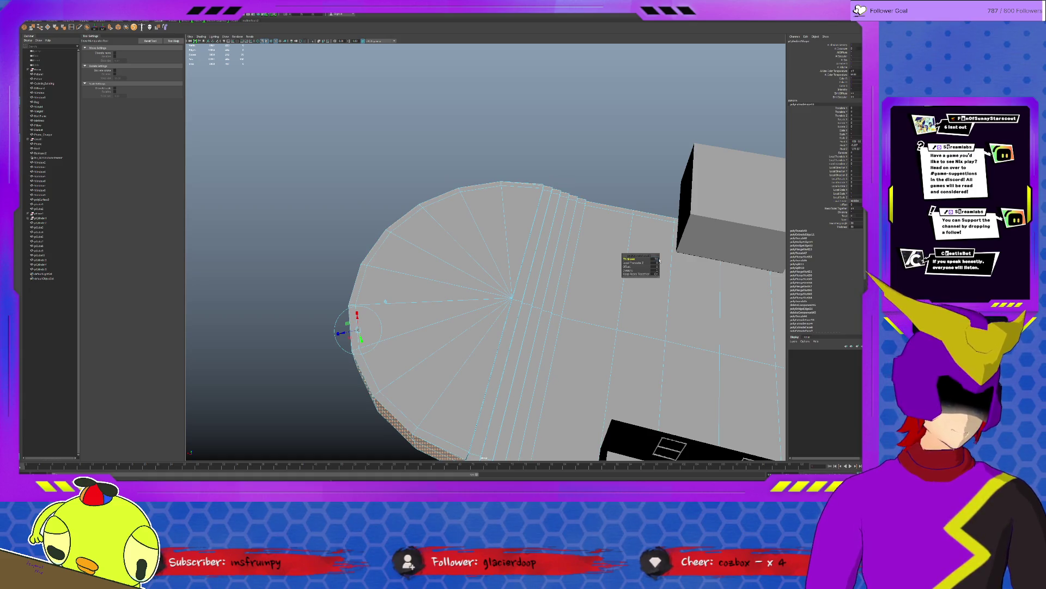
mouse_move(619, 322)
left_mouse_down("alt")
mouse_move(623, 335)
mouse_move(597, 327)
mouse_move(502, 211)
mouse_move(441, 201)
left_mouse_up("alt")
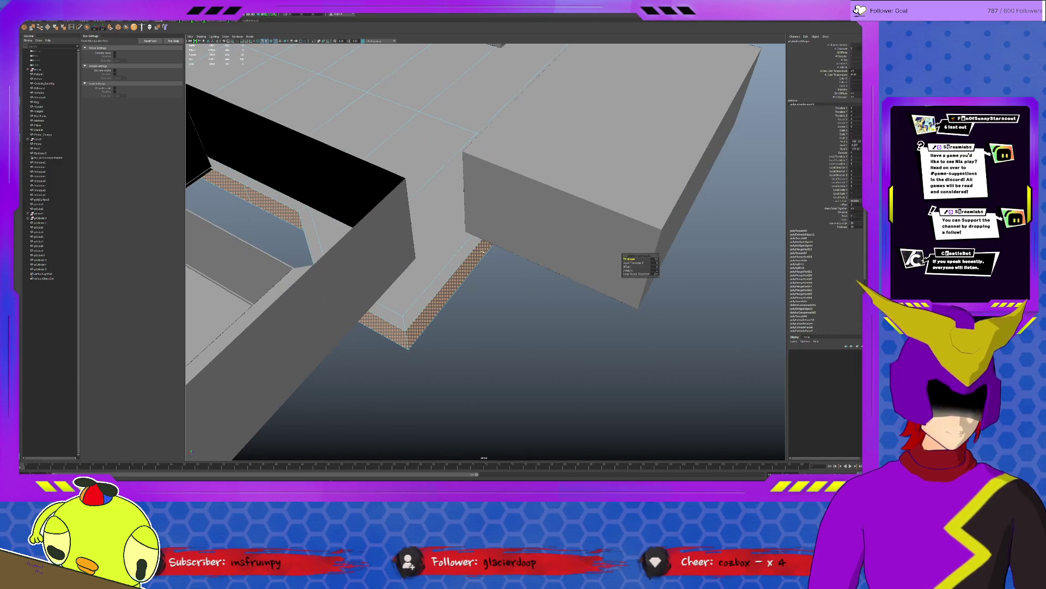
key("q")
key("F8")
Step: Select the floor, pick its rounded-end rim faces in face mode (F11), and apply Extrude
left_click(534, 287)
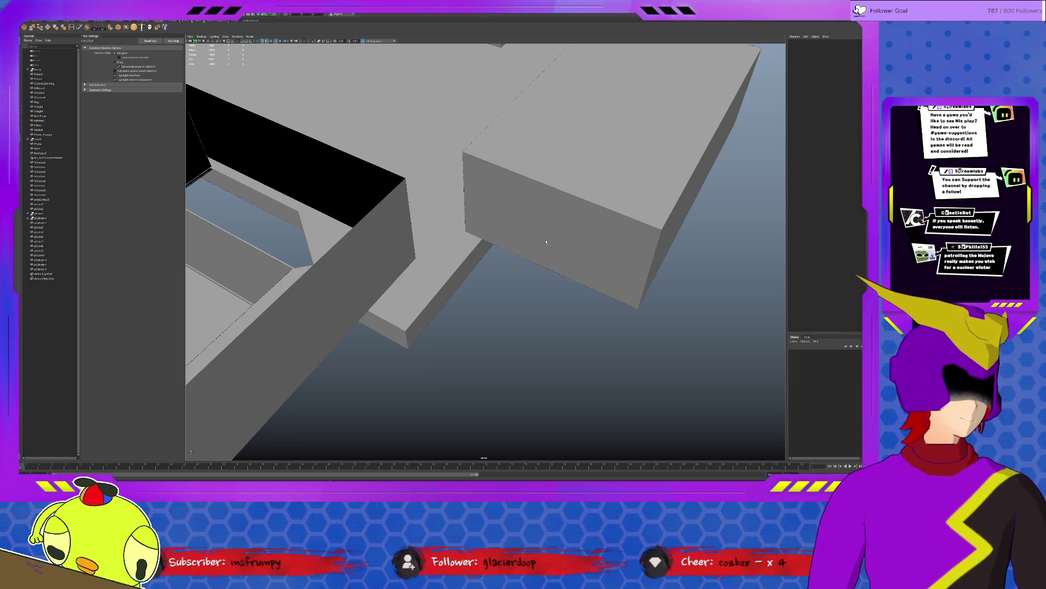
mouse_move(546, 241)
left_mouse_down("alt")
mouse_move(422, 208)
mouse_move(475, 227)
mouse_move(581, 236)
left_mouse_up("alt")
left_click(422, 208)
scroll(581, 236, "up", 3)
key("F11")
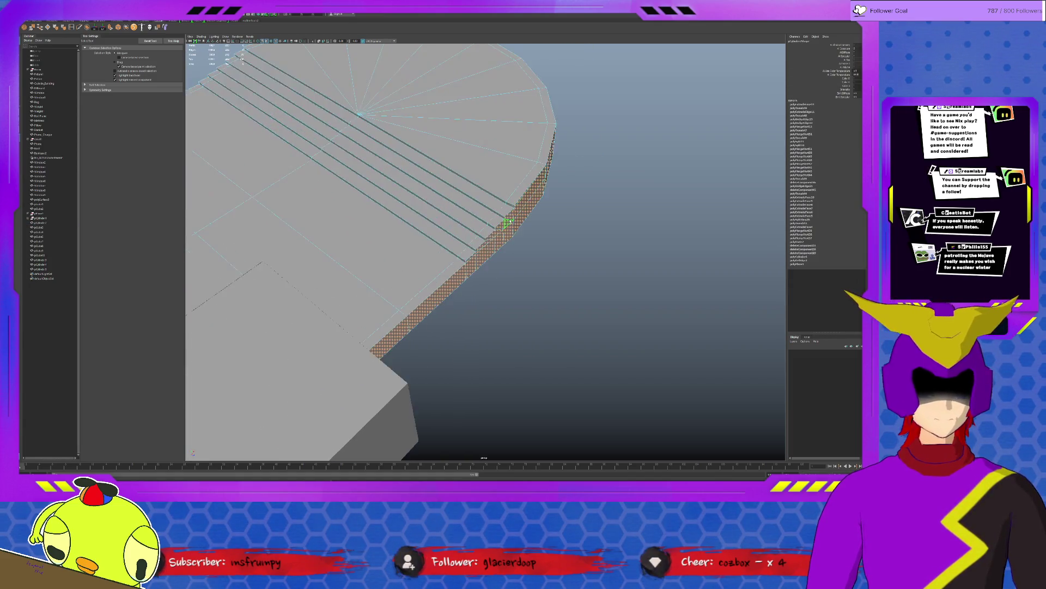
scroll(500, 217, "up", 4)
left_click(522, 183)
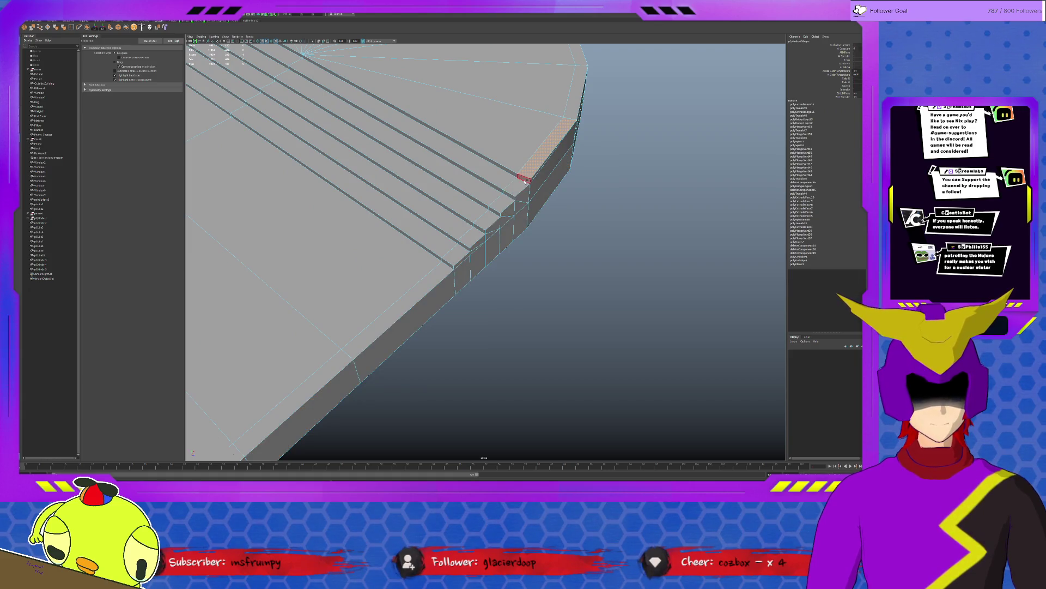
scroll(471, 205, "down", 5)
scroll(556, 203, "down", 3)
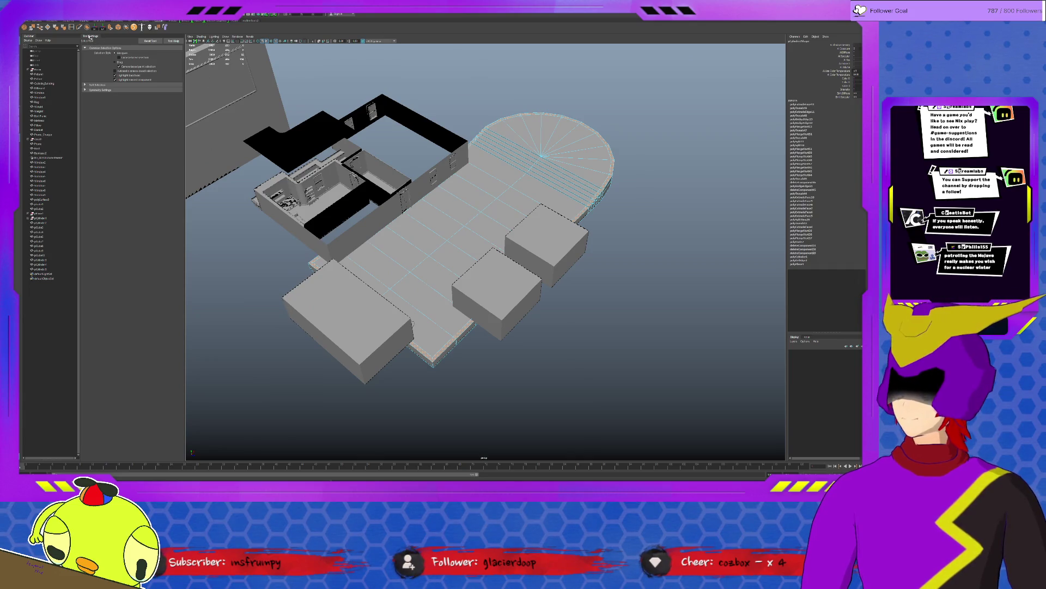
left_click(111, 28)
scroll(480, 185, "up", 5)
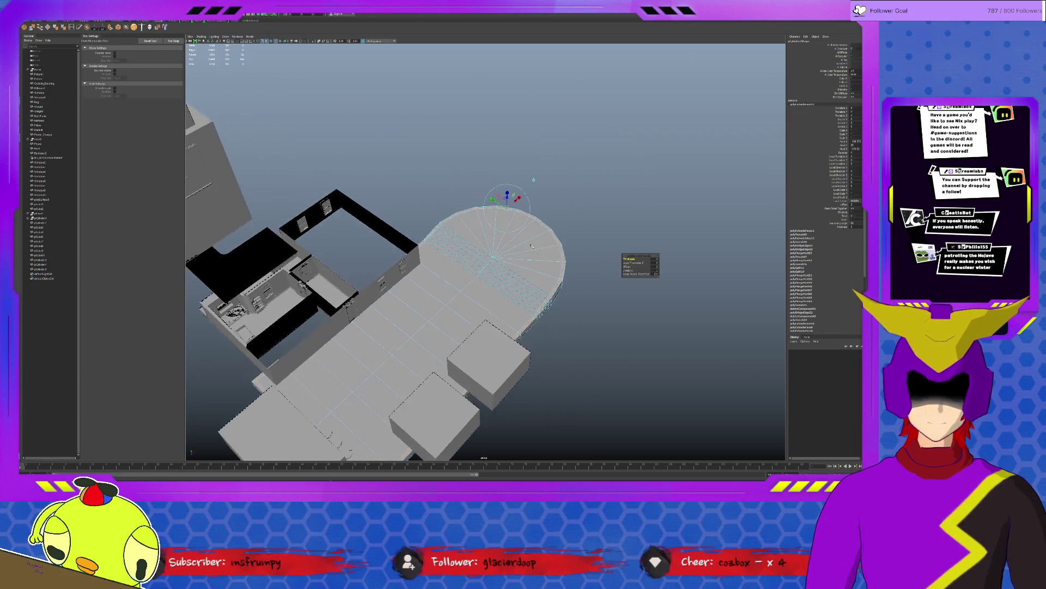
Step: Adjust the step vertices near the stair edge, nudging the lower vertex along X
mouse_move(511, 194)
left_mouse_down("alt")
mouse_move(434, 271)
mouse_move(512, 273)
mouse_move(491, 276)
left_mouse_up("alt")
mouse_move(401, 311)
left_mouse_down("alt")
mouse_move(461, 274)
mouse_move(418, 292)
mouse_move(431, 290)
left_mouse_up("alt")
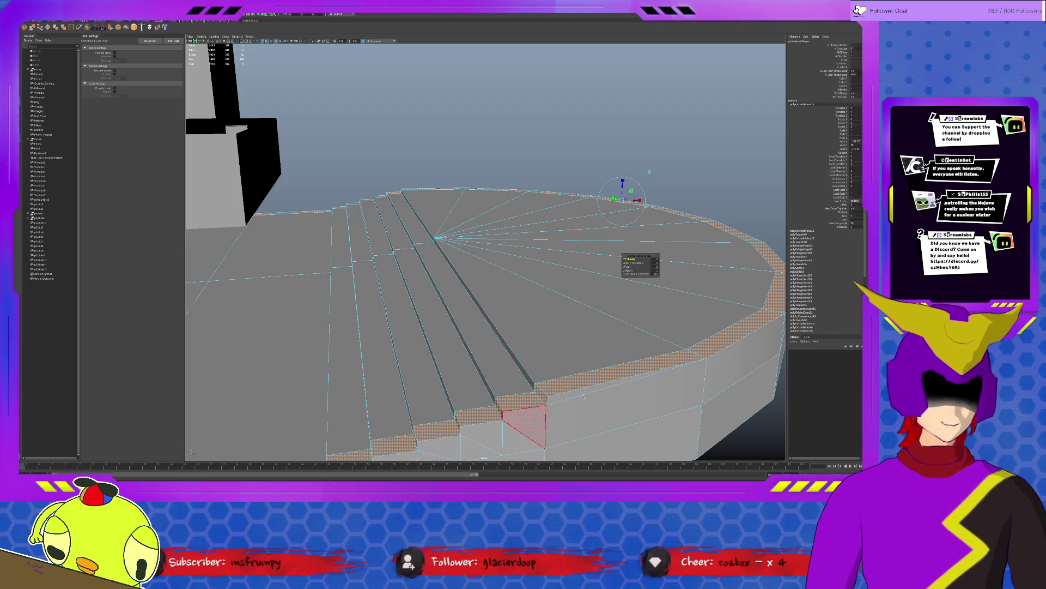
left_click_drag(568, 339, 513, 207, "alt")
key("ctrl+z")
key("ctrl+z")
key("ctrl+z")
left_click(513, 207)
key("w")
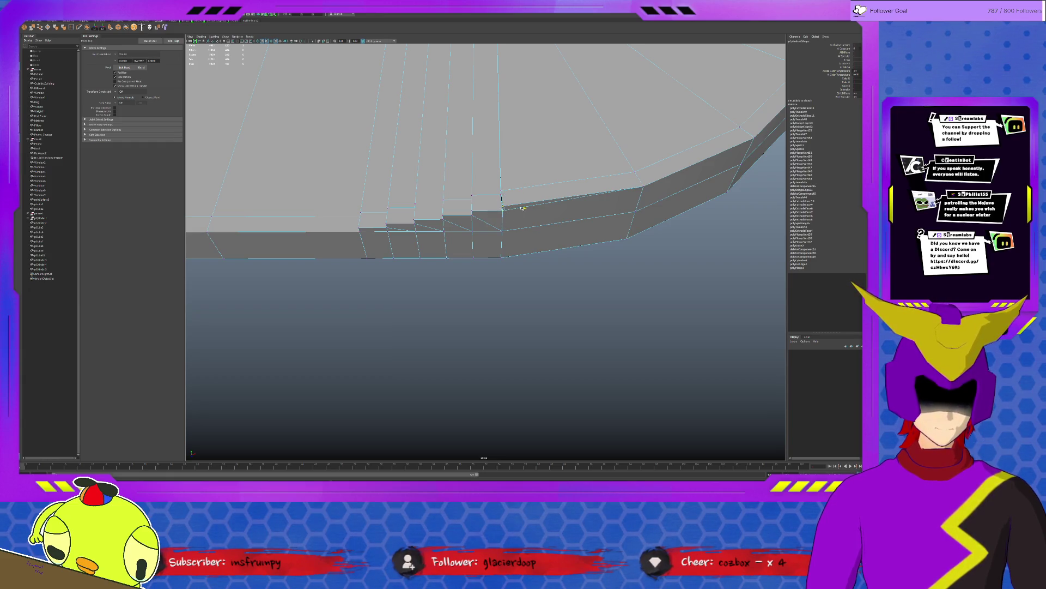
left_click(493, 230)
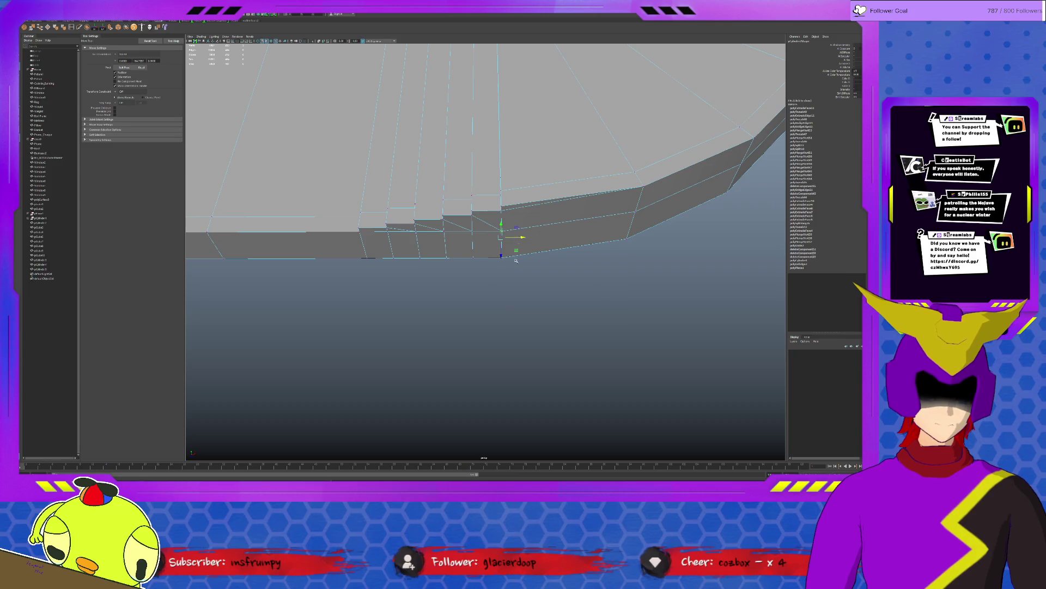
mouse_move(521, 236)
left_mouse_down()
mouse_move(486, 153)
mouse_move(487, 71)
left_mouse_up()
key("r")
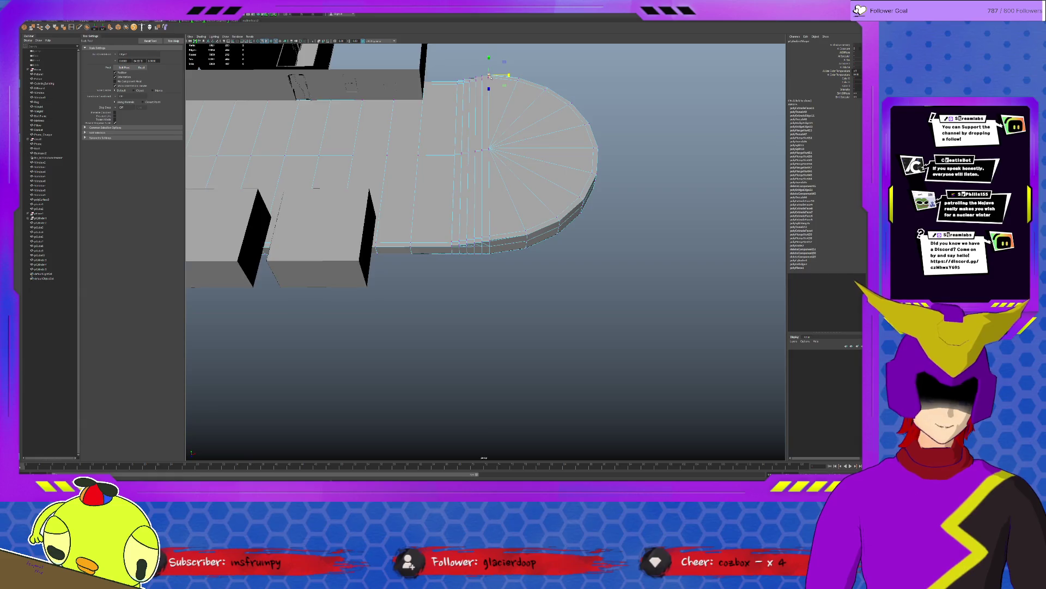
key("f")
mouse_move(523, 229)
left_mouse_down("alt")
mouse_move(594, 228)
mouse_move(489, 324)
mouse_move(468, 327)
mouse_move(504, 240)
left_mouse_up("alt")
key("w")
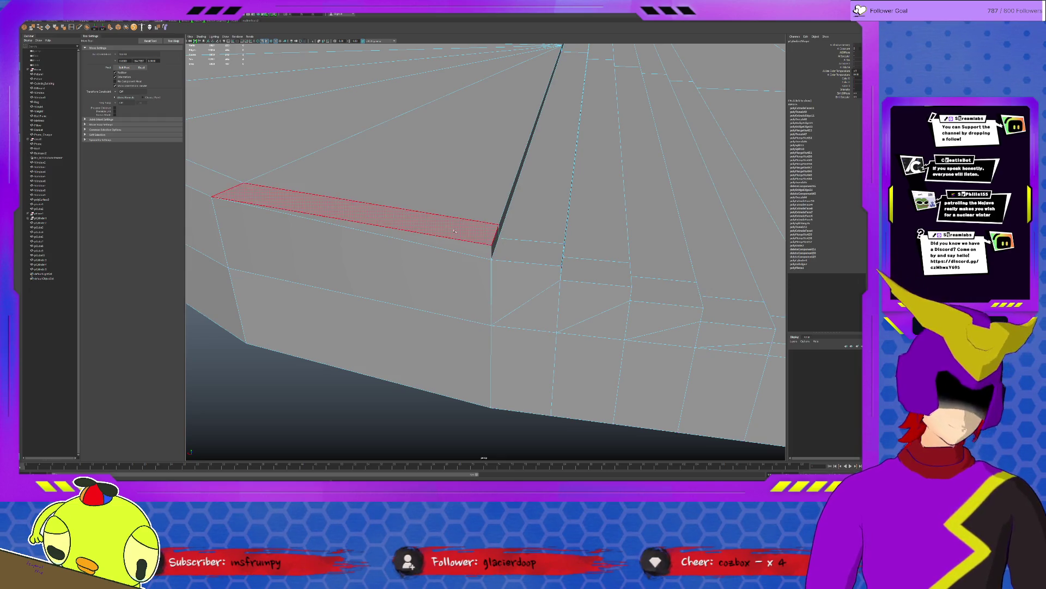
Step: Pick the long rim strip face, then select the floor copy and raise it straight up
left_click(230, 189)
scroll(230, 188, "down", 5)
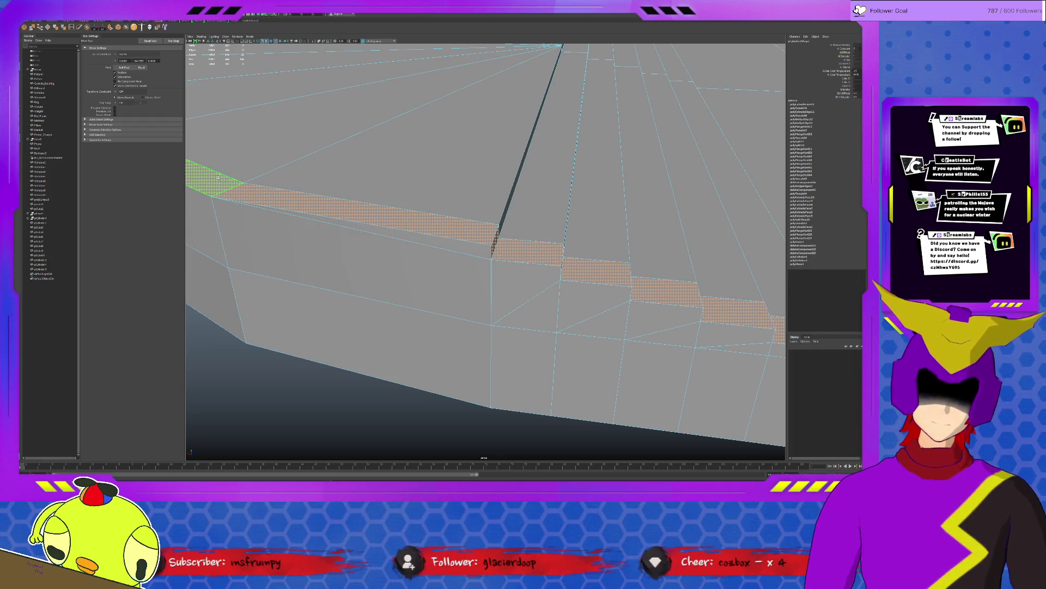
left_click_drag(230, 188, 703, 388, "alt")
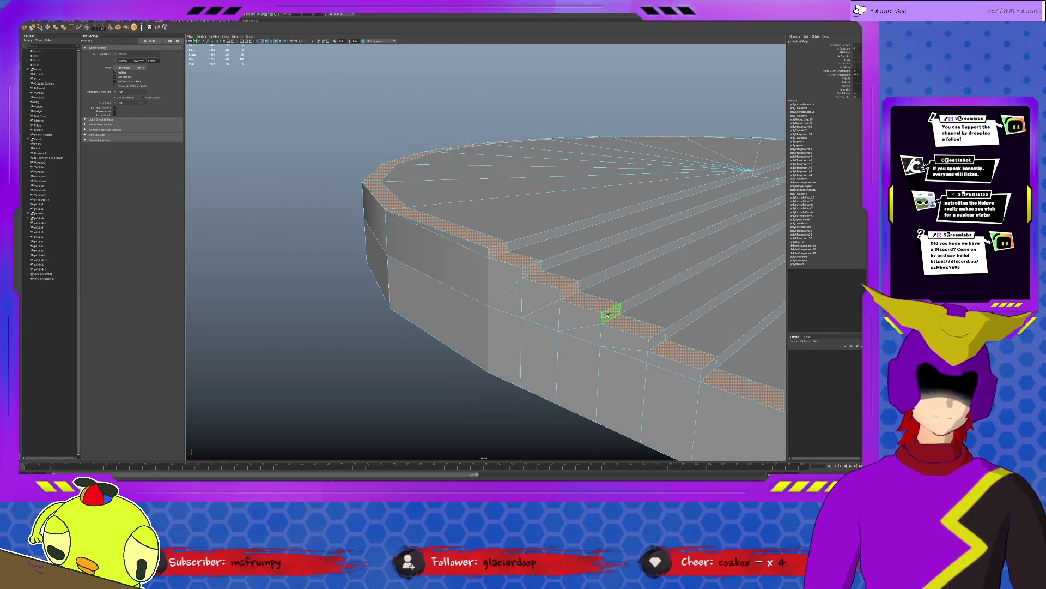
key("F8")
mouse_move(541, 279)
left_mouse_down("alt")
mouse_move(532, 325)
mouse_move(565, 327)
left_mouse_up("alt")
mouse_move(565, 327)
right_mouse_down("alt")
mouse_move(608, 347)
mouse_move(609, 370)
right_mouse_up("alt")
left_click_drag(609, 371, 612, 426, "alt")
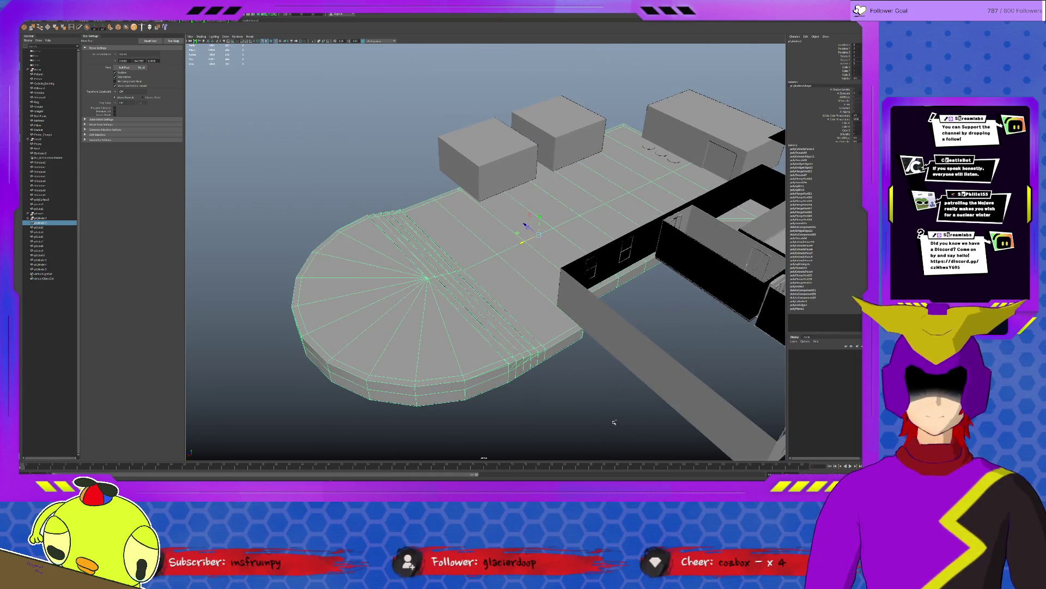
left_click(613, 333)
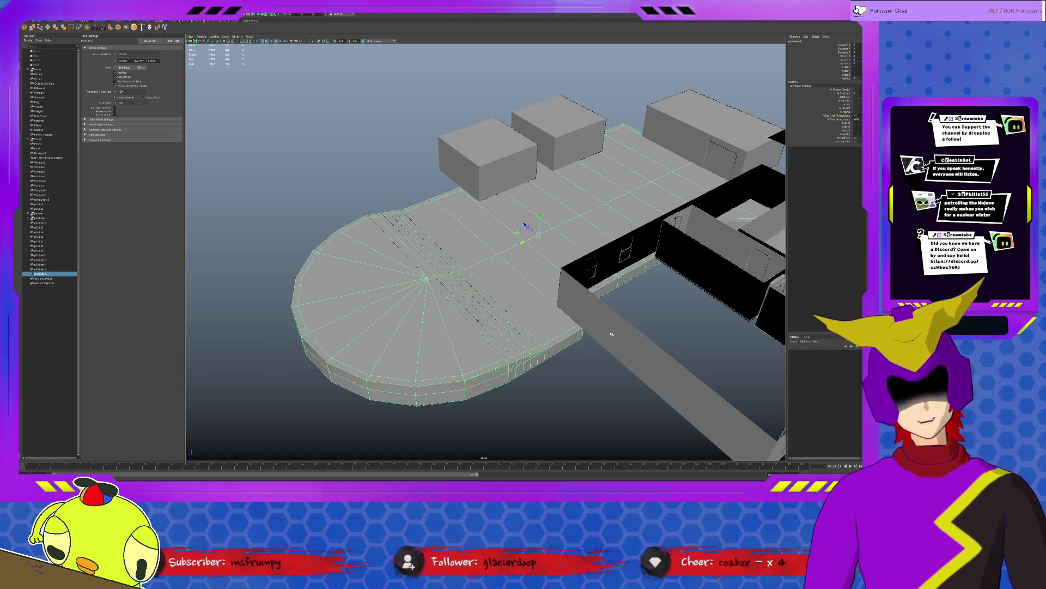
left_click_drag(539, 217, 536, 138)
mouse_move(495, 270)
left_mouse_down("alt")
mouse_move(570, 168)
mouse_move(603, 147)
left_mouse_up("alt")
Step: Select the raised floor's outer rim faces and extrude them upward into a low wall
key("F10")
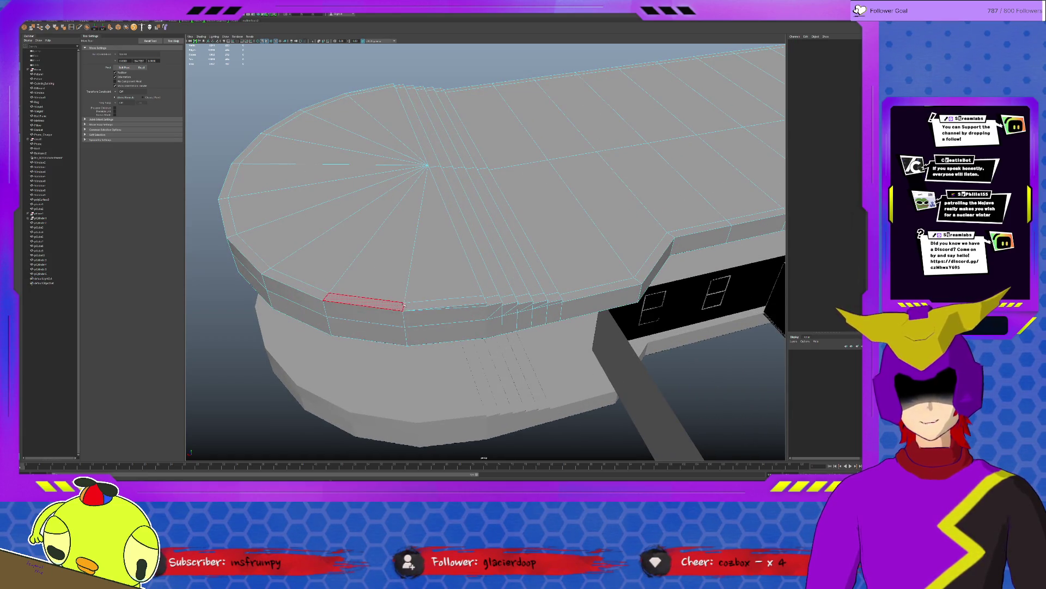
double_click(415, 301)
scroll(470, 332, "up", 3)
left_click_drag(470, 333, 519, 357, "alt")
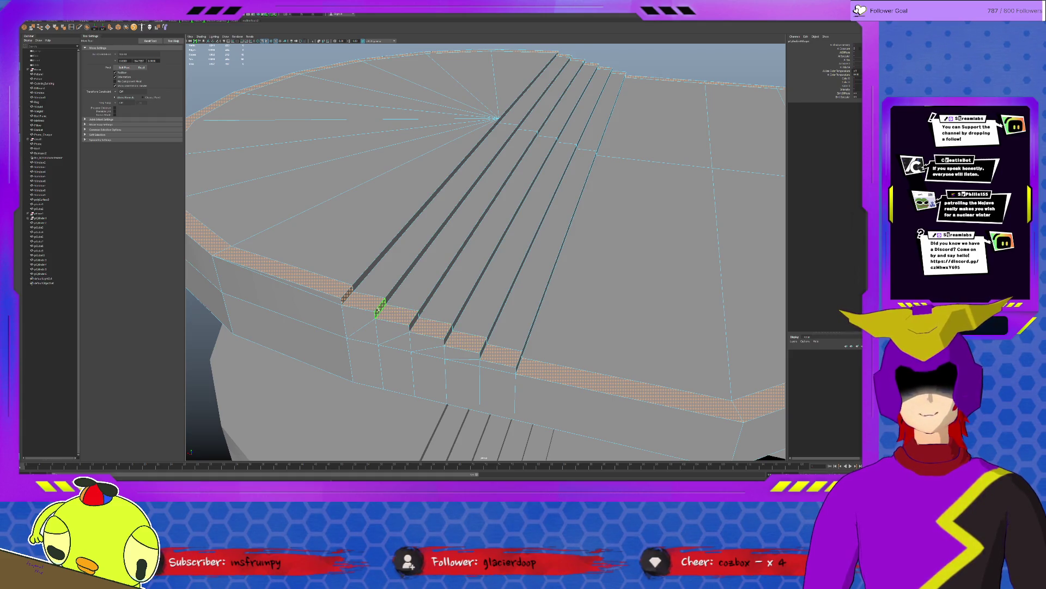
mouse_move(419, 311)
left_mouse_down("alt")
mouse_move(492, 302)
mouse_move(530, 313)
left_mouse_up("alt")
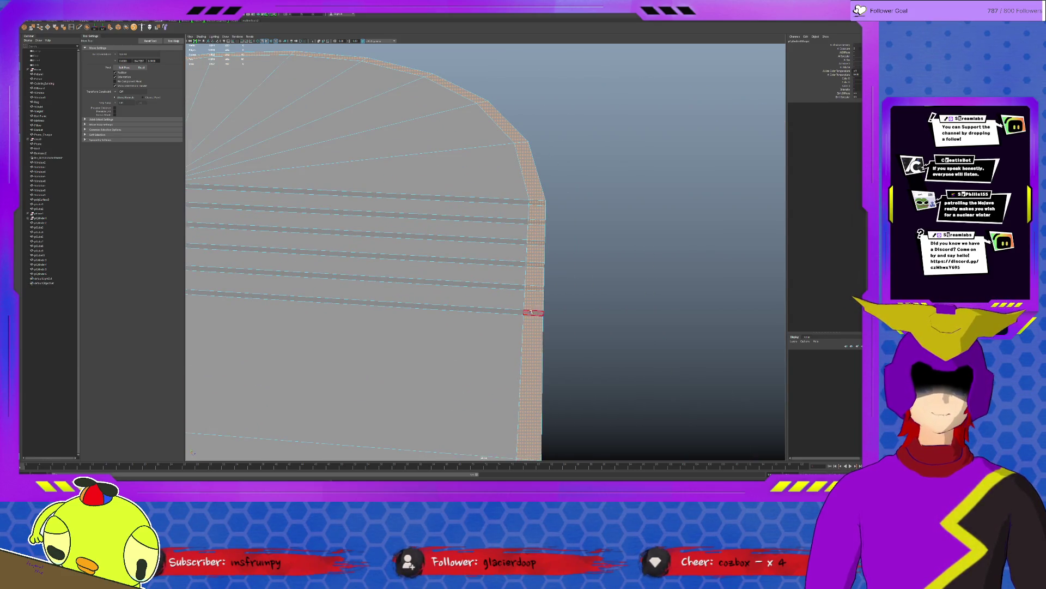
left_click(541, 244)
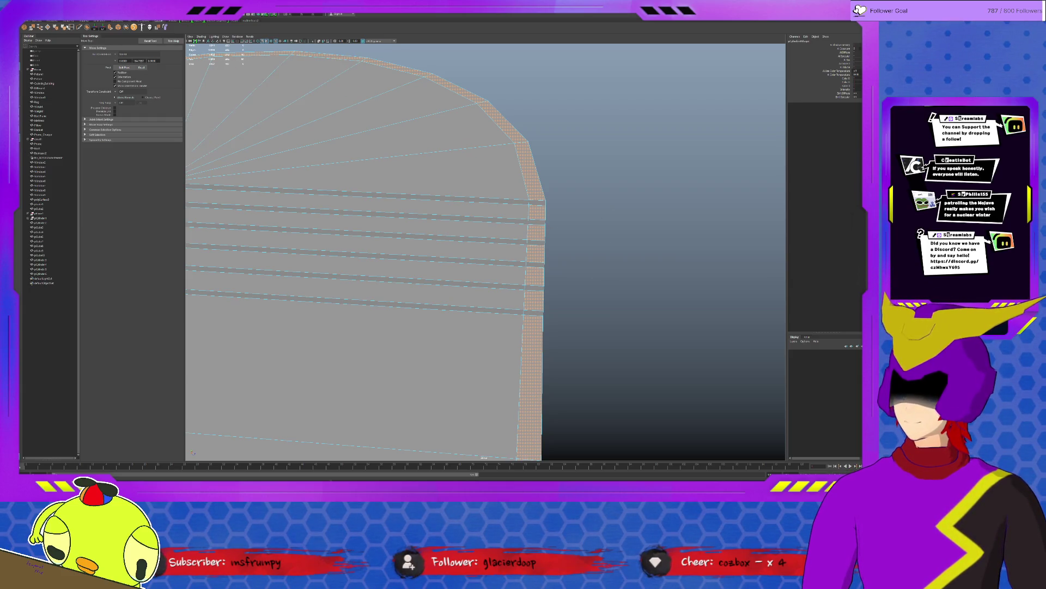
key("ctrl+e")
scroll(382, 218, "down", 5)
mouse_move(436, 246)
left_mouse_down("alt")
mouse_move(490, 218)
mouse_move(501, 233)
mouse_move(646, 185)
mouse_move(620, 196)
mouse_move(623, 185)
left_mouse_up("alt")
key("q")
left_click(403, 287)
double_click(420, 285, "shift")
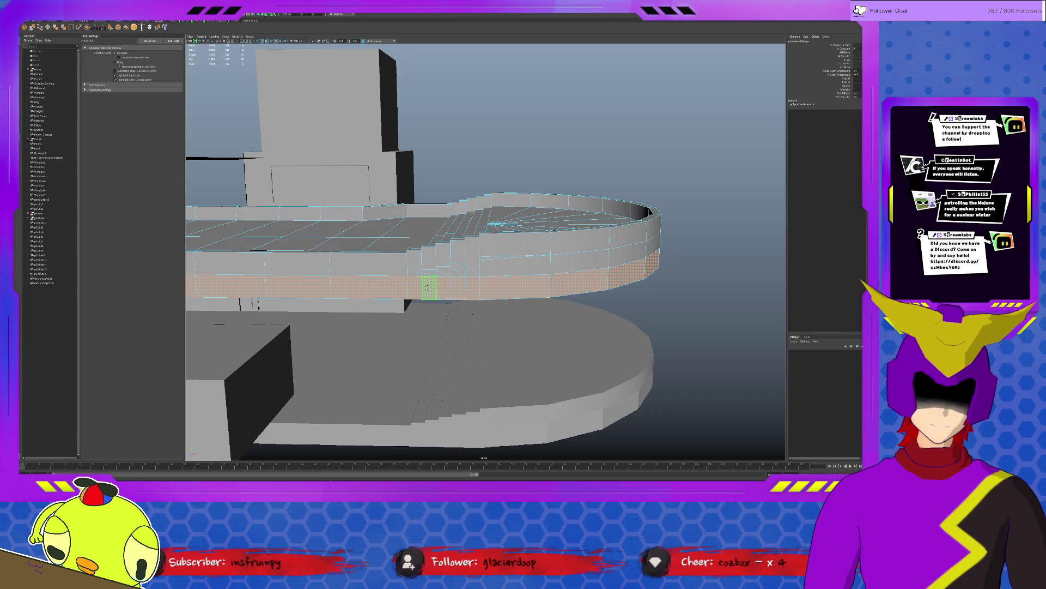
key("Delete")
double_click(436, 297)
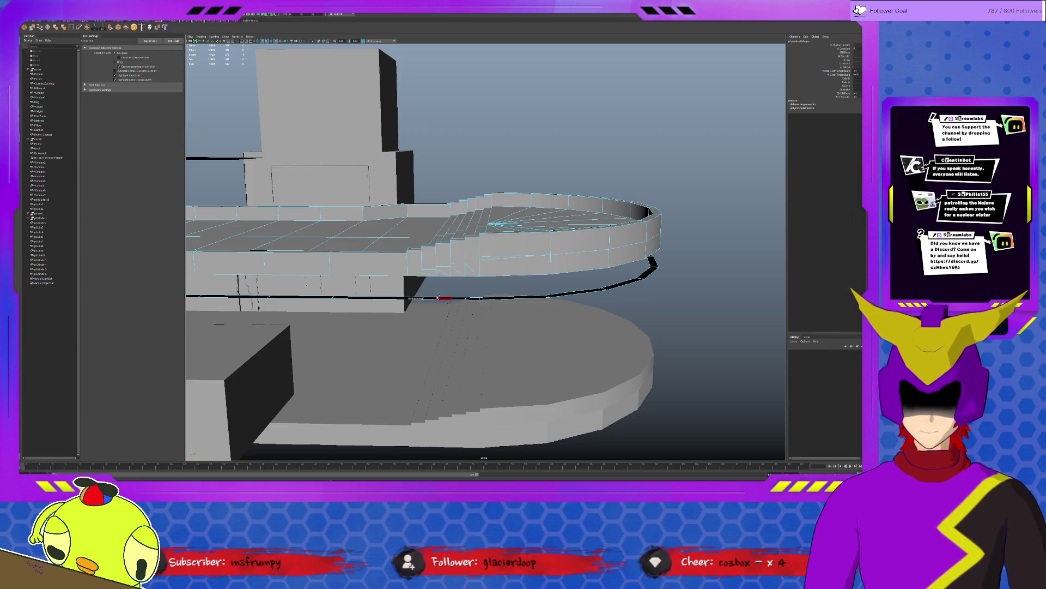
left_click(452, 290)
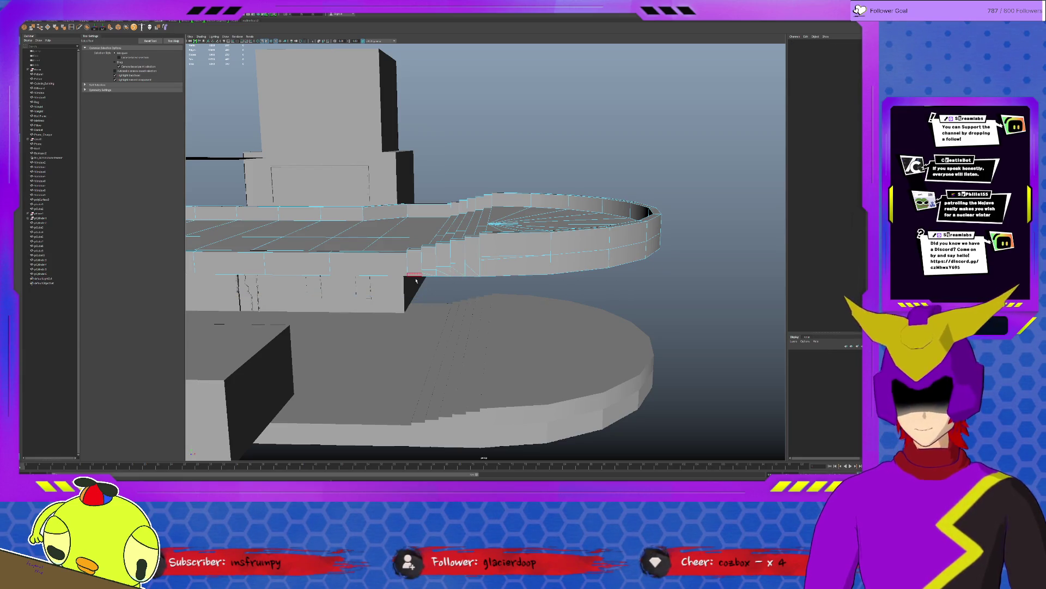
double_click(515, 266)
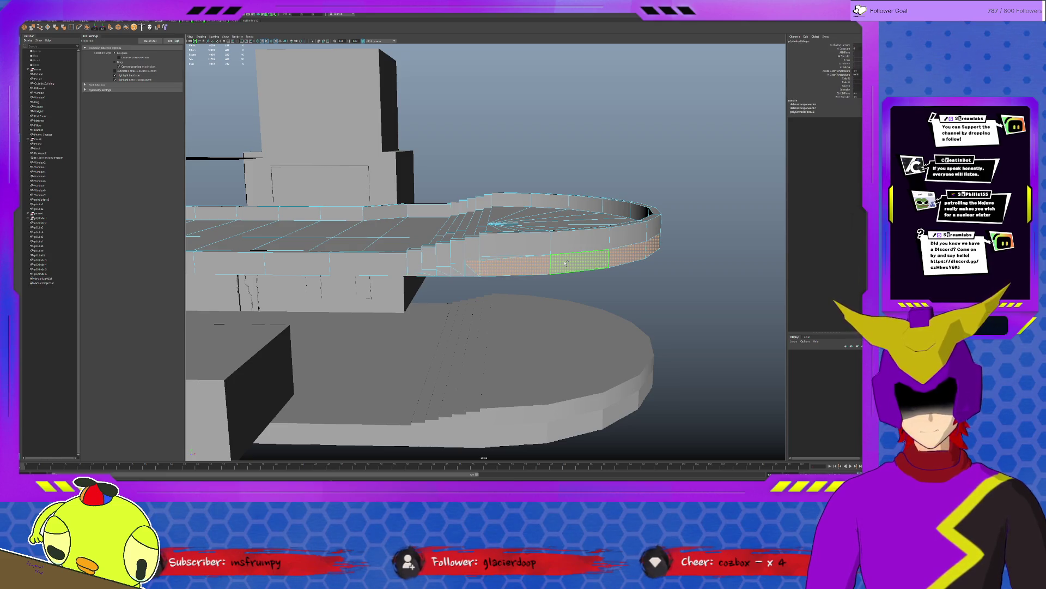
key("Delete")
left_click(430, 274)
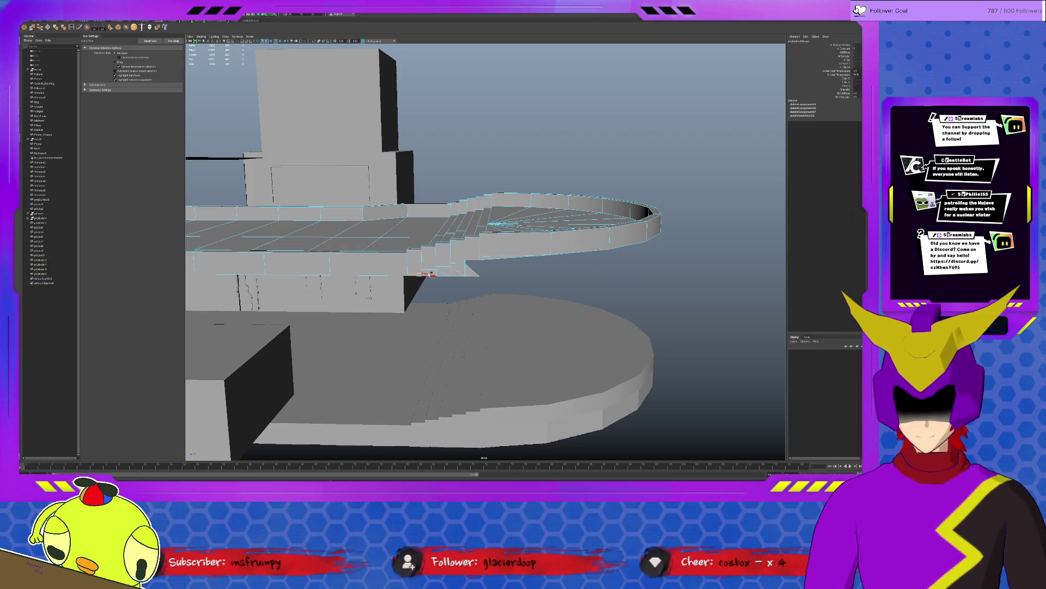
left_click(487, 287)
left_click(451, 273)
left_click(627, 288)
mouse_move(639, 286)
left_mouse_down("alt")
mouse_move(612, 281)
mouse_move(627, 267)
mouse_move(654, 274)
mouse_move(542, 272)
left_mouse_up("alt")
left_click_drag(419, 255, 394, 297, "alt")
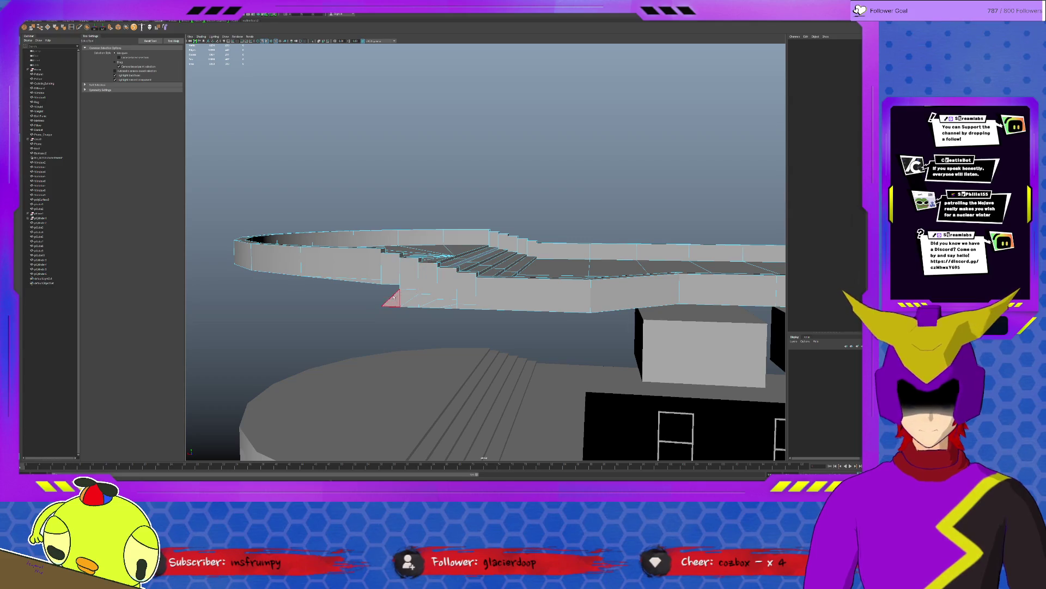
left_click(432, 312)
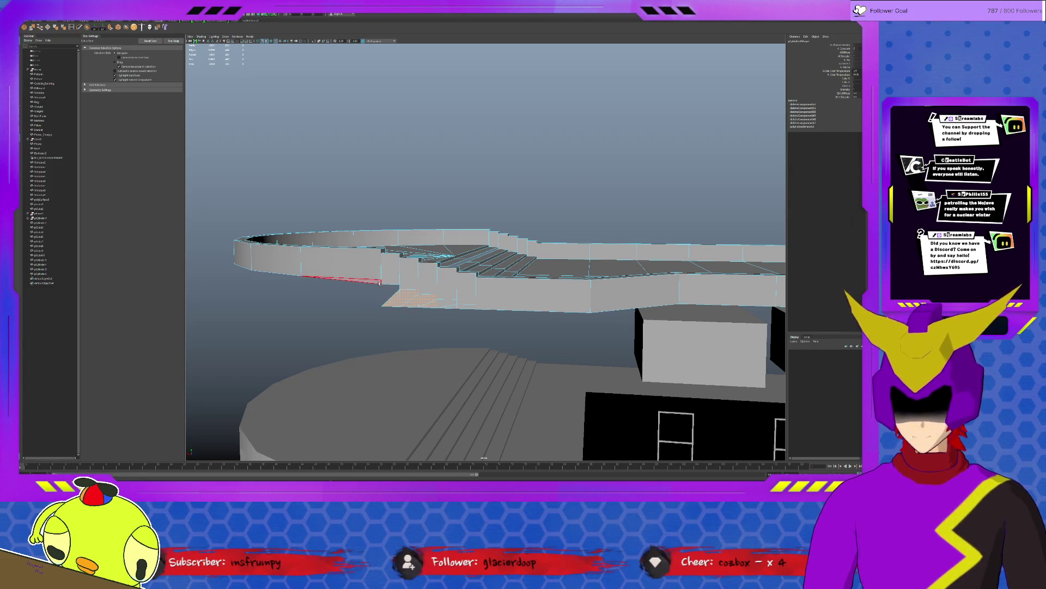
left_click(410, 300)
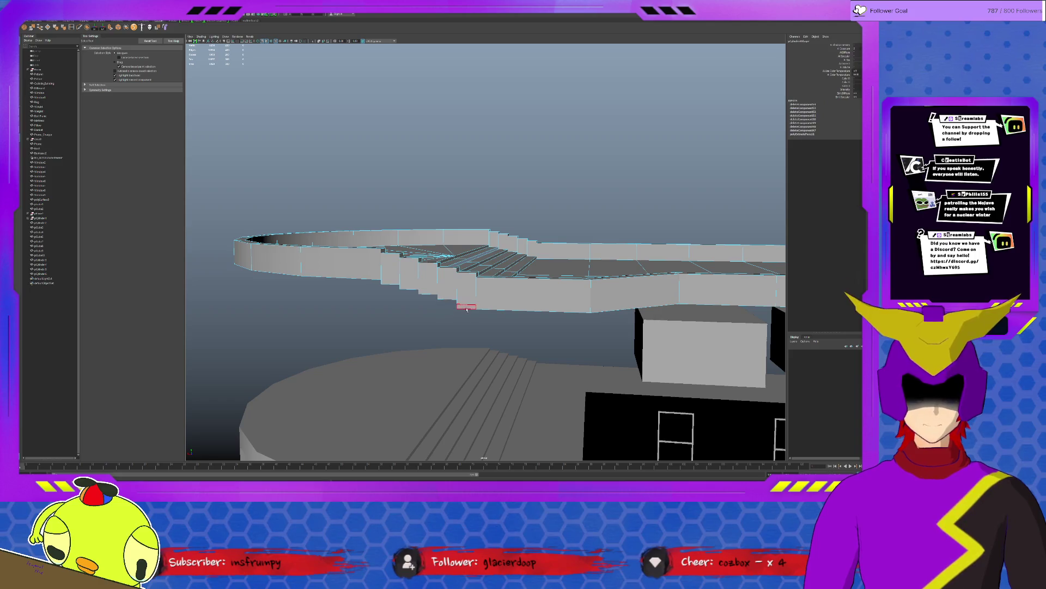
left_click_drag(623, 289, 639, 284, "alt")
mouse_move(614, 238)
left_mouse_down("alt")
mouse_move(574, 262)
mouse_move(414, 283)
mouse_move(450, 390)
mouse_move(451, 282)
mouse_move(458, 354)
left_mouse_up("alt")
left_click(412, 284)
scroll(454, 388, "down", 3)
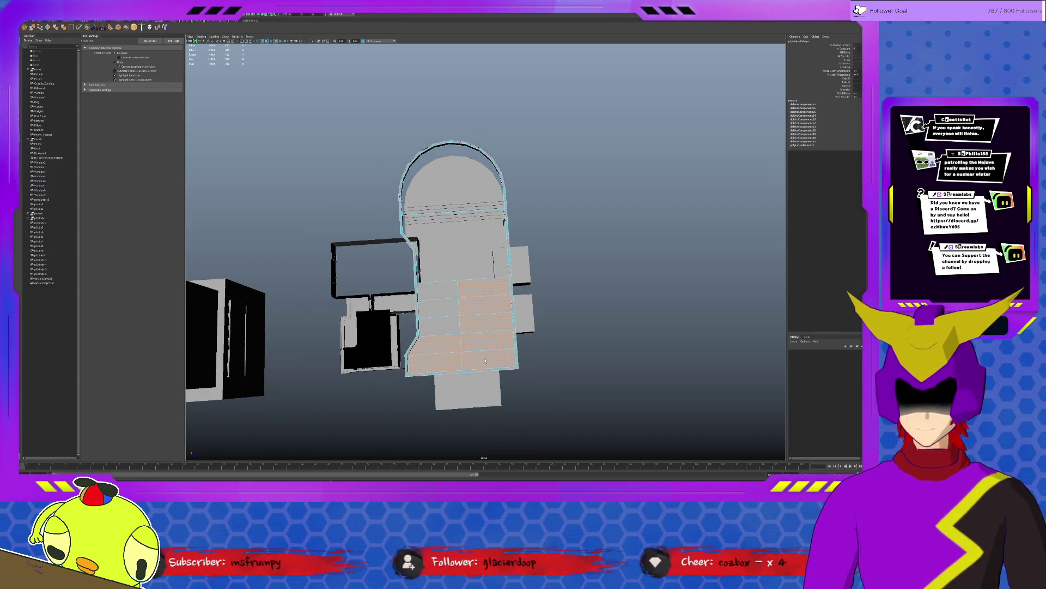
key("Delete")
scroll(479, 325, "down", 5)
scroll(479, 324, "up", 8)
left_click_drag(479, 325, 493, 266, "alt")
scroll(494, 267, "up", 2)
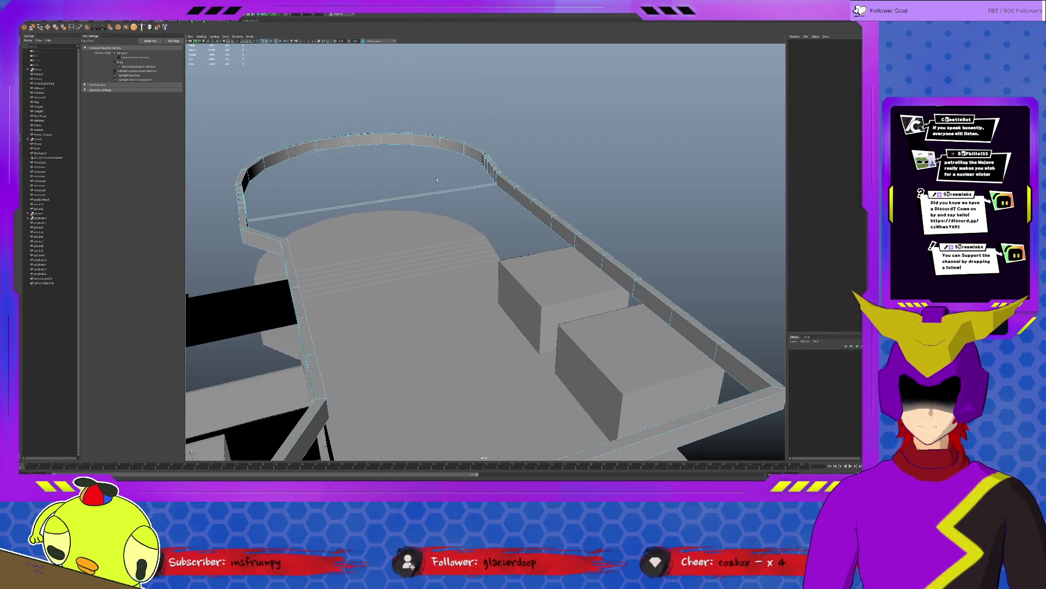
left_click(378, 223)
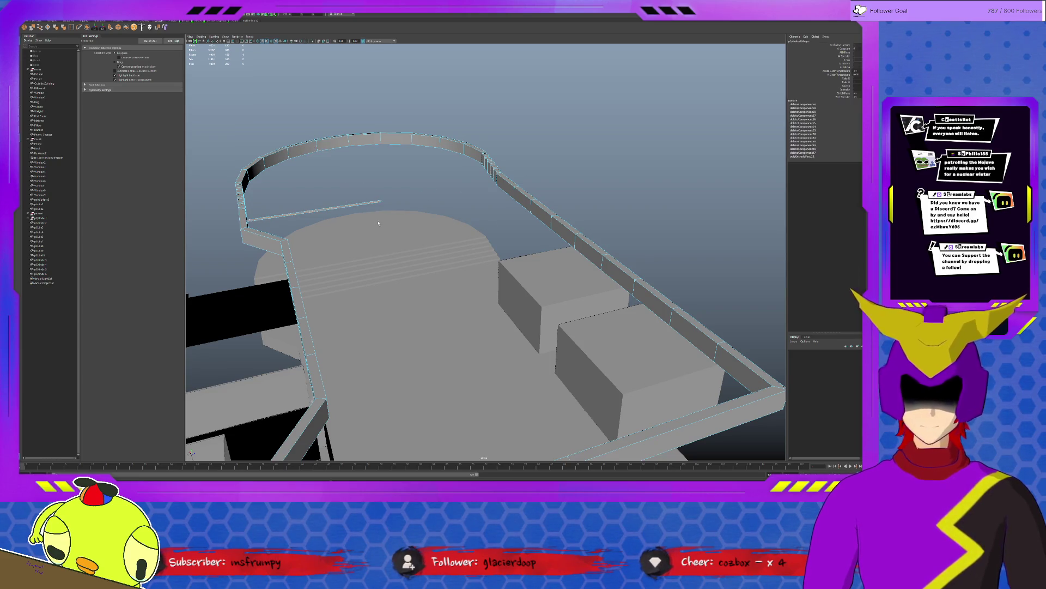
left_click(421, 215)
left_click(537, 192)
mouse_move(537, 191)
left_mouse_down("alt")
mouse_move(458, 309)
mouse_move(380, 331)
left_mouse_up("alt")
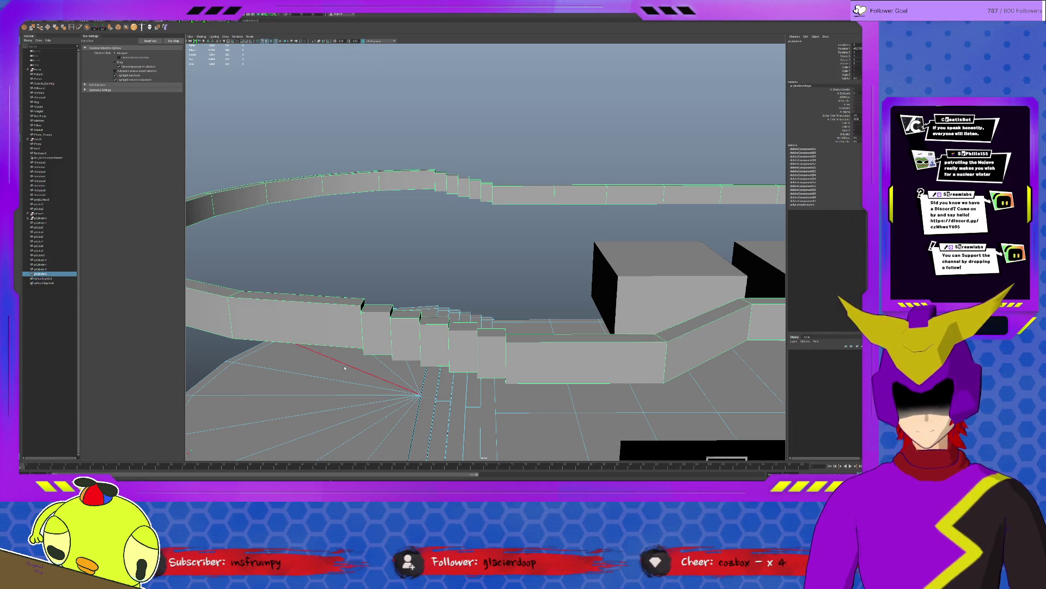
key("ctrl+1")
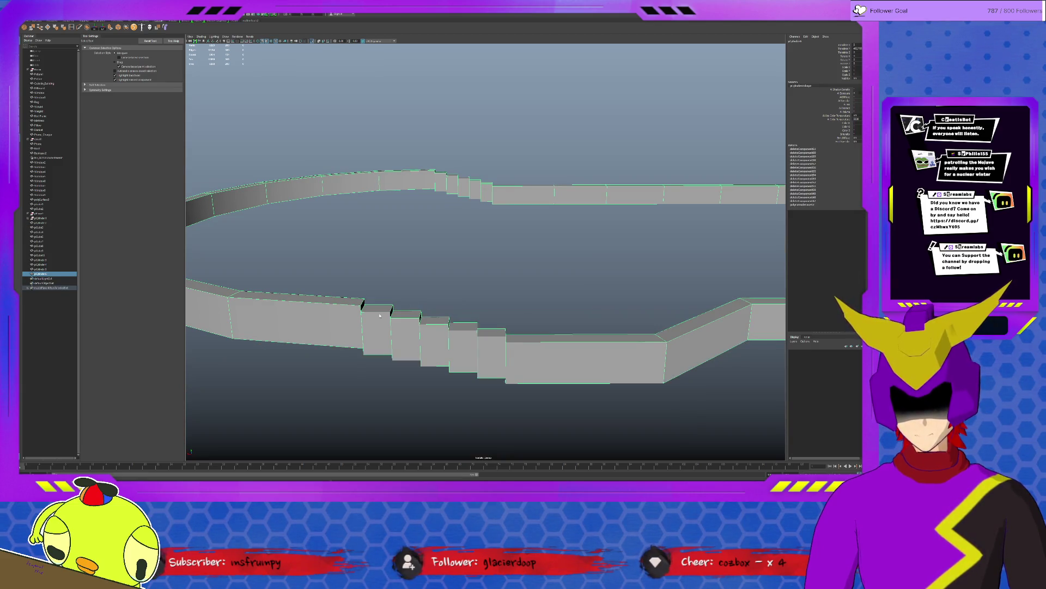
key("F11")
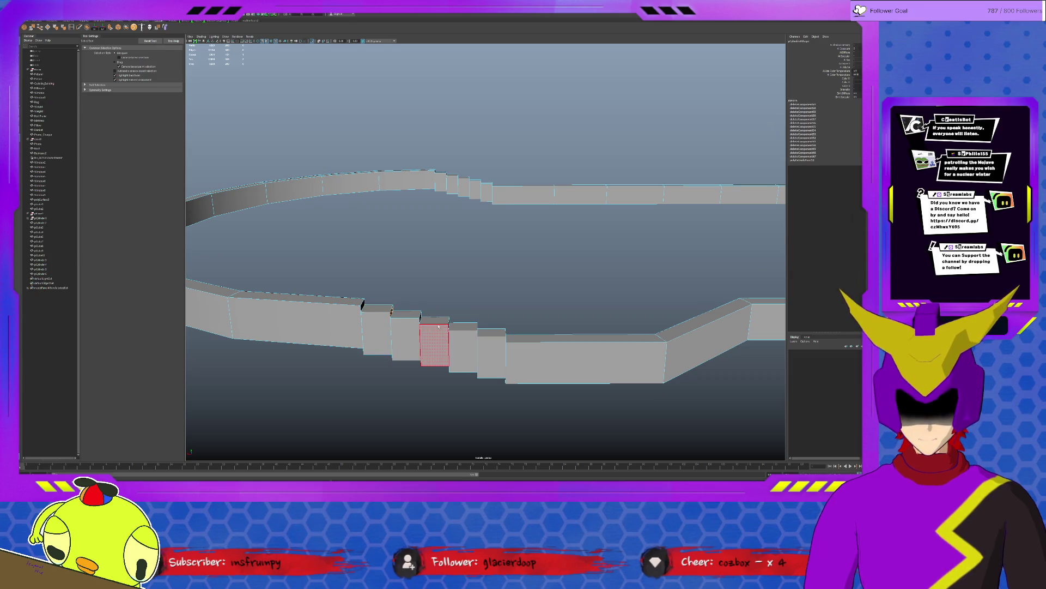
key("ctrl+1")
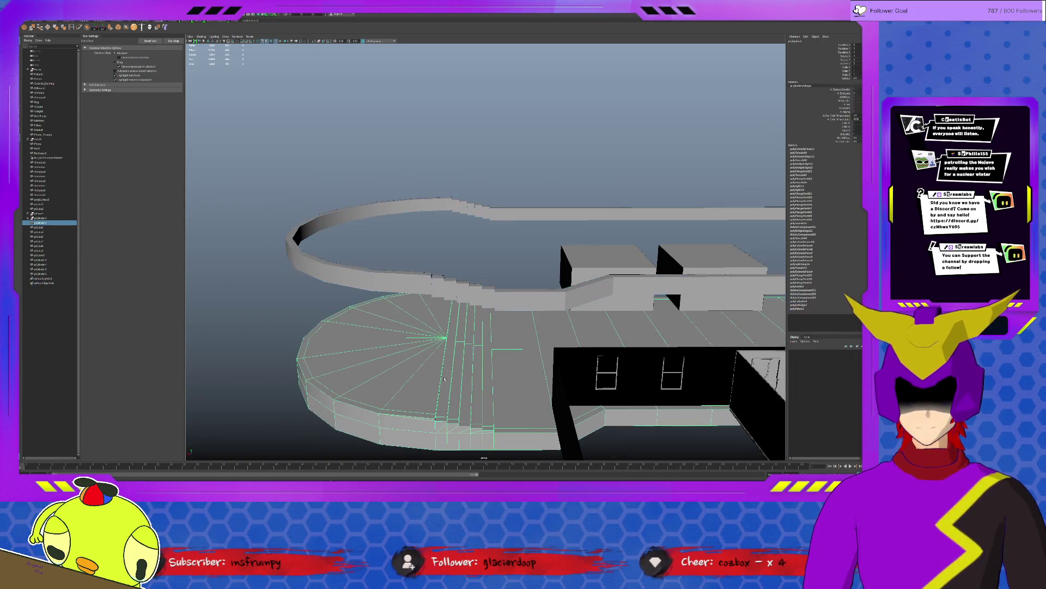
left_click_drag(450, 413, 345, 231, "alt")
key("F11")
left_click(359, 220)
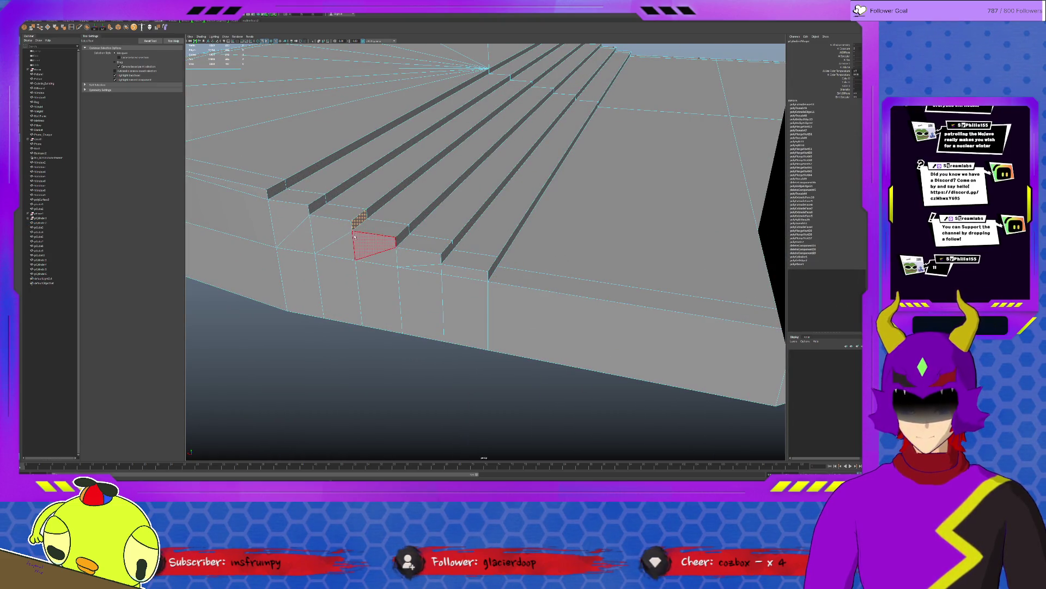
key("f")
mouse_move(441, 241)
left_mouse_down("alt")
mouse_move(401, 222)
mouse_move(421, 187)
mouse_move(485, 326)
mouse_move(474, 296)
mouse_move(427, 294)
mouse_move(460, 269)
mouse_move(451, 234)
mouse_move(479, 395)
mouse_move(491, 156)
left_mouse_up("alt")
left_click(491, 155)
mouse_move(540, 201)
left_mouse_down("alt")
mouse_move(547, 369)
mouse_move(506, 281)
left_mouse_up("alt")
key("F11")
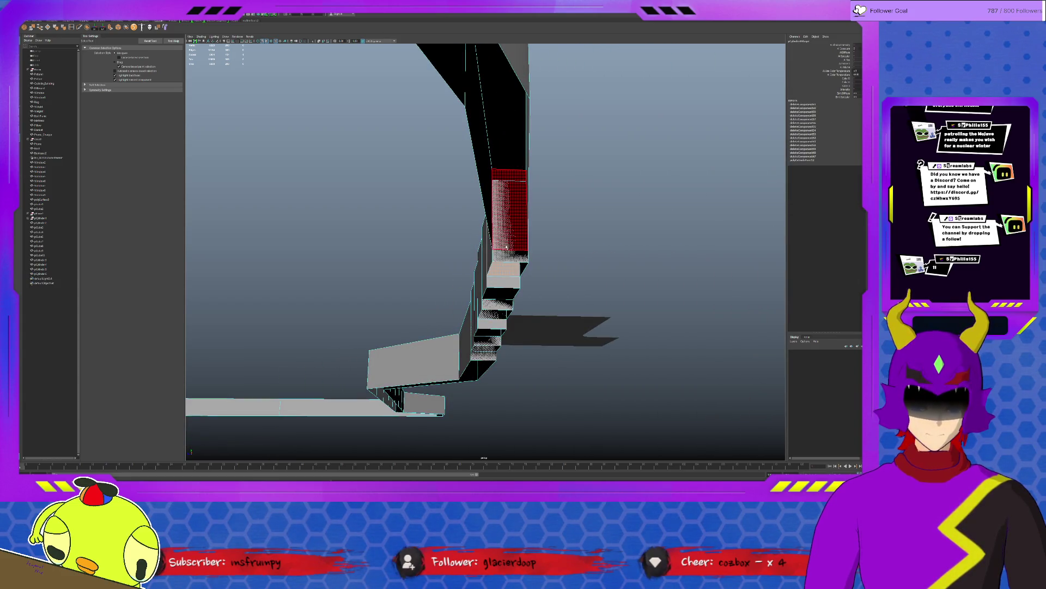
left_click_drag(509, 234, 499, 247, "alt")
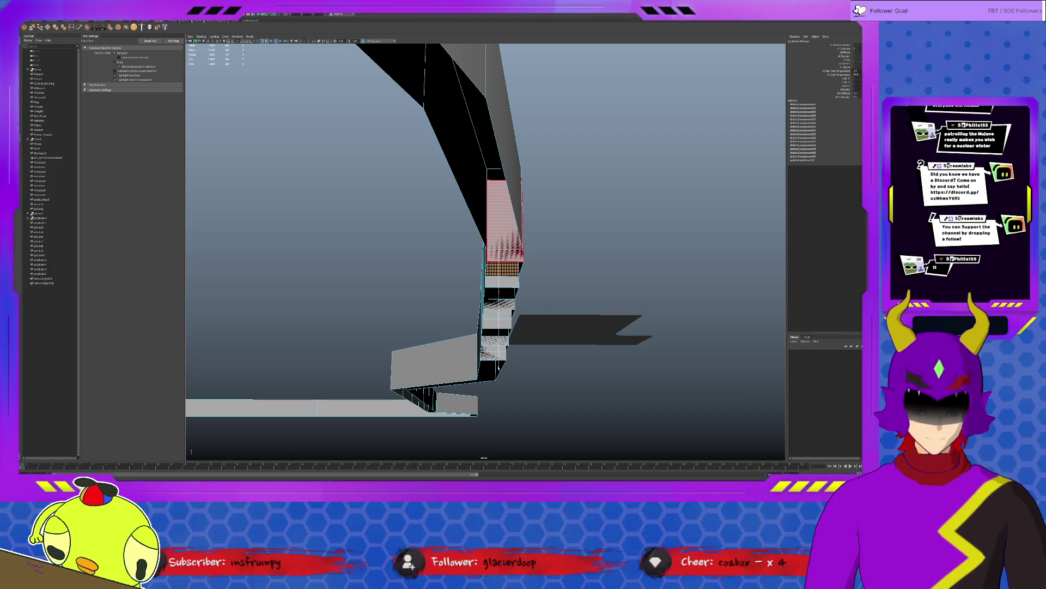
mouse_move(497, 366)
left_mouse_down("alt")
mouse_move(557, 271)
mouse_move(518, 240)
mouse_move(596, 256)
left_mouse_up("alt")
left_click_drag(643, 302, 633, 331, "alt")
left_click(632, 329)
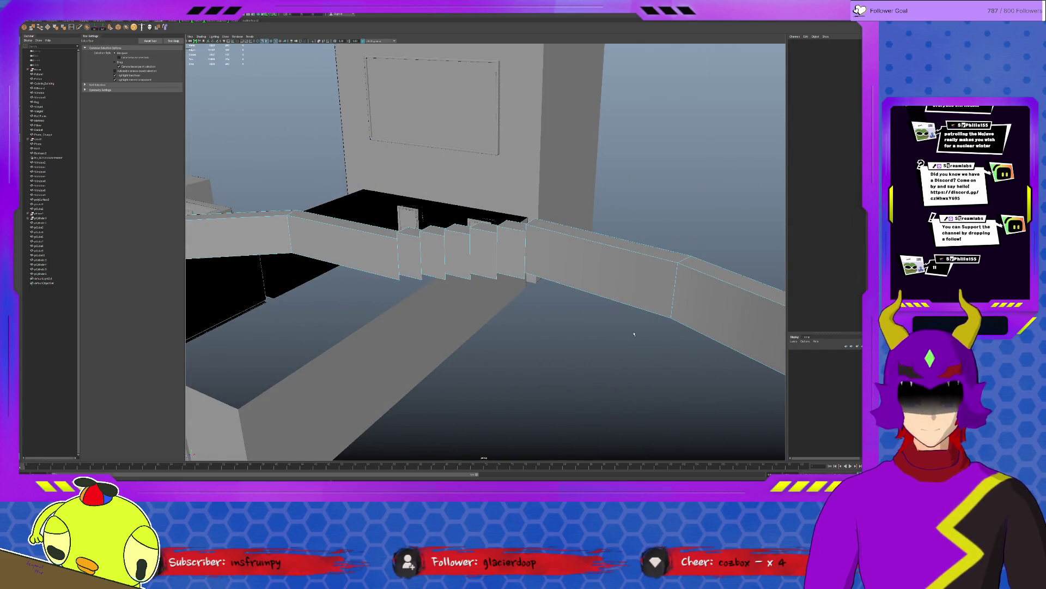
mouse_move(631, 322)
left_mouse_down("alt")
mouse_move(549, 322)
mouse_move(415, 298)
mouse_move(436, 290)
left_mouse_up("alt")
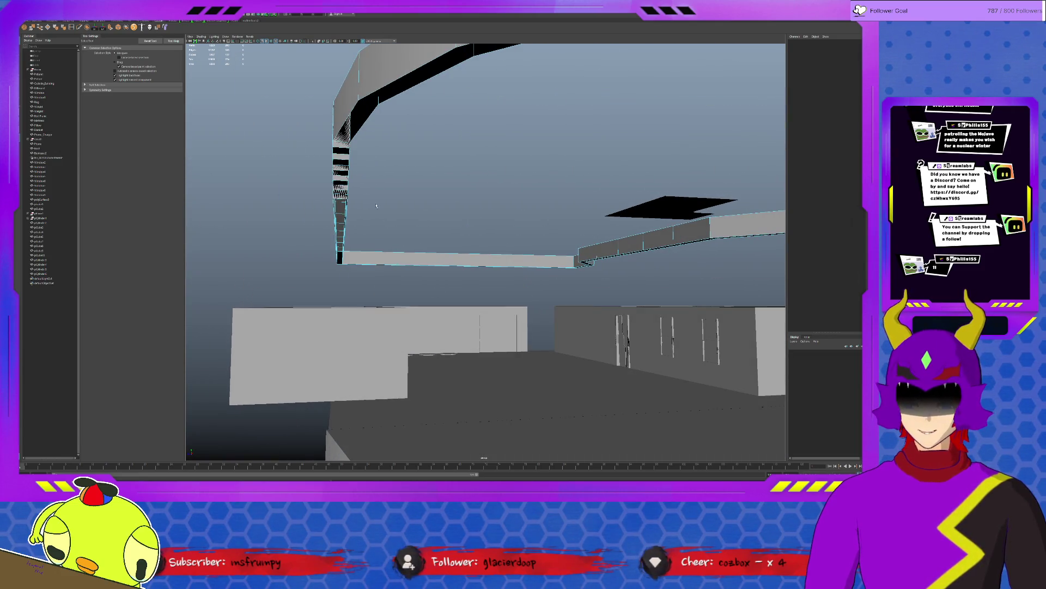
left_click(345, 200)
left_click_drag(344, 201, 406, 236, "alt")
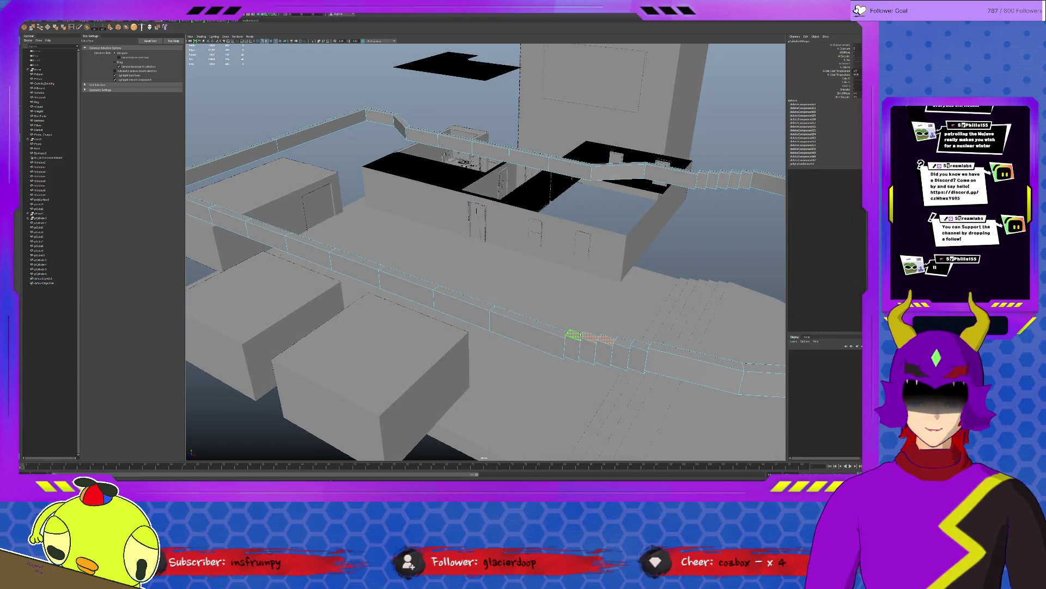
left_click_drag(606, 340, 511, 329, "alt")
left_click(522, 332)
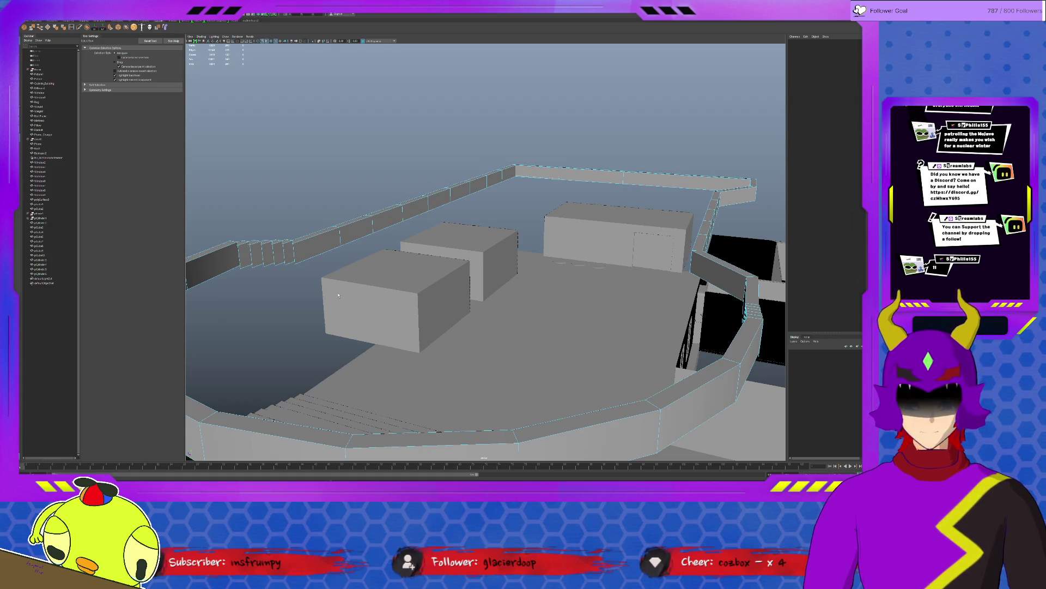
mouse_move(341, 292)
left_mouse_down("alt")
mouse_move(544, 300)
mouse_move(449, 291)
left_mouse_up("alt")
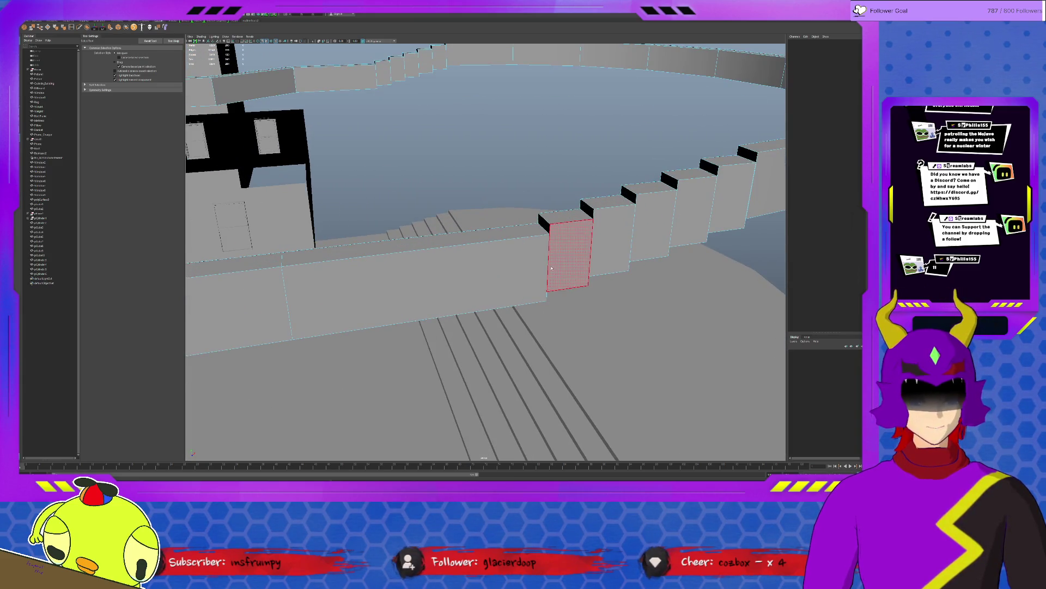
Step: Select the top faces of the wall steps, adding and removing faces one by one
left_click(552, 282)
key("w")
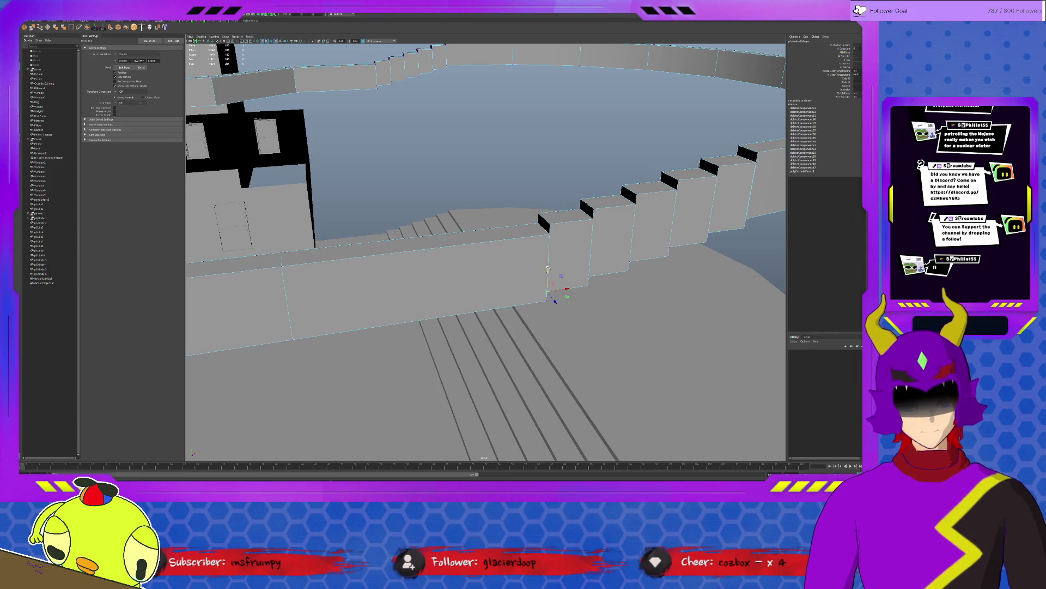
left_click(544, 221)
left_click(586, 207, "shift")
left_click(628, 193, "shift")
left_click(674, 176, "shift")
left_click(708, 166, "shift")
left_click(747, 153, "shift")
left_click_drag(610, 223, 482, 215, "alt")
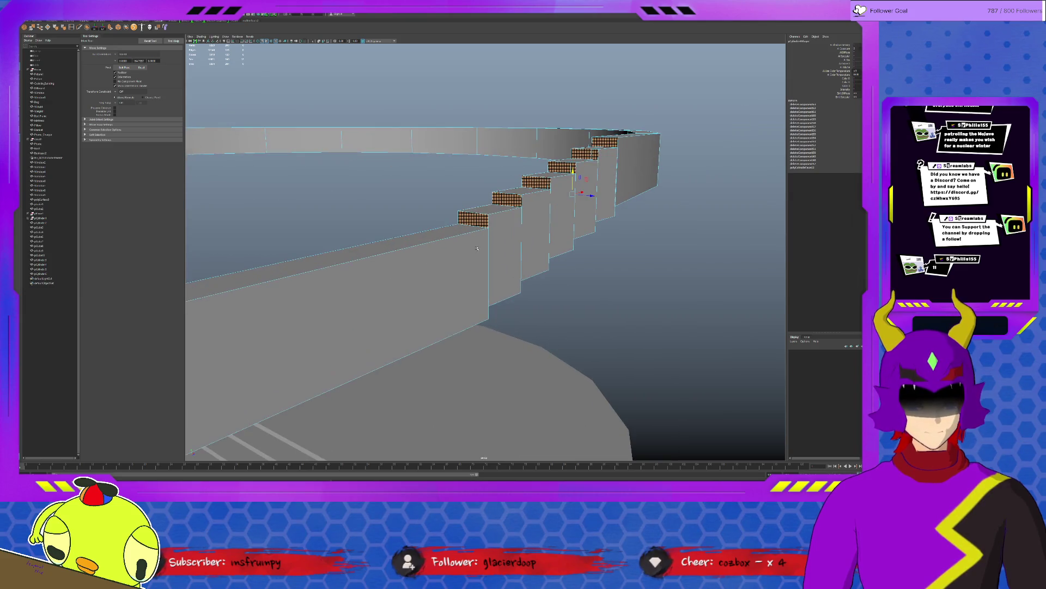
left_click(482, 215, "shift")
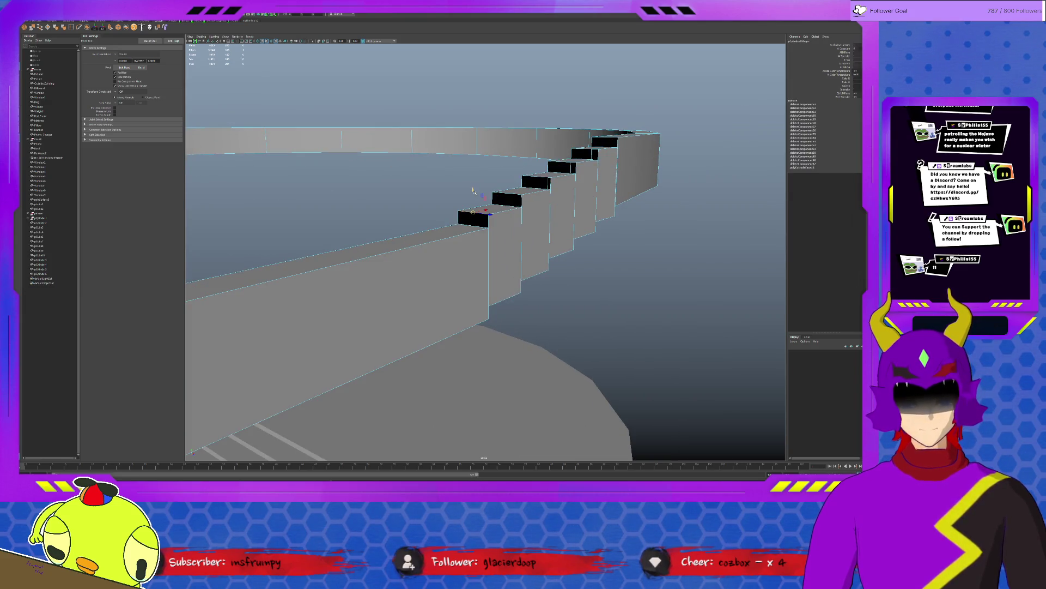
left_click(486, 220, "shift")
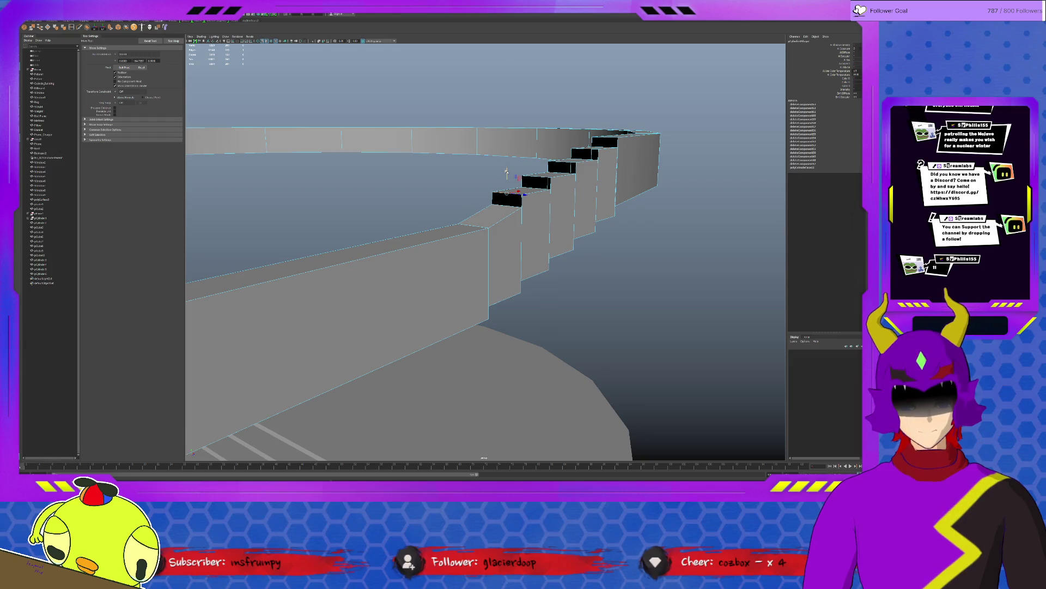
left_click(518, 199, "shift")
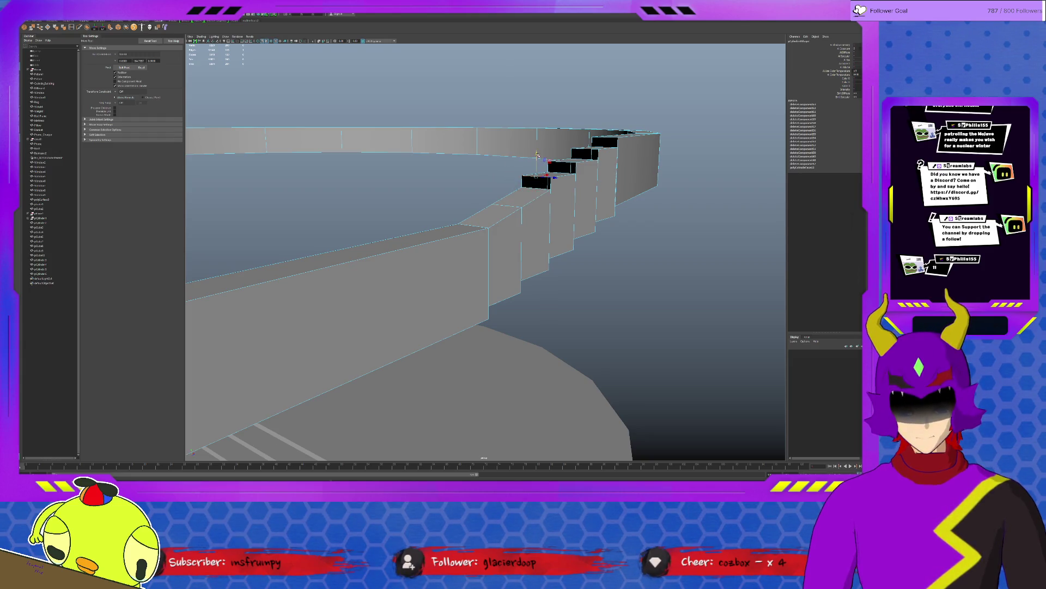
left_click(543, 184, "shift")
left_click(575, 152, "shift")
left_click(555, 168, "shift")
left_click(584, 154, "shift")
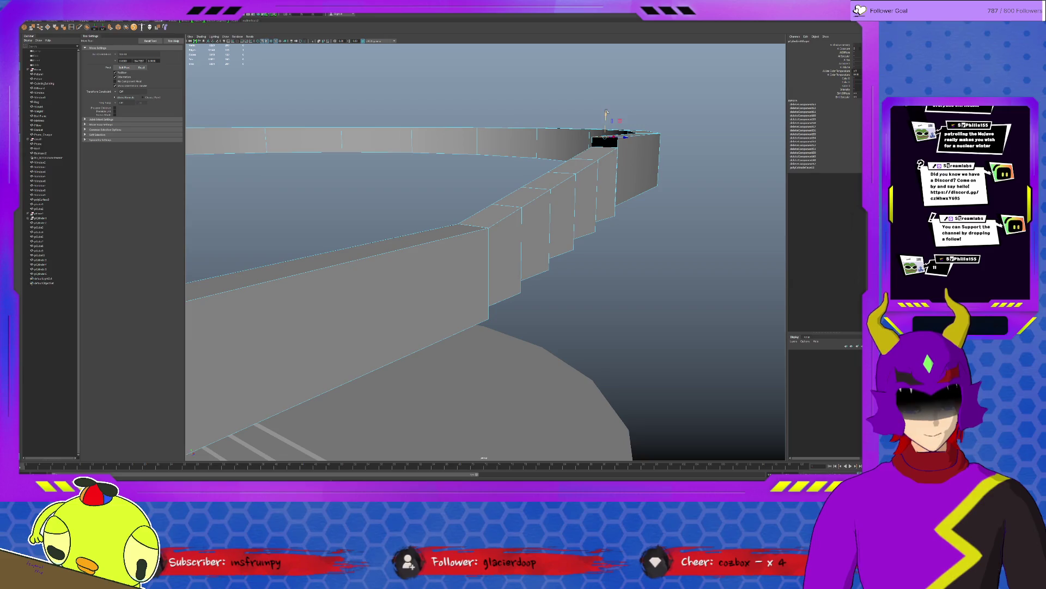
left_click(599, 141, "shift")
Step: Grow the selection over the step top faces and delete them
left_click_drag(599, 142, 556, 207, "alt")
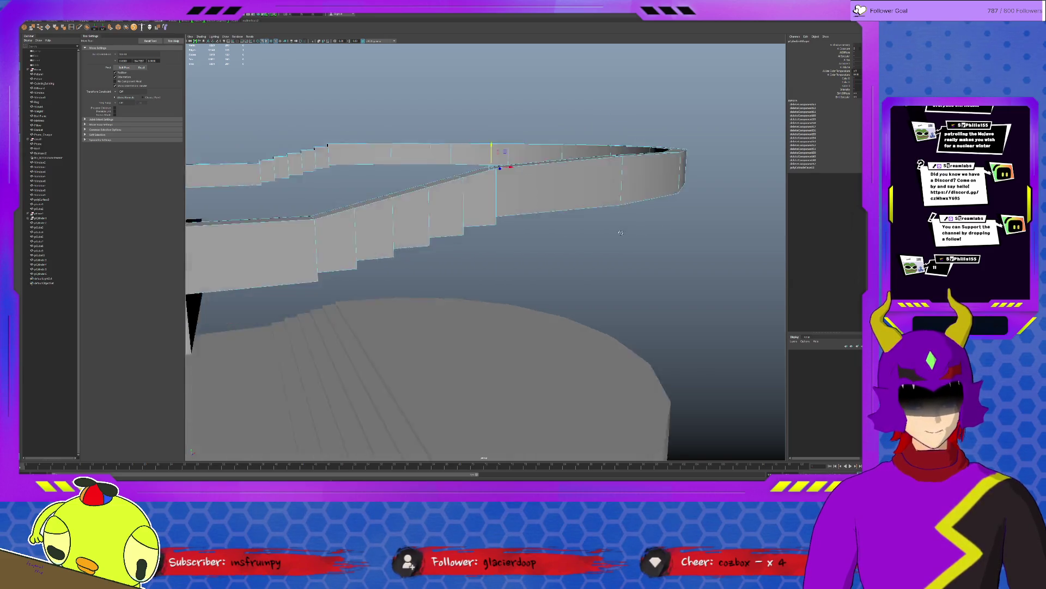
right_click_drag(556, 207, 606, 232, "alt")
key("bracketleft")
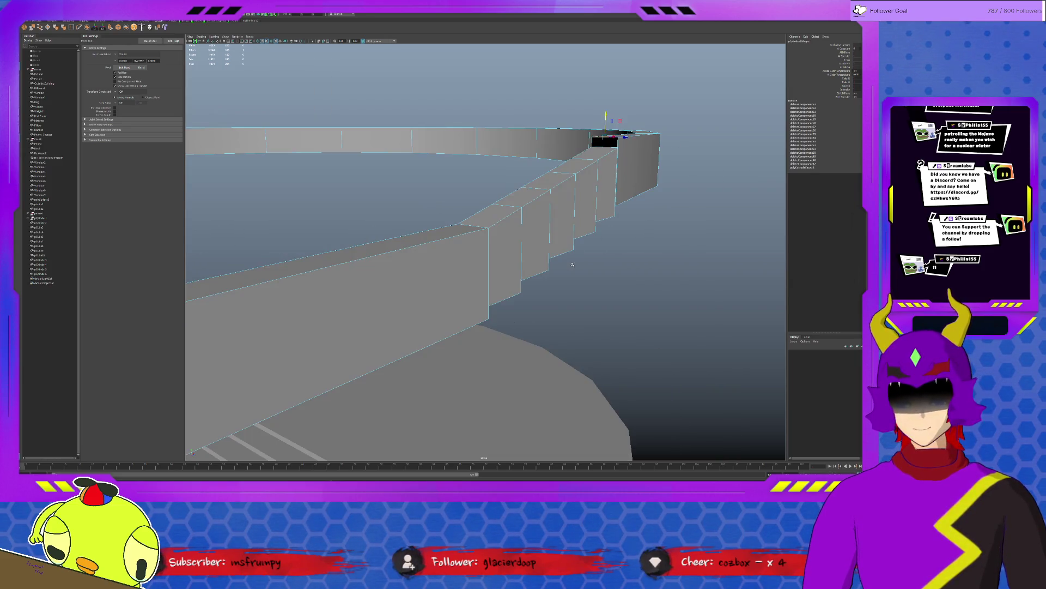
key("greater")
key("greater")
key("greater")
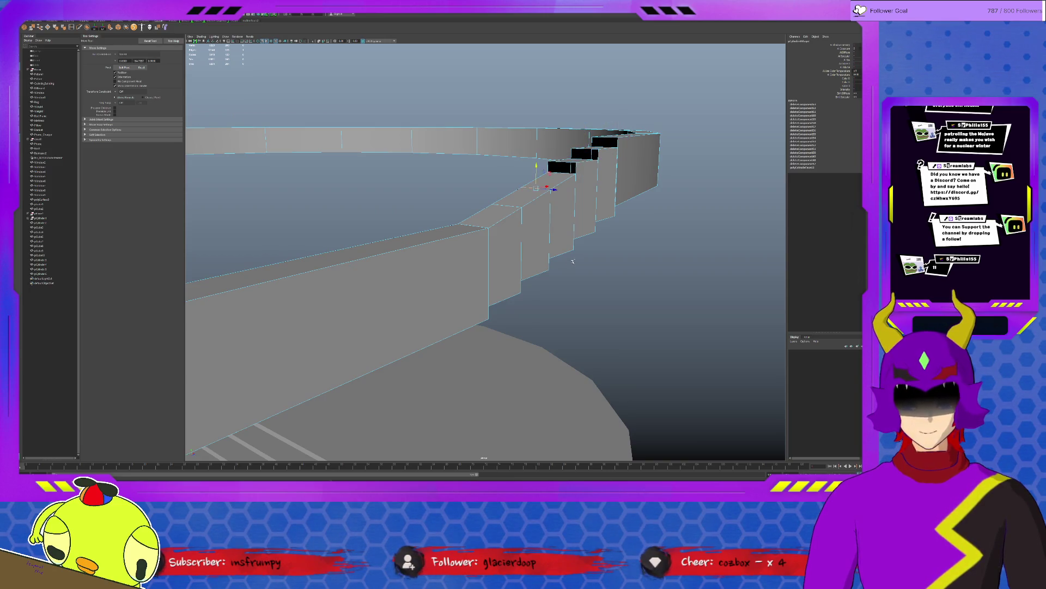
key("greater")
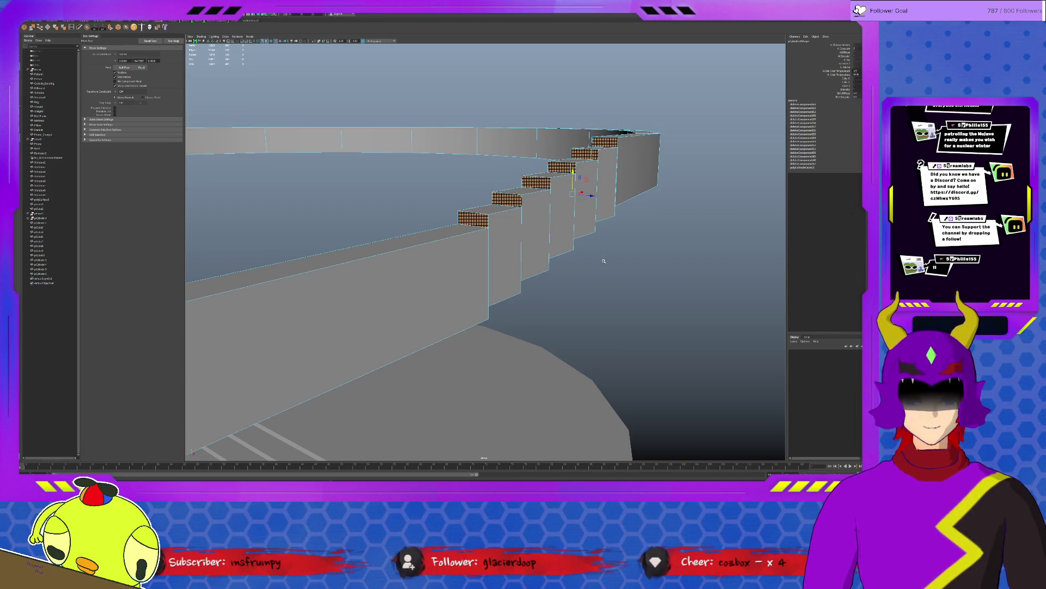
left_click_drag(604, 261, 592, 267, "alt")
key("Delete")
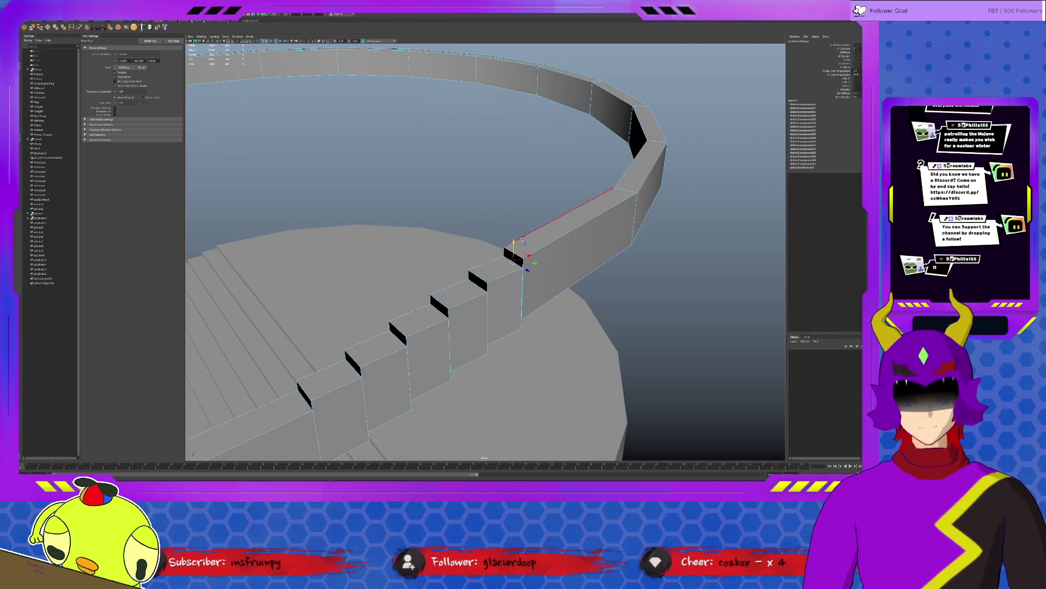
Step: Raise the first step's corner to close its gap, undoing the second raise
left_click(507, 251)
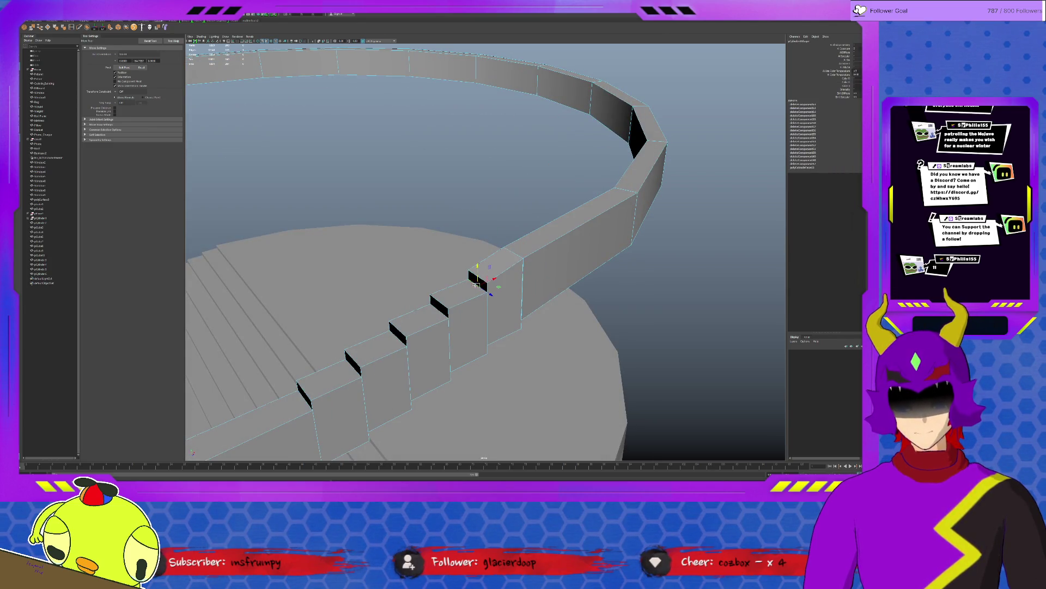
left_click_drag(478, 266, 398, 316)
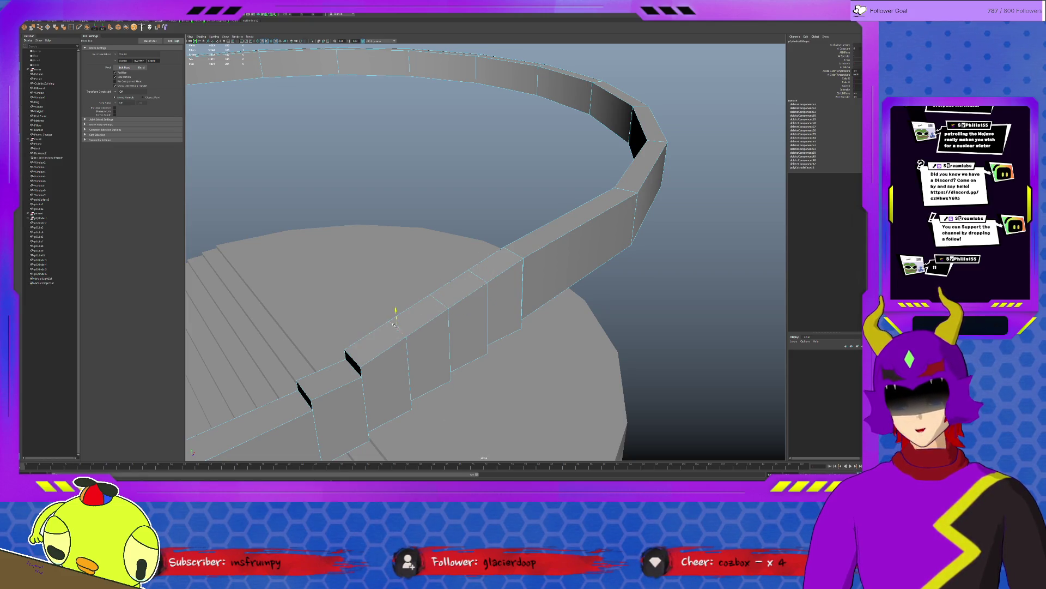
mouse_move(352, 360)
left_mouse_down()
mouse_move(448, 310)
mouse_move(486, 238)
mouse_move(487, 354)
mouse_move(487, 229)
left_mouse_up()
key("ctrl+z")
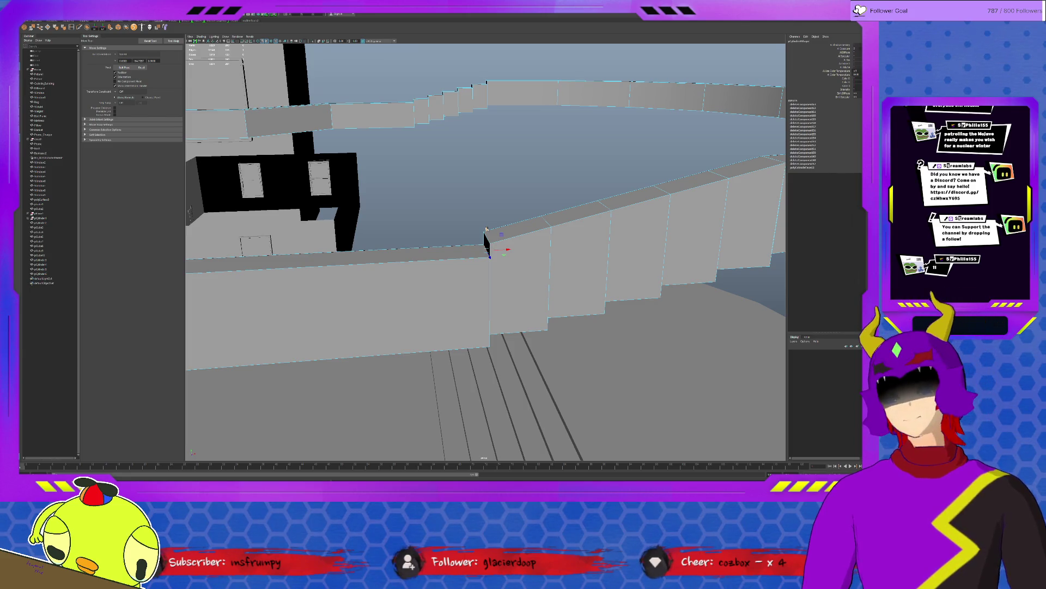
scroll(487, 229, "down", 5)
mouse_move(530, 254)
left_mouse_down("alt")
mouse_move(545, 261)
mouse_move(524, 250)
left_mouse_up("alt")
key("bracketleft")
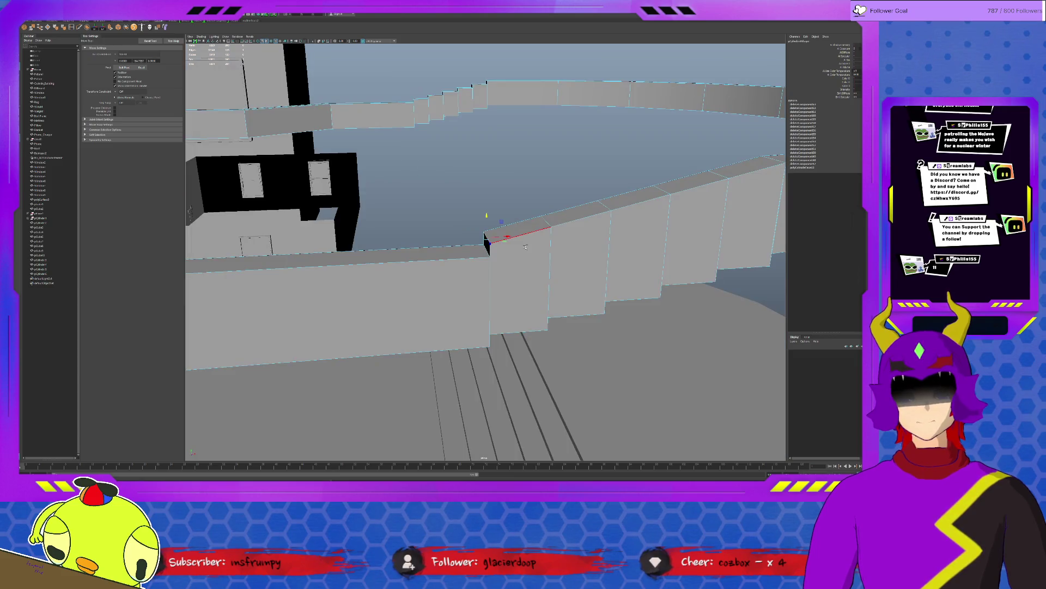
key("bracketleft")
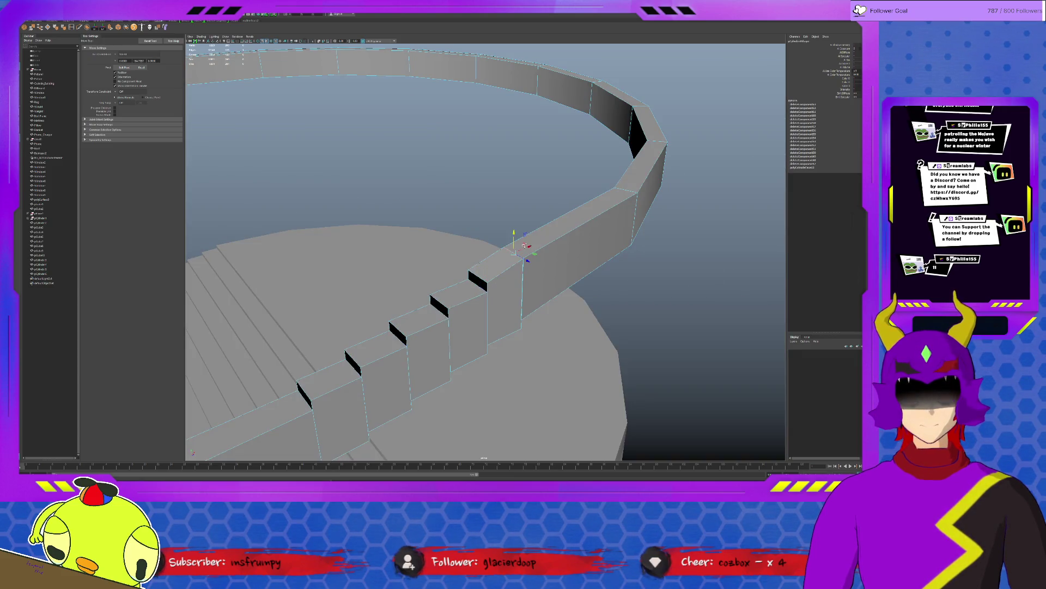
mouse_move(523, 246)
left_mouse_down("alt")
mouse_move(458, 299)
mouse_move(398, 299)
mouse_move(493, 296)
left_mouse_up("alt")
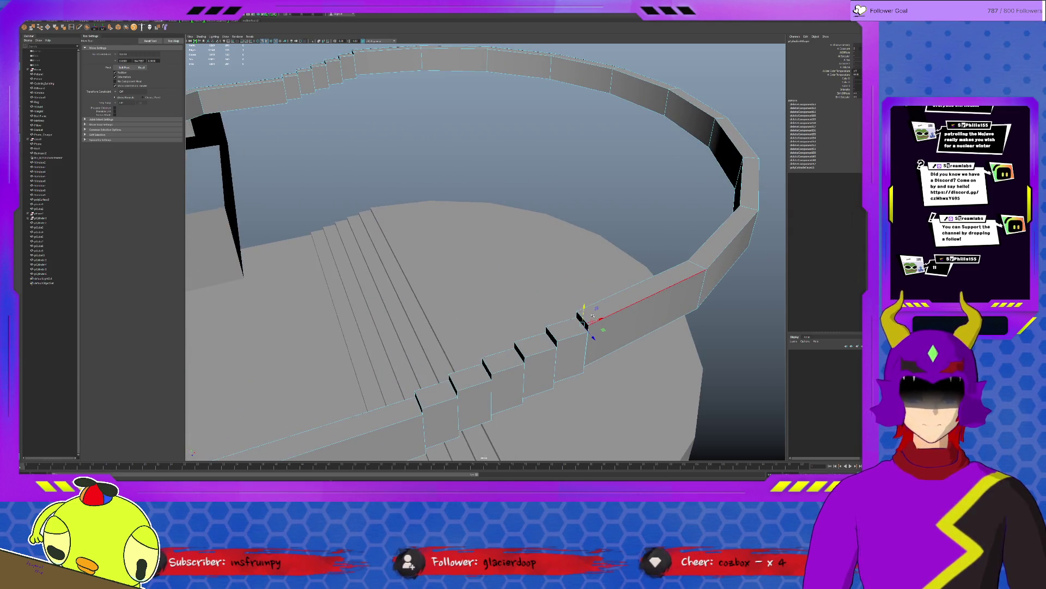
Step: Duplicate the whole perimeter wall object and move the copy up on Y
key("F8")
left_click_drag(592, 318, 546, 296, "alt")
key("ctrl+d")
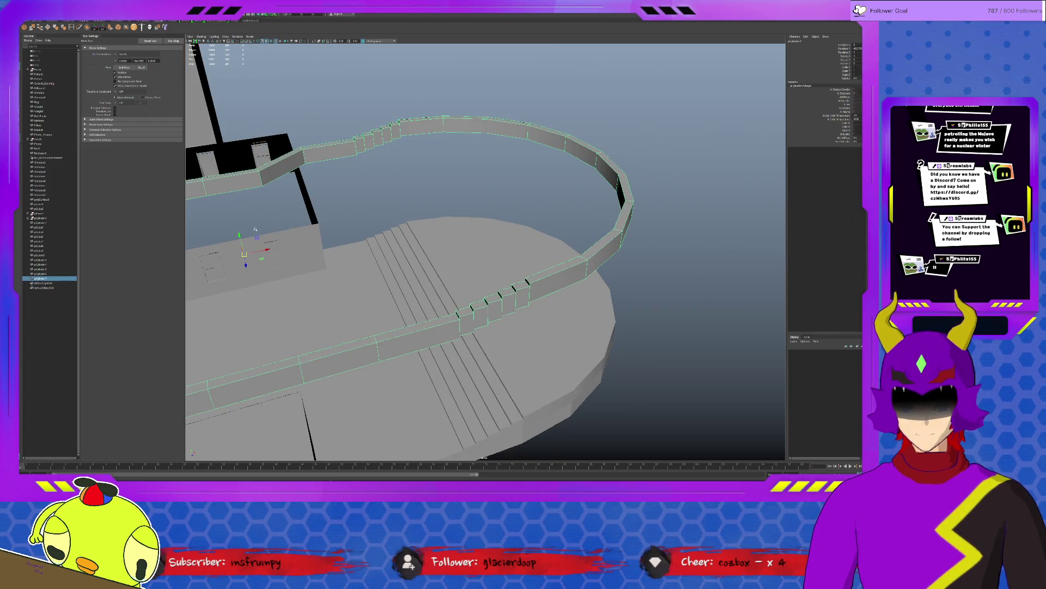
middle_click_drag(527, 238, 526, 184)
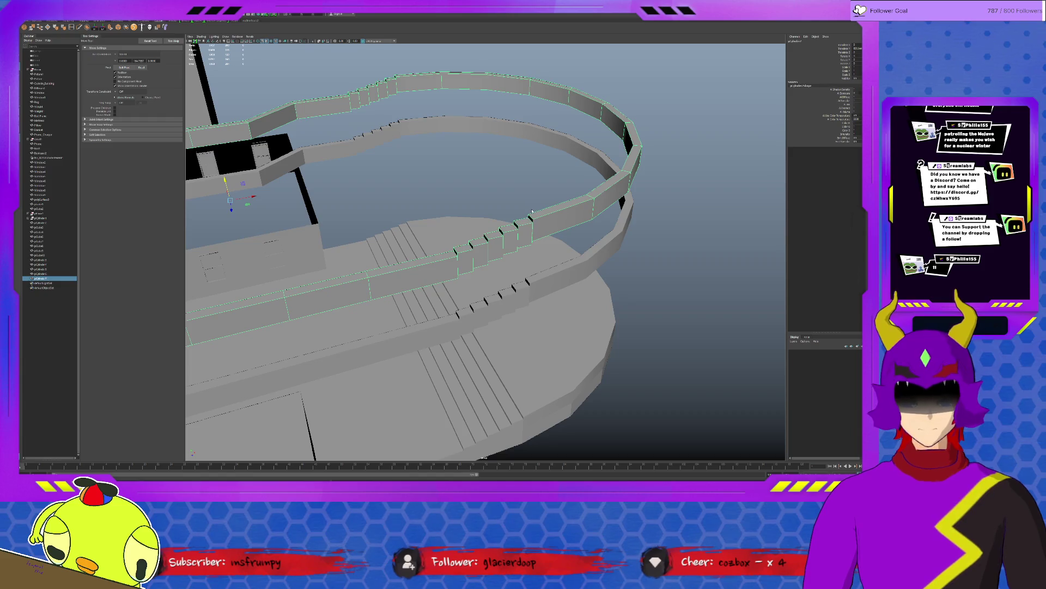
Step: Delete the top wall faces, the upper ring's face loop and a lower-wall face loop
key("F11")
left_click(557, 228)
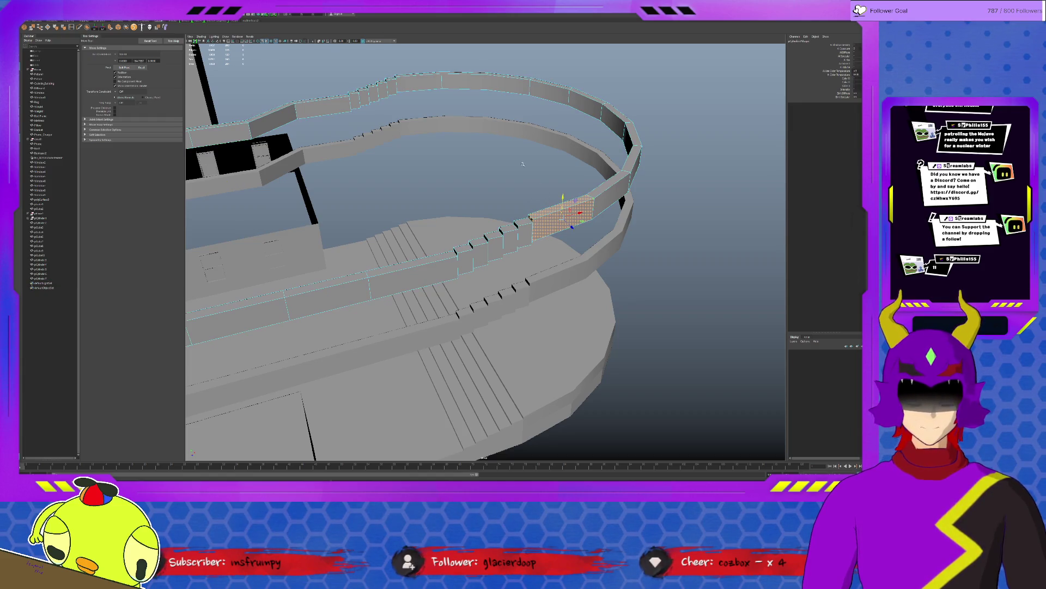
key("Delete")
left_click(418, 81)
key("Delete")
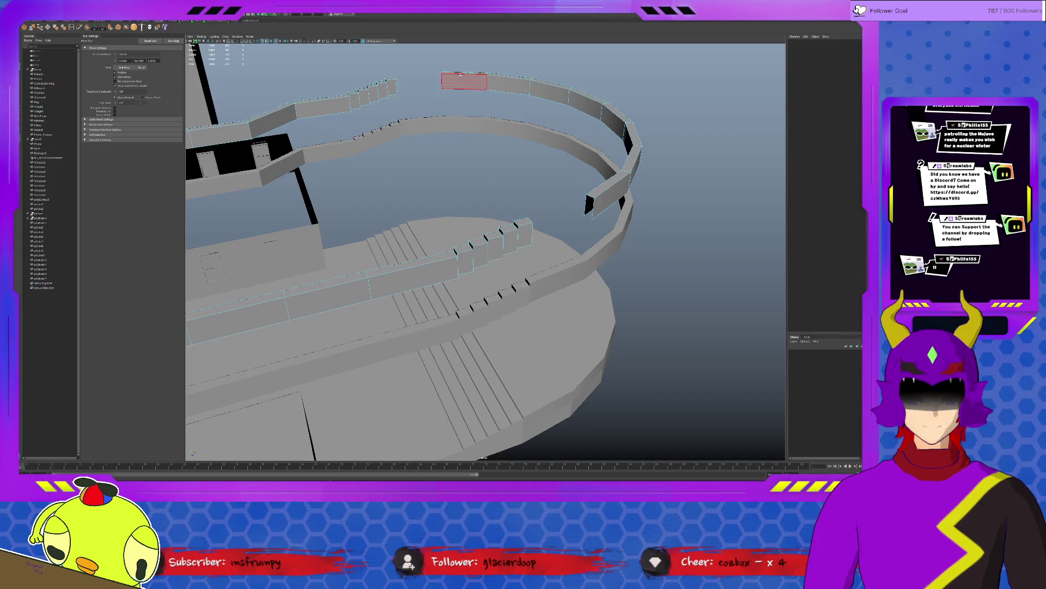
double_click(460, 74)
key("Delete")
double_click(334, 291)
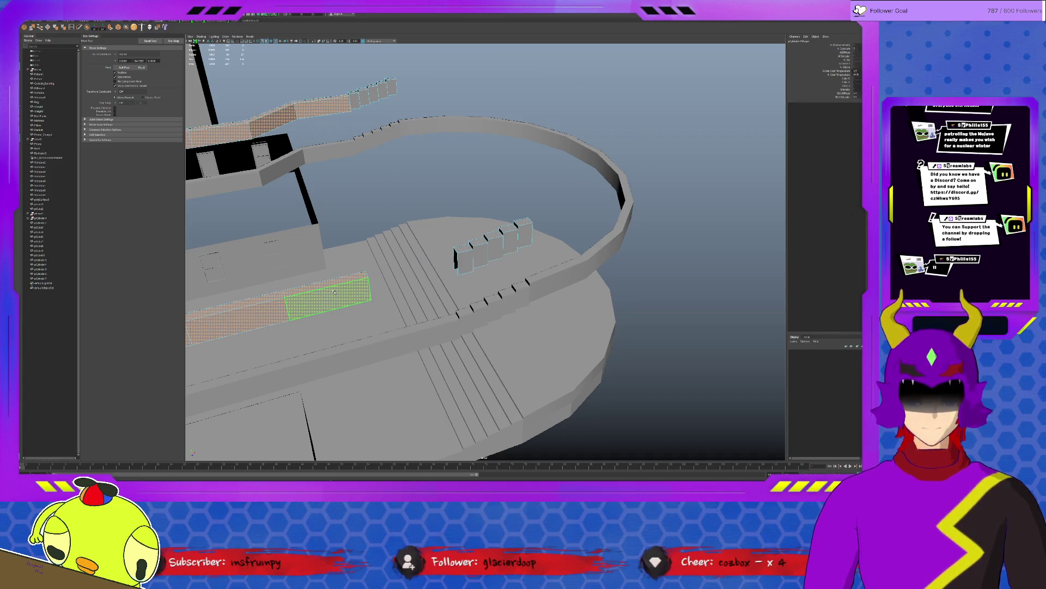
key("Delete")
key("F8")
Step: Delete the floating window piece
left_click_drag(513, 250, 522, 236, "alt")
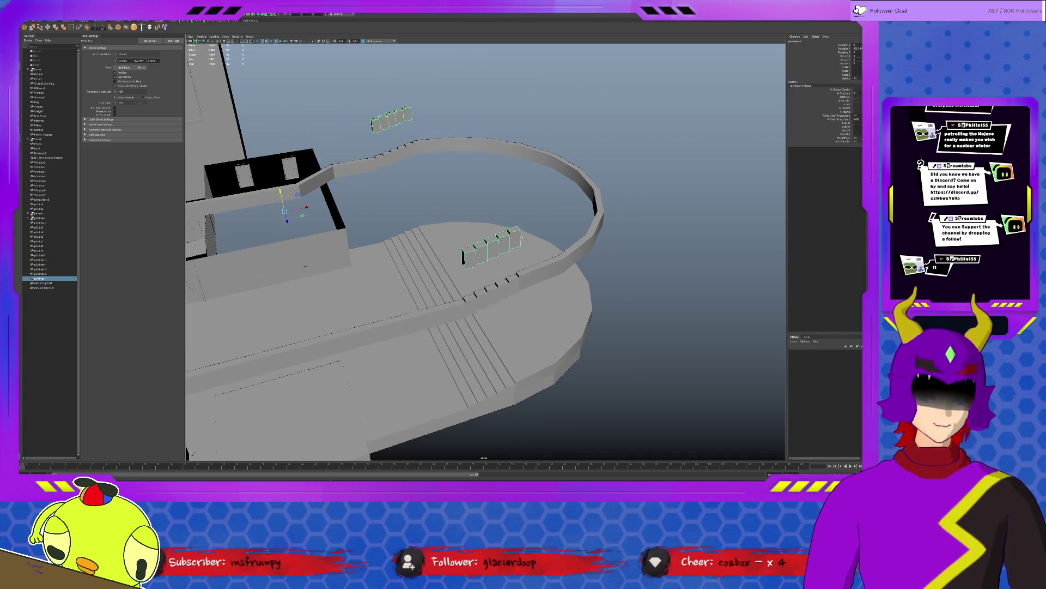
left_click(399, 126)
left_click(392, 119)
key("Delete")
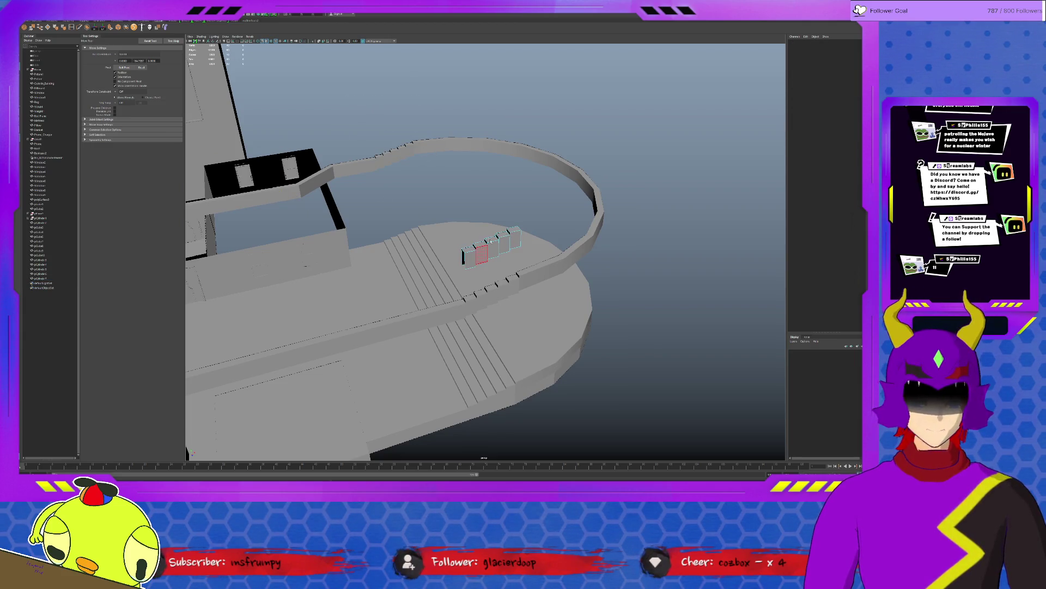
Step: Duplicate the row of cubes with Ctrl+D and raise the copy straight up
left_click(491, 240)
key("f")
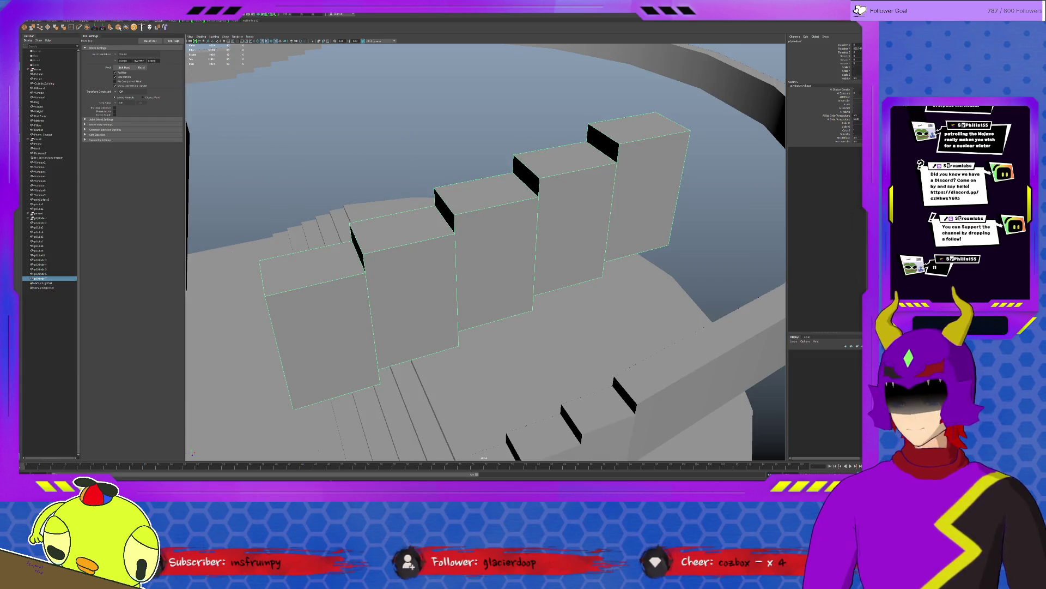
key("w")
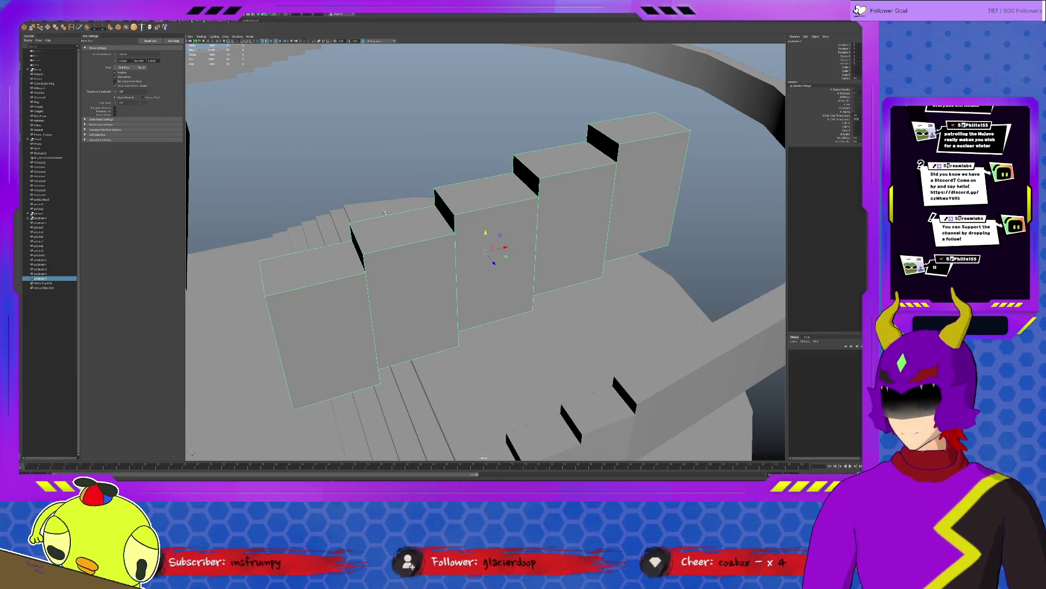
scroll(481, 229, "down", 5)
left_click_drag(523, 229, 481, 224, "alt")
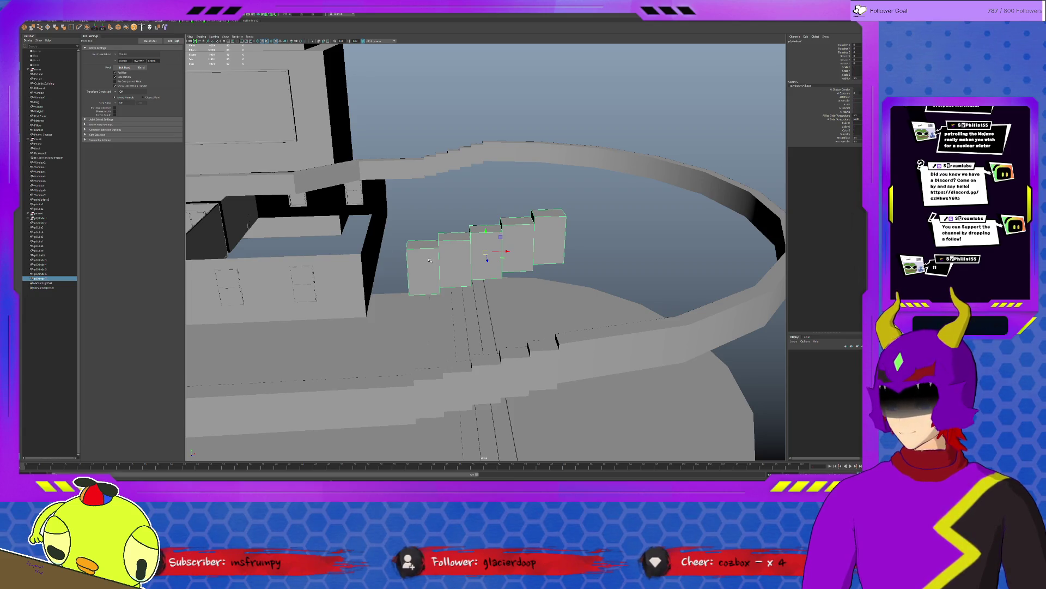
key("ctrl+d")
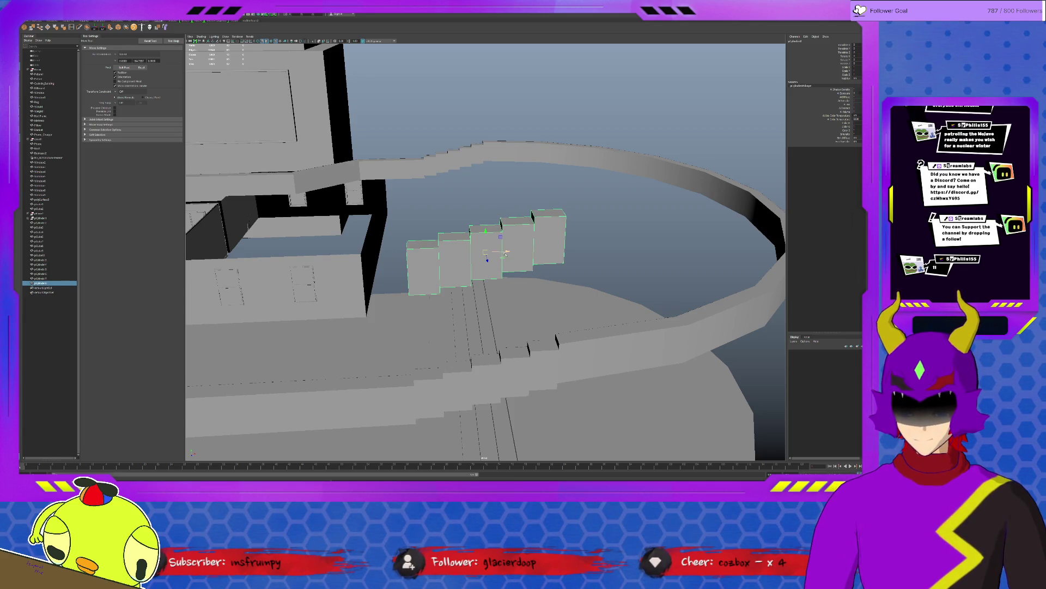
mouse_move(486, 231)
left_mouse_down()
mouse_move(487, 149)
mouse_move(427, 163)
mouse_move(569, 218)
left_mouse_up()
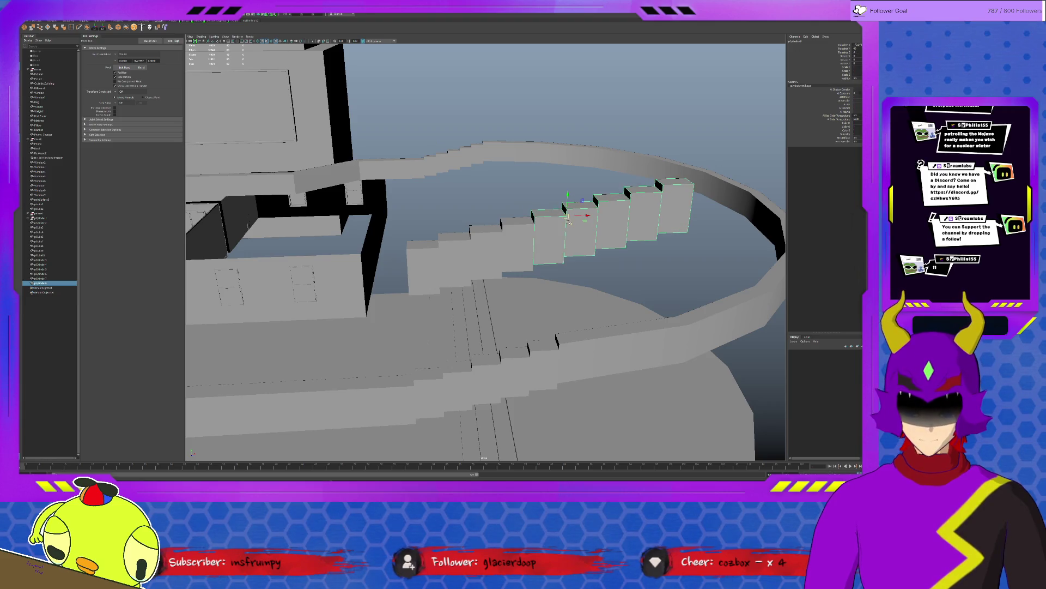
Step: Remove the leftmost cube from the copied row and delete the right-hand stair blocks
key("ctrl+1")
left_click(545, 236)
key("Delete")
key("ctrl+1")
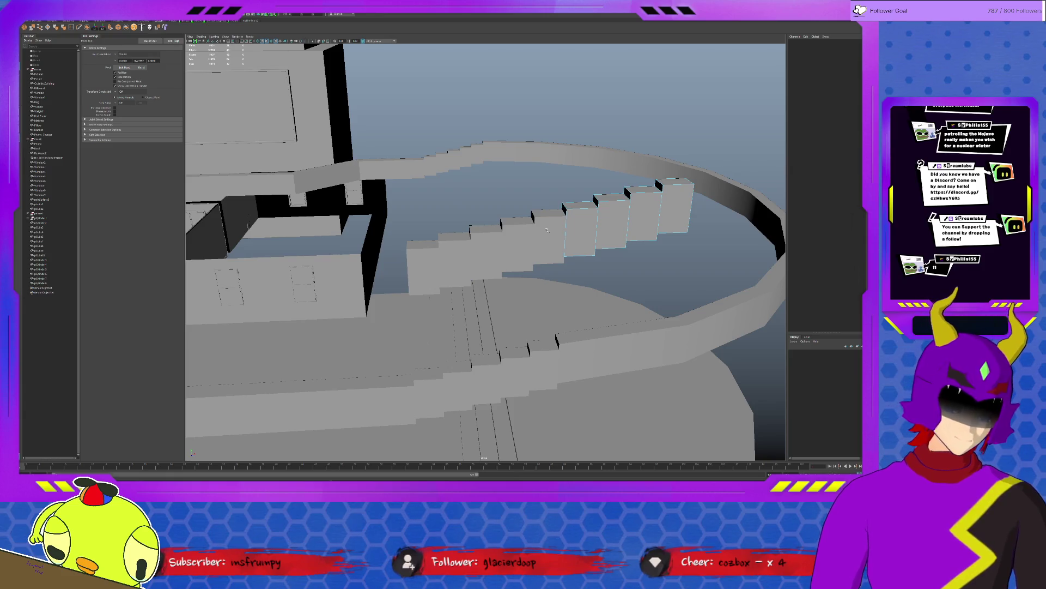
mouse_move(615, 172)
left_mouse_down()
mouse_move(686, 245)
mouse_move(684, 235)
left_mouse_up()
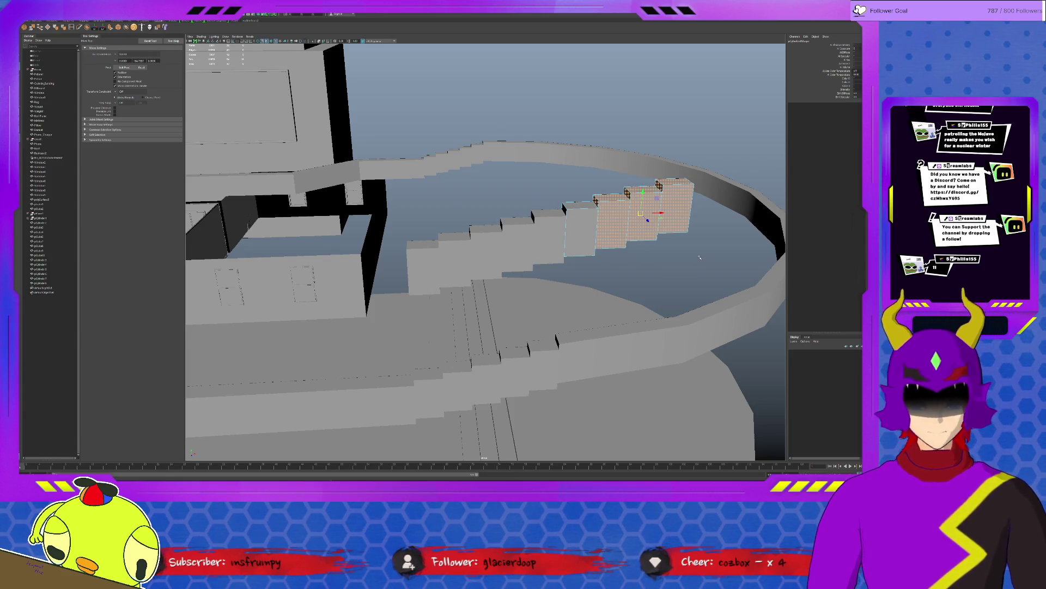
key("Delete")
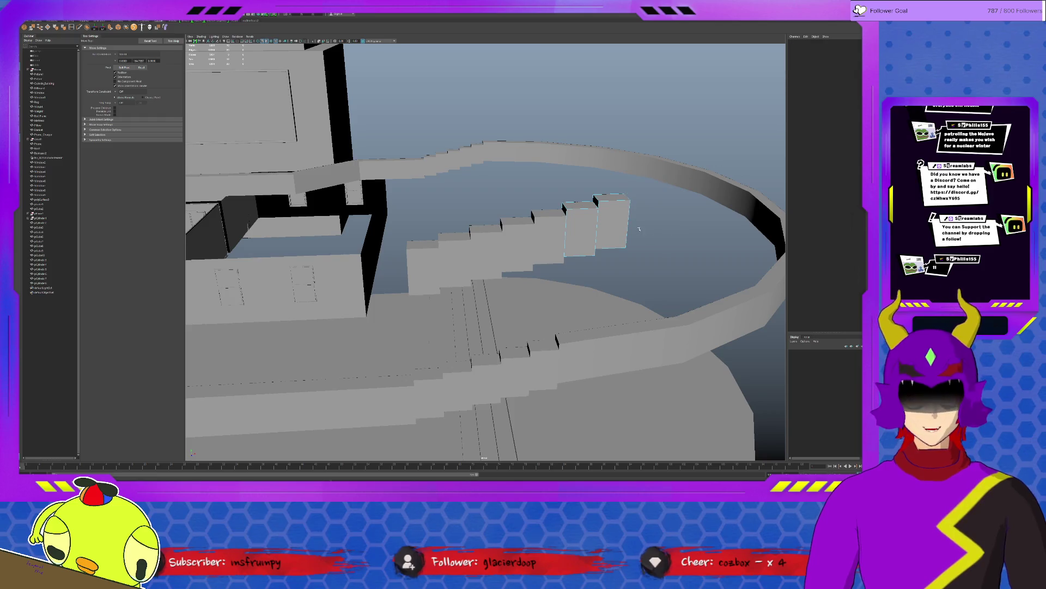
Step: Duplicate one stair block and move its pivot to the block's top corner
left_click(583, 216)
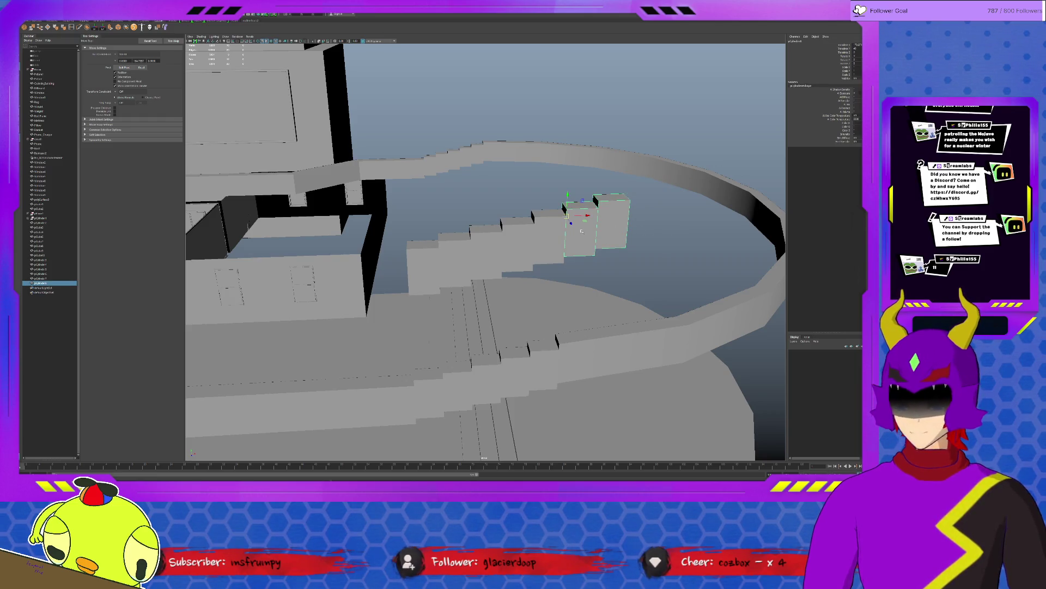
key("ctrl+d")
key("d")
mouse_move(587, 217)
left_mouse_down()
mouse_move(595, 203)
mouse_move(630, 200)
mouse_move(410, 246)
mouse_move(440, 255)
left_mouse_up()
key("ctrl+1")
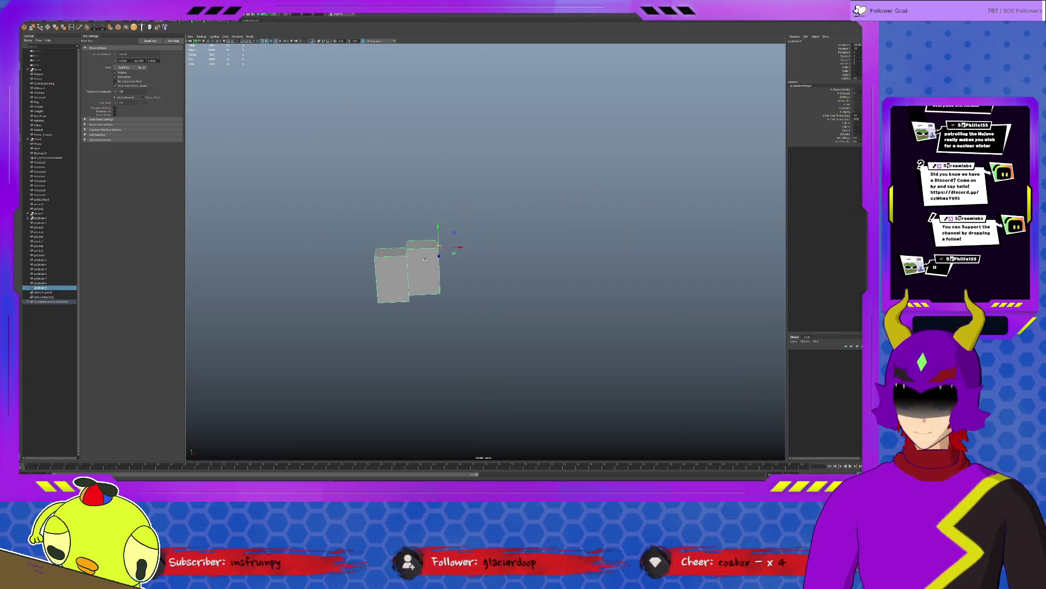
Step: Delete the second duplicated block, keeping the remaining one
left_click(451, 292)
left_click(423, 270)
key("Delete")
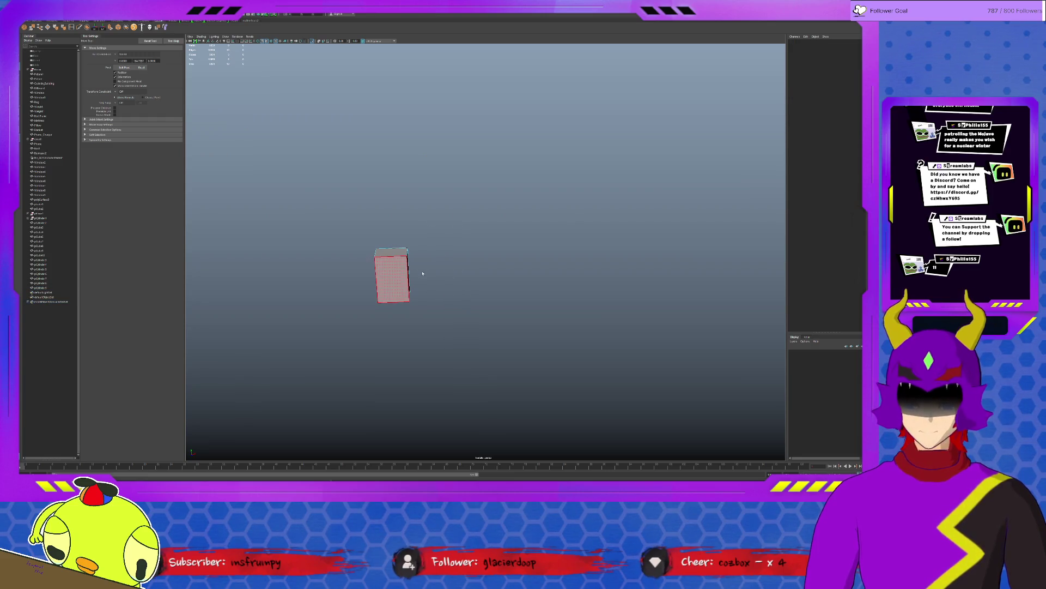
left_click(401, 272)
key("ctrl+1")
Step: Delete the right end block and combine the remaining end block with the stair block row
left_click(543, 234)
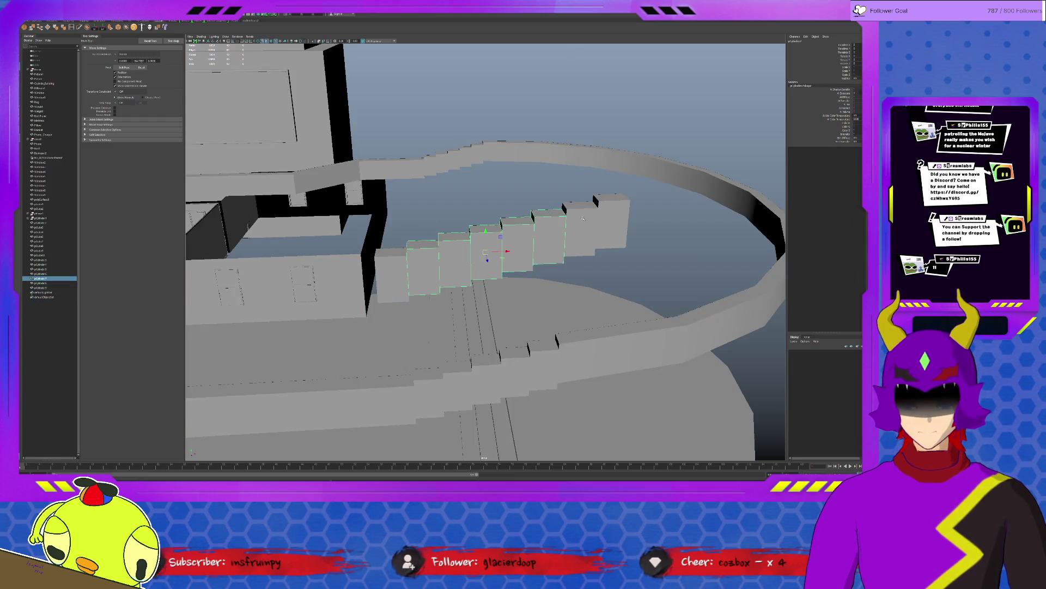
left_click(605, 214)
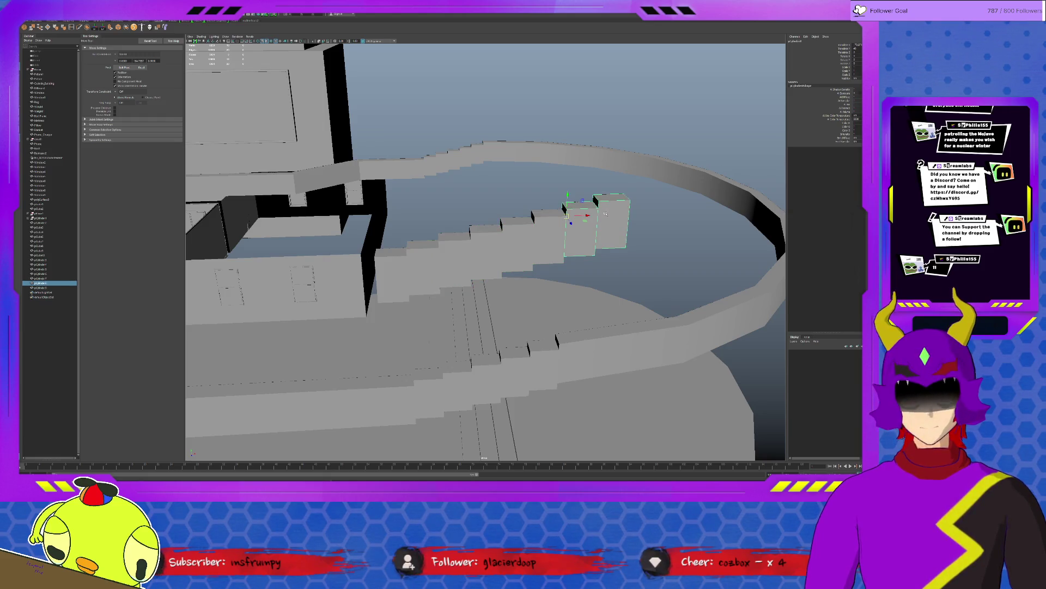
left_click(670, 246)
left_click(610, 218)
key("Delete")
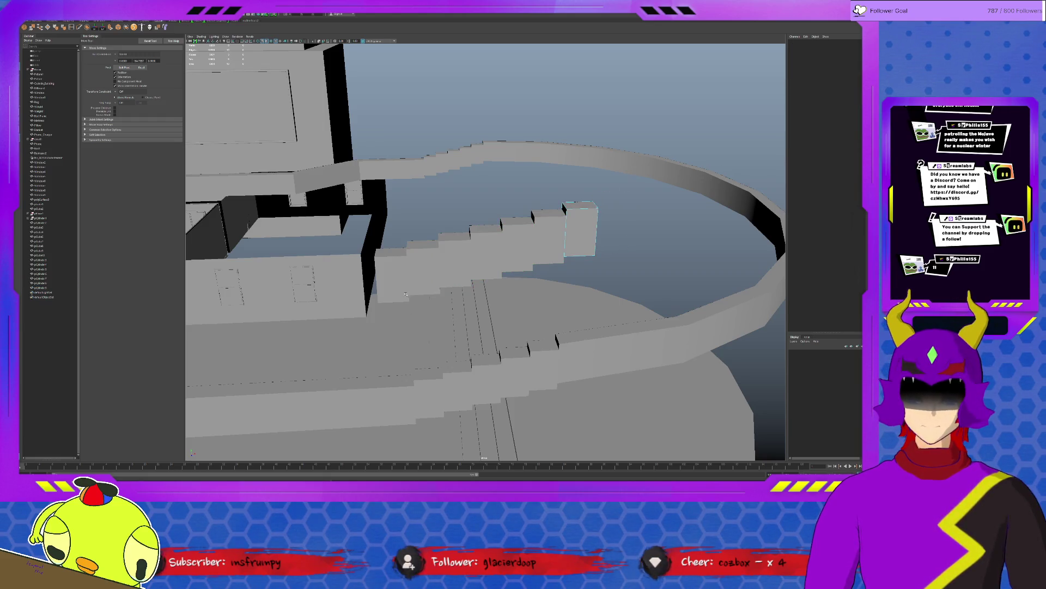
left_click(580, 229)
left_click(389, 271, "shift")
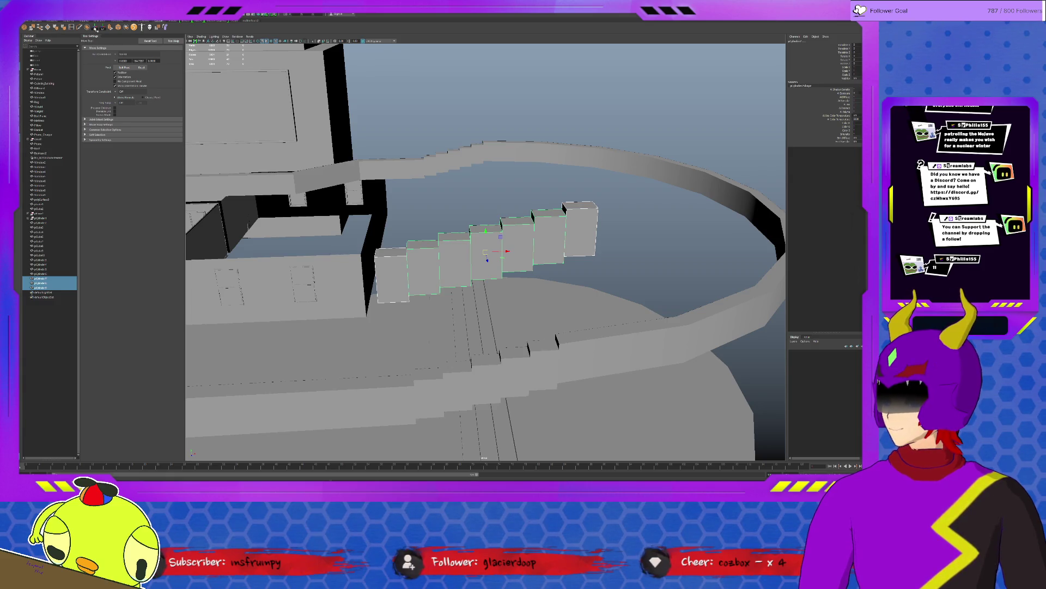
left_click(95, 28)
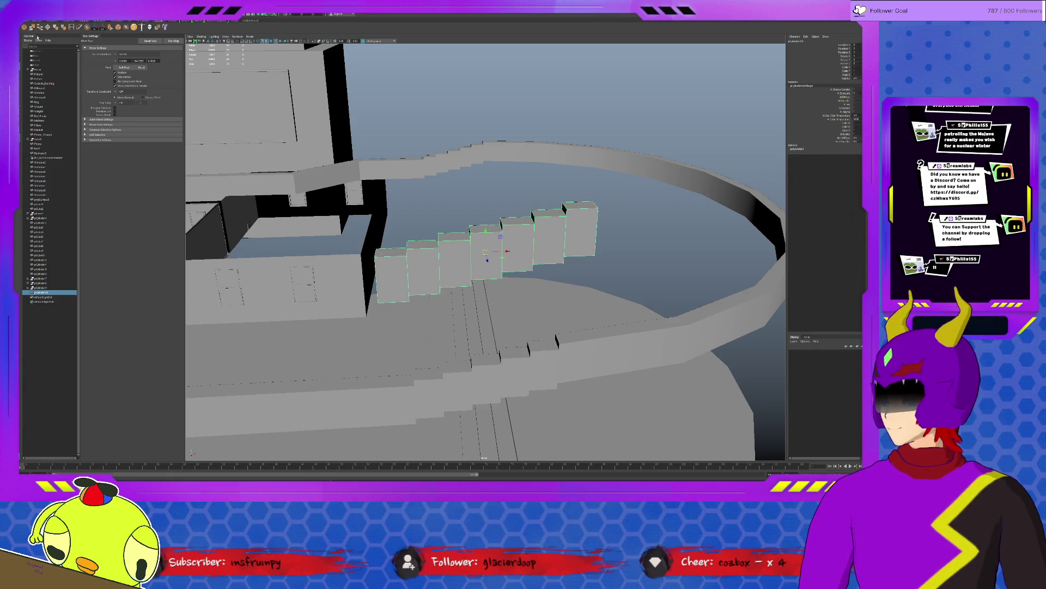
Step: Insert edge loops across the combined blocks, including one on the right block
left_click(72, 28)
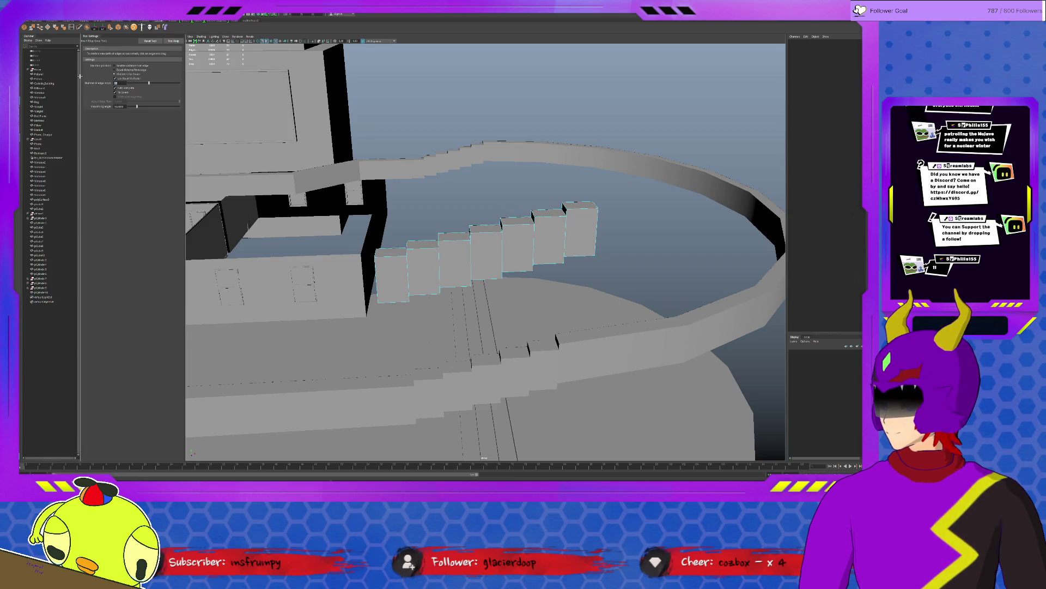
left_click(437, 254)
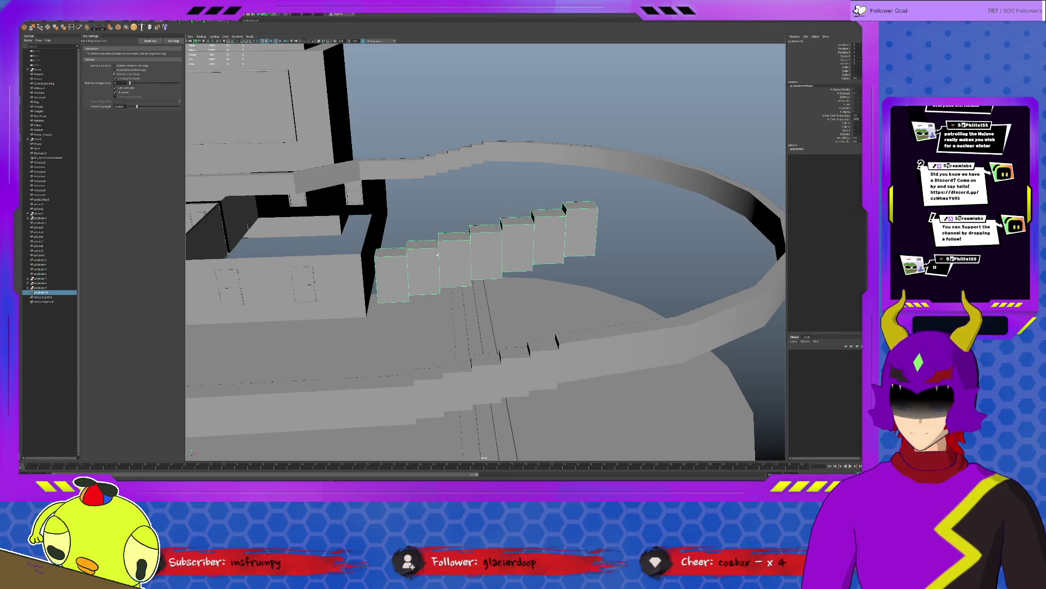
left_click(392, 256)
left_click(589, 209)
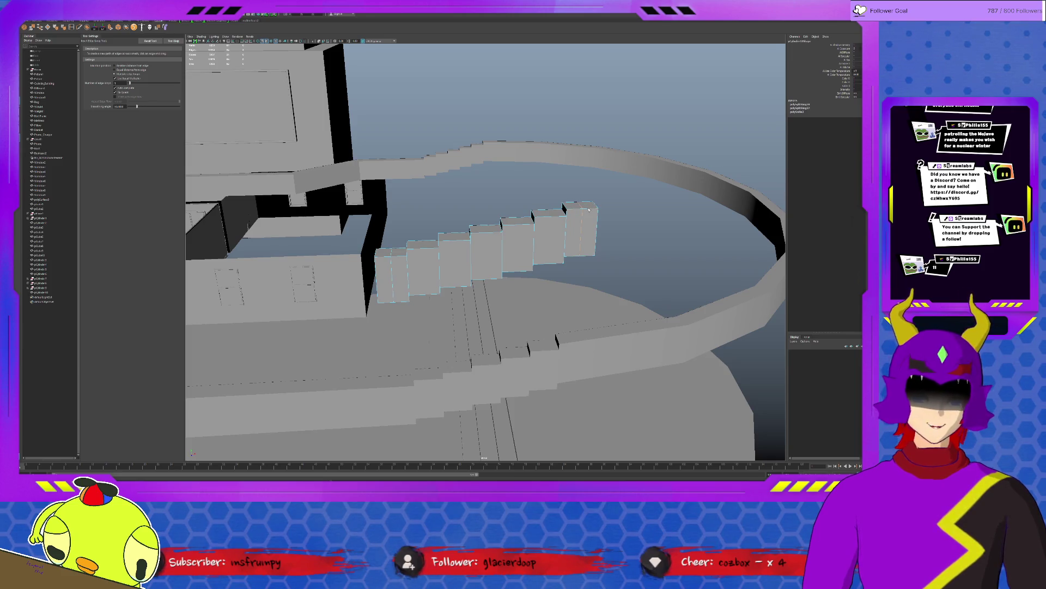
key("q")
Step: Move the block row's pivot to its left end
left_click(504, 247)
key("w")
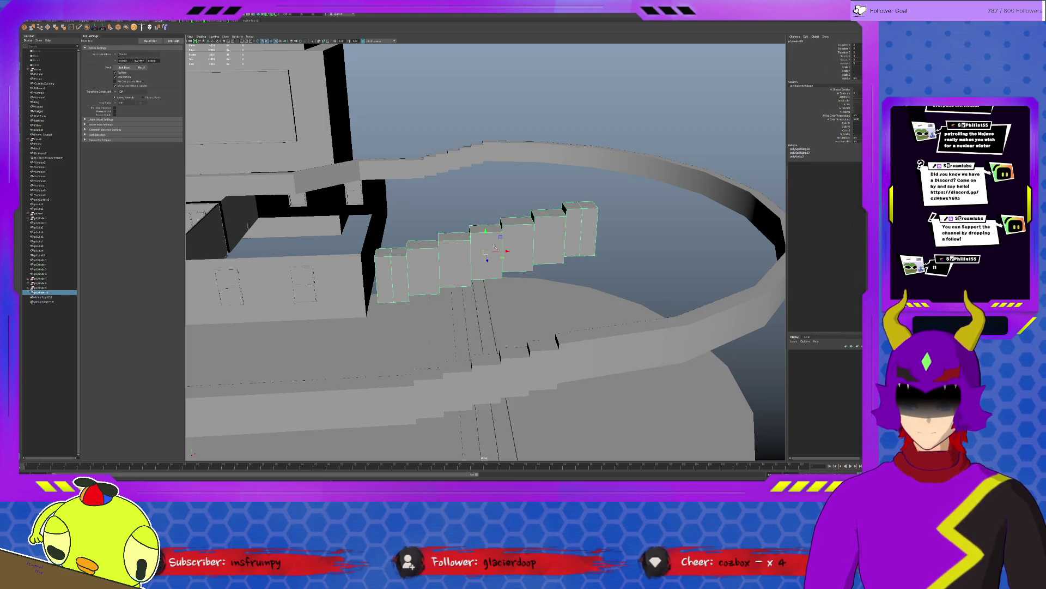
key("Insert")
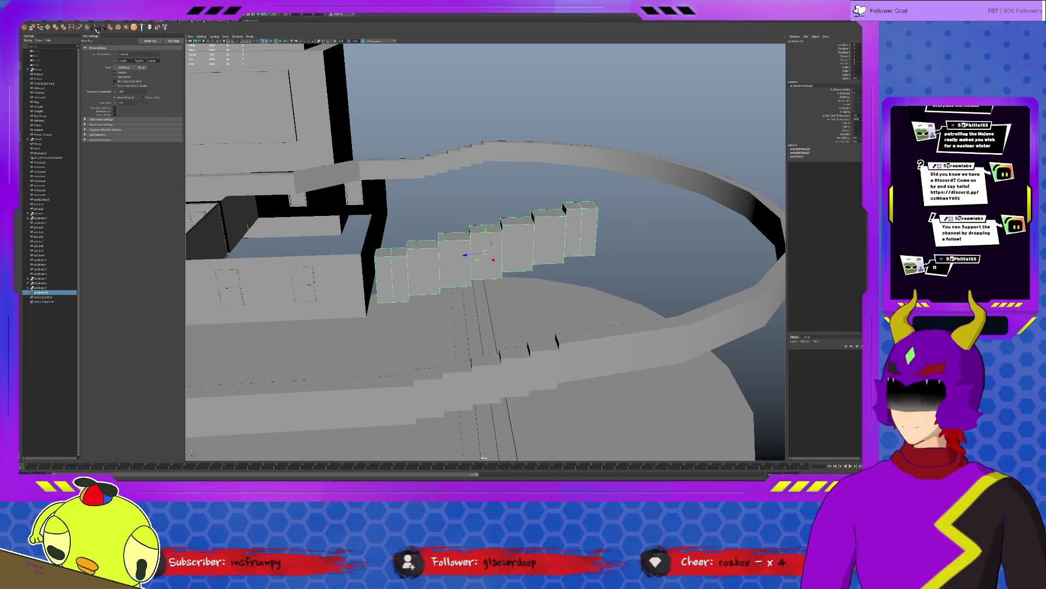
key("Insert")
key("Insert")
key("Insert")
mouse_move(484, 251)
left_mouse_down()
mouse_move(405, 251)
mouse_move(414, 379)
mouse_move(539, 281)
mouse_move(524, 292)
mouse_move(520, 243)
mouse_move(327, 370)
left_mouse_up()
key("Insert")
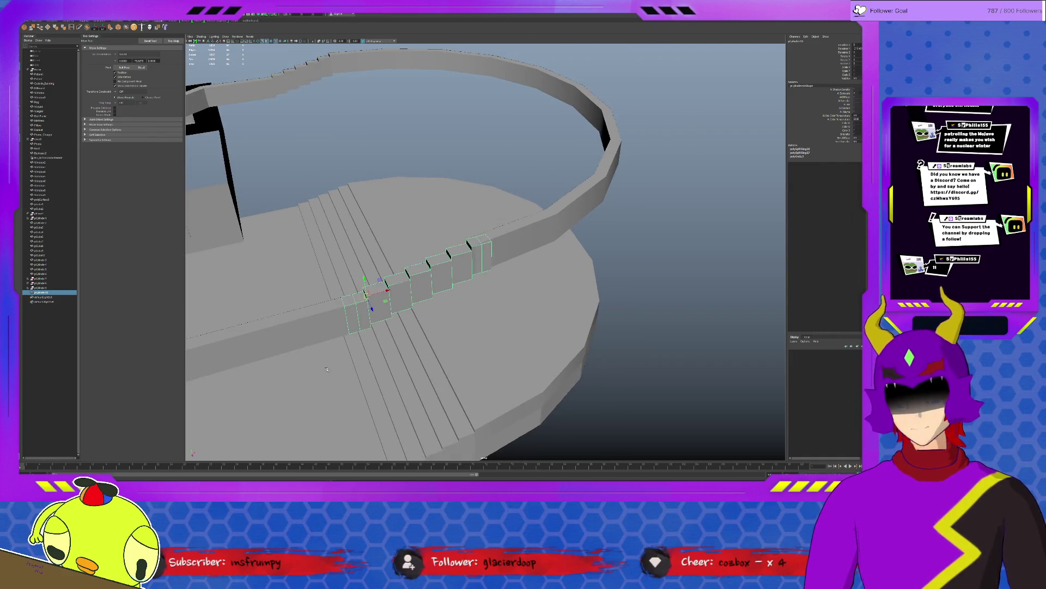
left_click(376, 319)
Step: Add an edge loop to the curved ring wall near the stepped blocks
left_click_drag(376, 319, 420, 277, "alt")
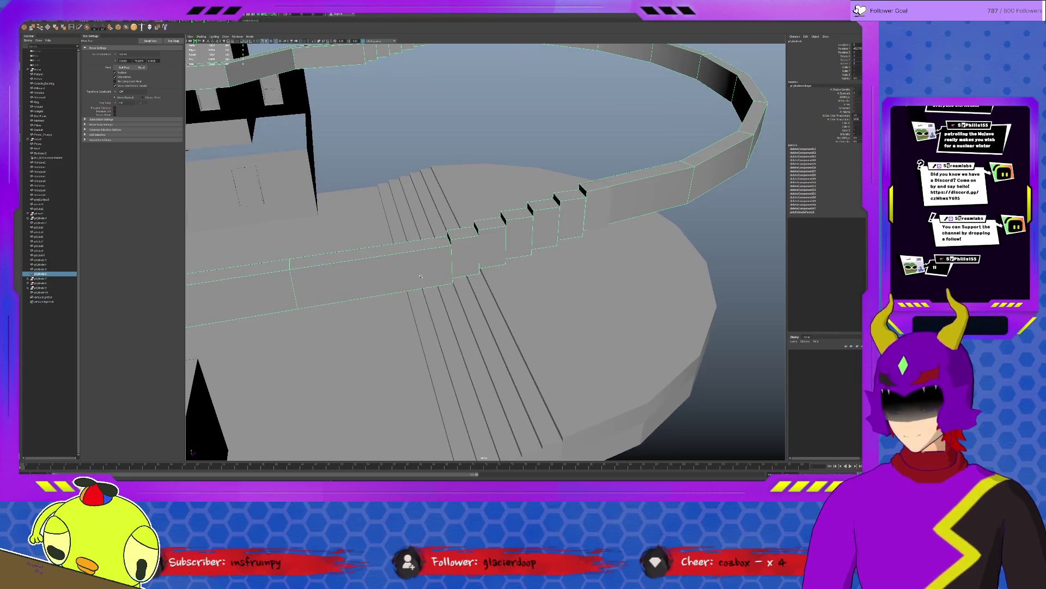
left_click(76, 27)
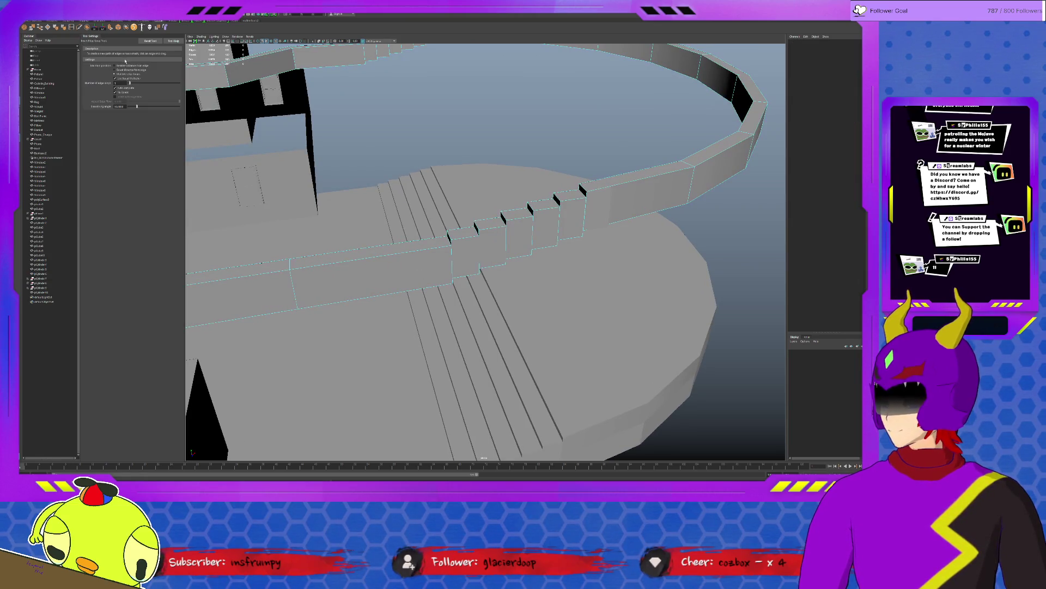
left_click(391, 242)
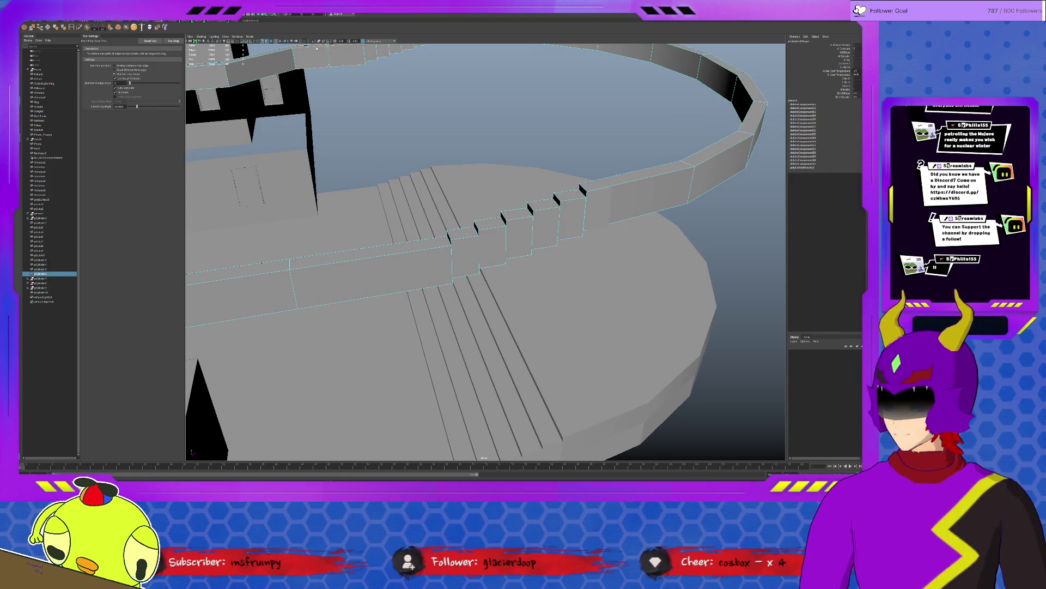
left_click(373, 257)
key("q")
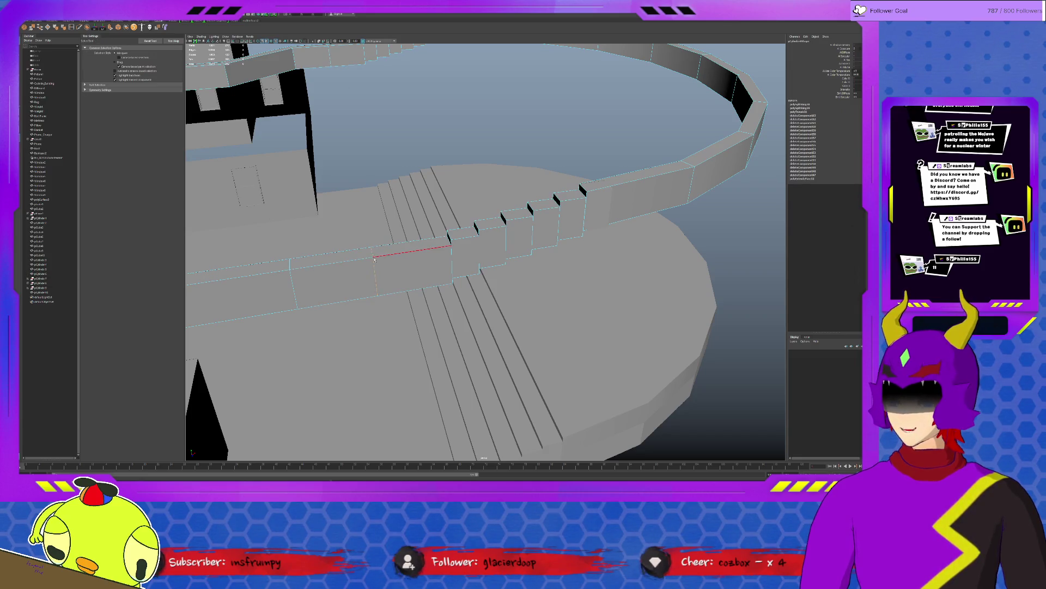
key("r")
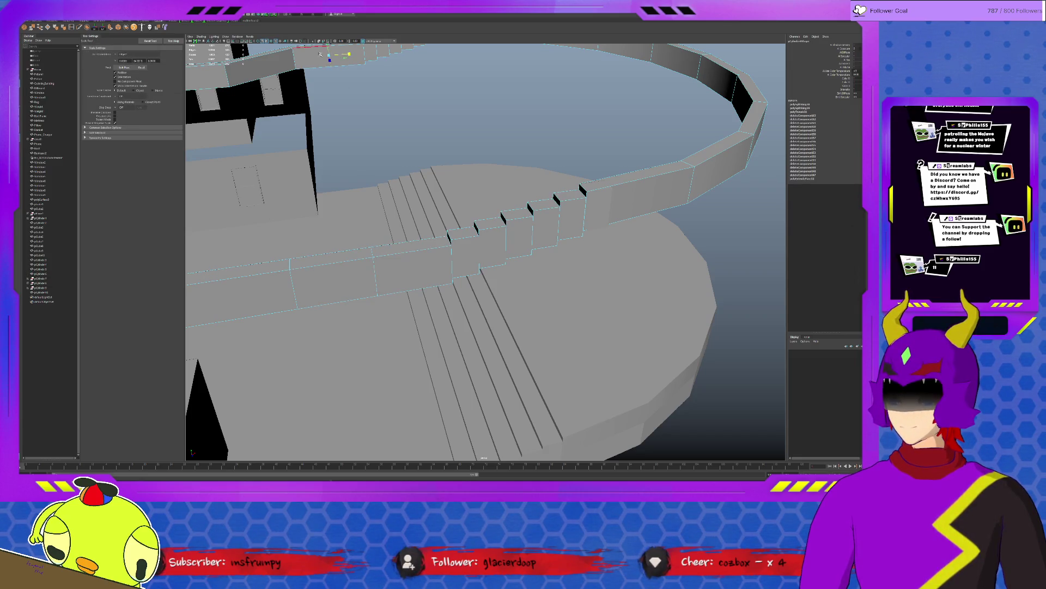
key("w")
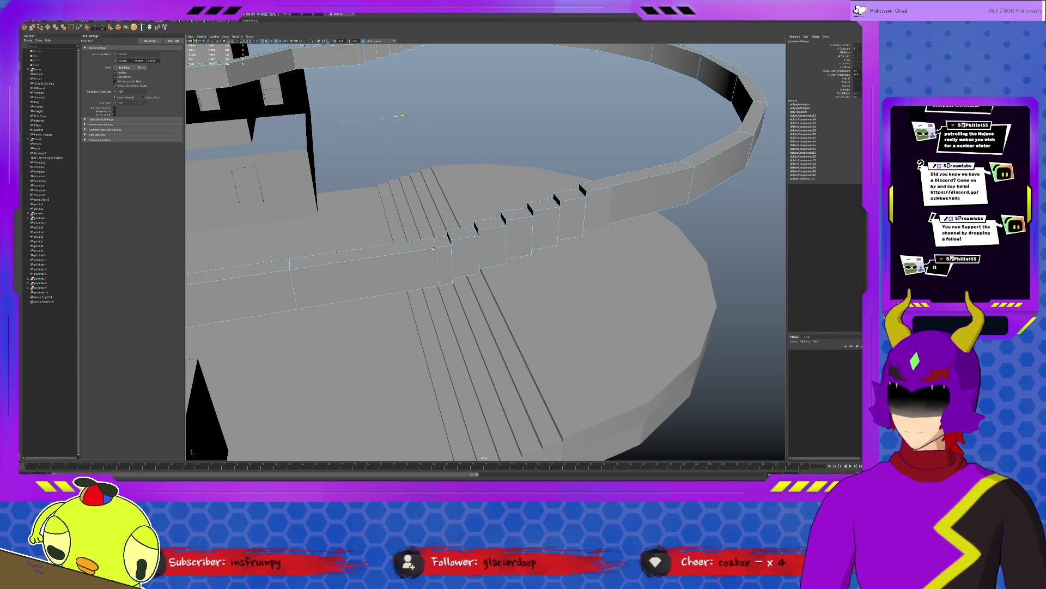
mouse_move(433, 248)
left_mouse_down("alt")
mouse_move(533, 264)
mouse_move(540, 240)
left_mouse_up("alt")
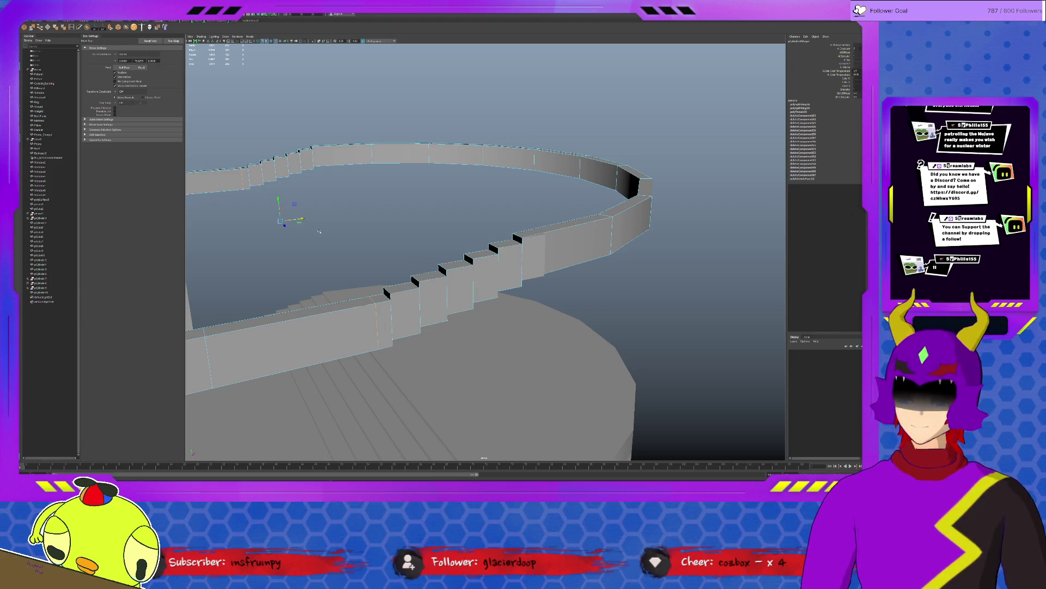
Step: Shift the selected wall edge left, then select both the stepped and curved wall pieces
key("d")
key("d")
left_click_drag(300, 223, 356, 300)
left_click_drag(491, 302, 518, 304, "alt")
left_click_drag(346, 299, 393, 295, "alt")
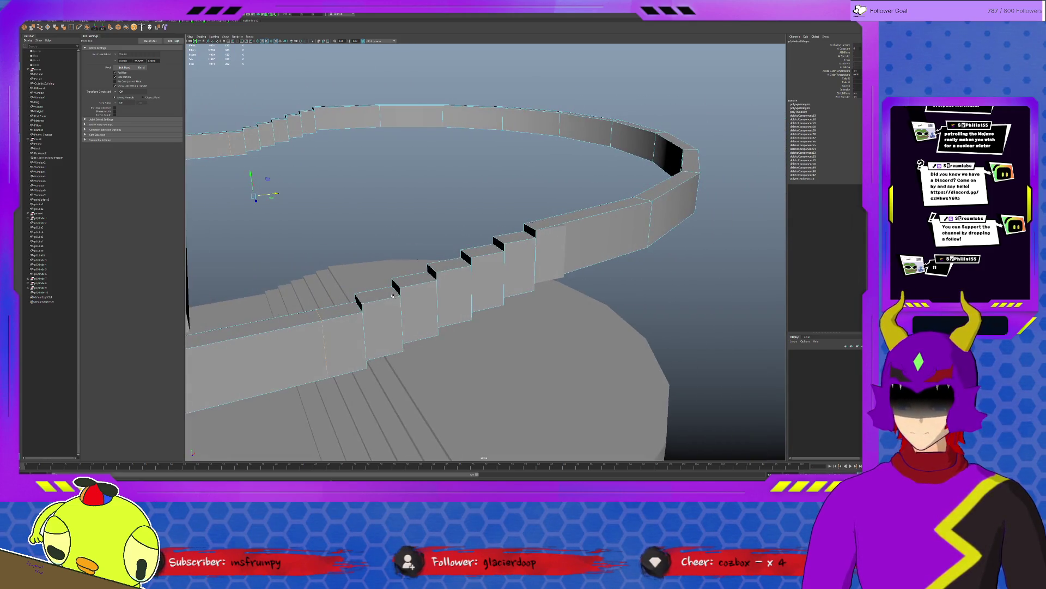
key("F11")
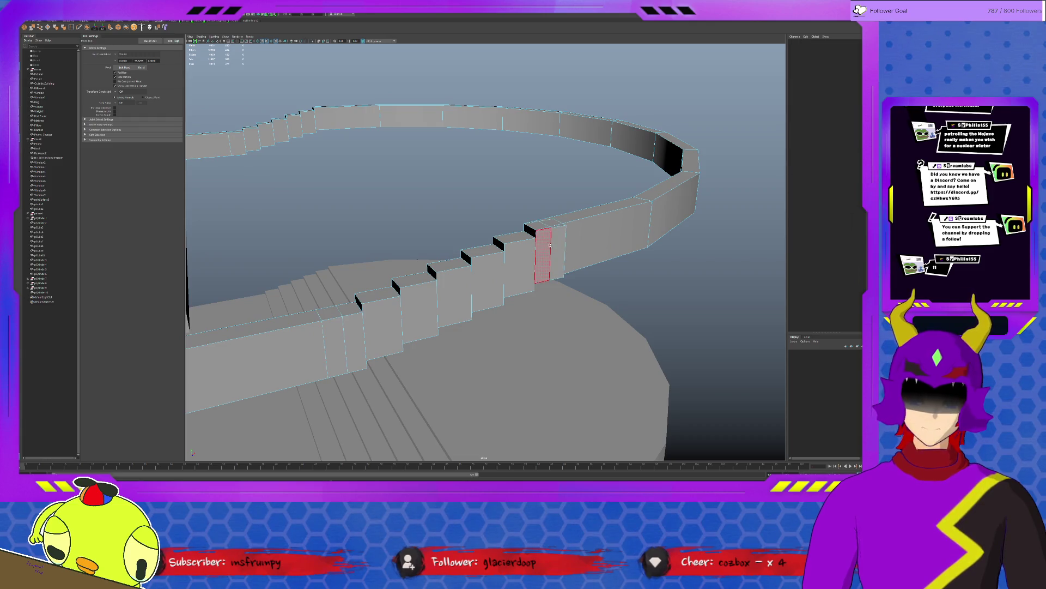
key("F8")
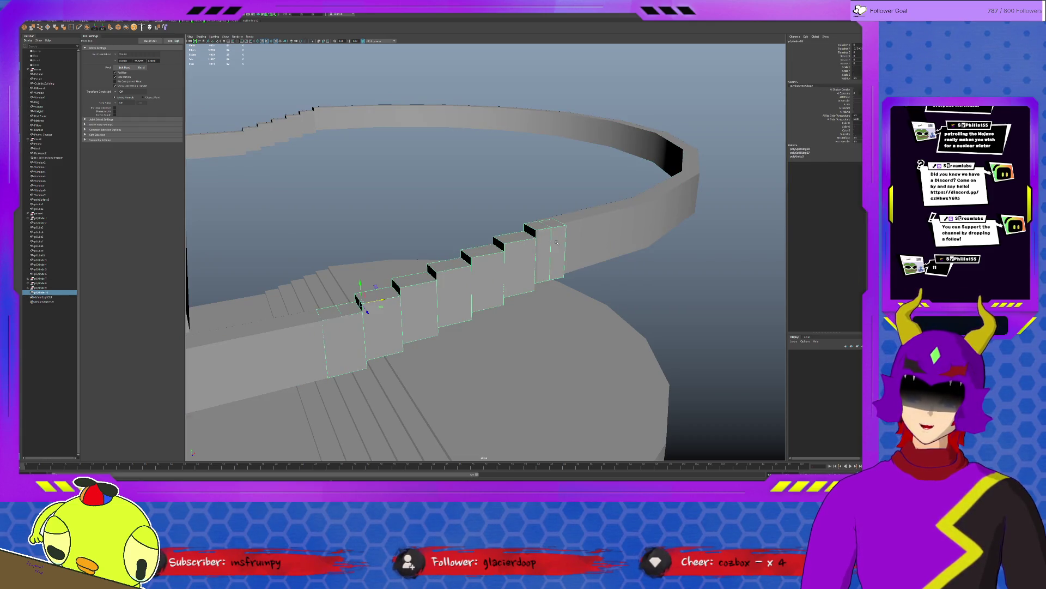
left_click(314, 128)
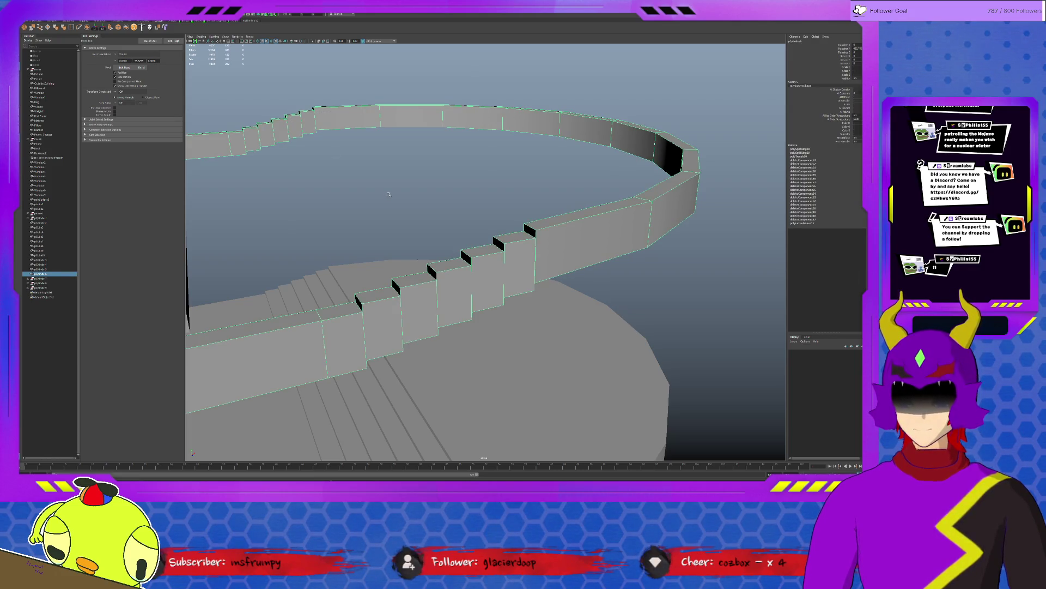
left_click_drag(396, 122, 373, 351)
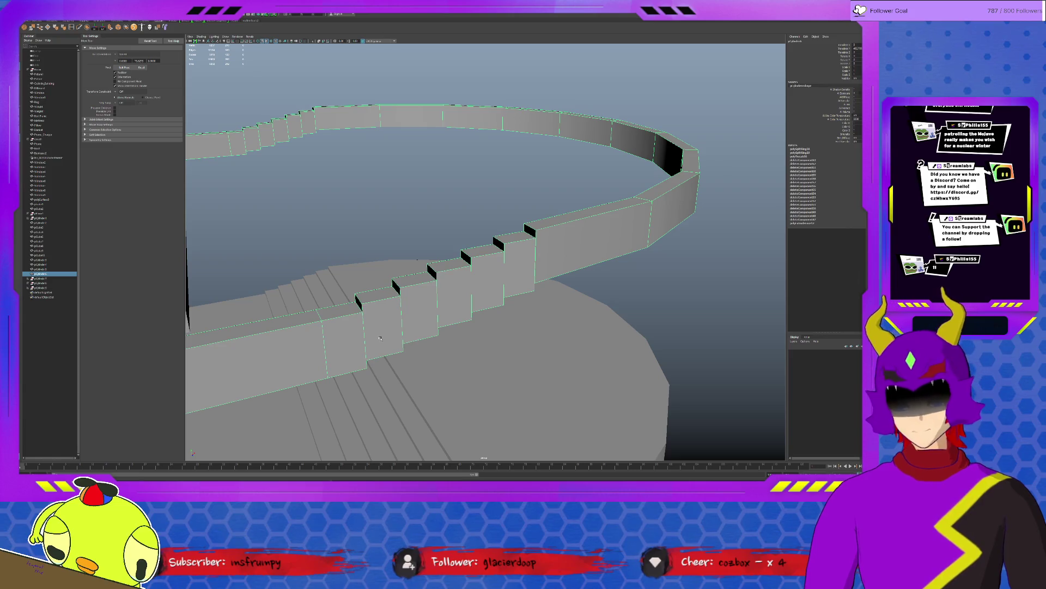
Step: Raise each step-corner vertex to flatten the black step faces into a slope
key("F9")
left_click(358, 307)
left_click_drag(358, 233, 342, 238, "alt")
left_click_drag(357, 301, 359, 305)
left_click(394, 288)
left_click(427, 270)
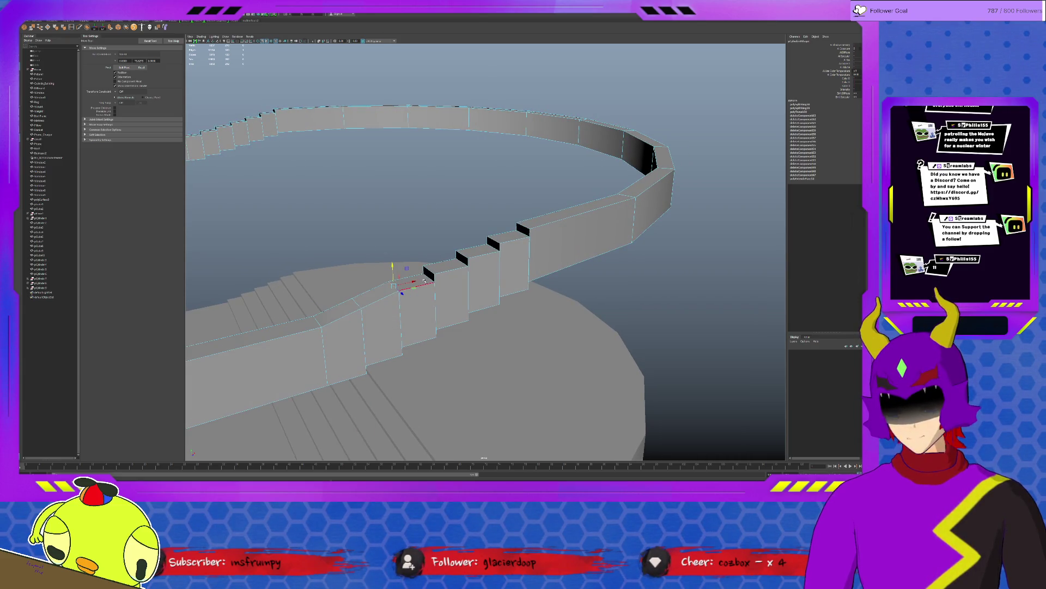
left_click_drag(428, 271, 524, 221)
left_click(465, 255)
left_click(490, 245)
left_click(522, 228)
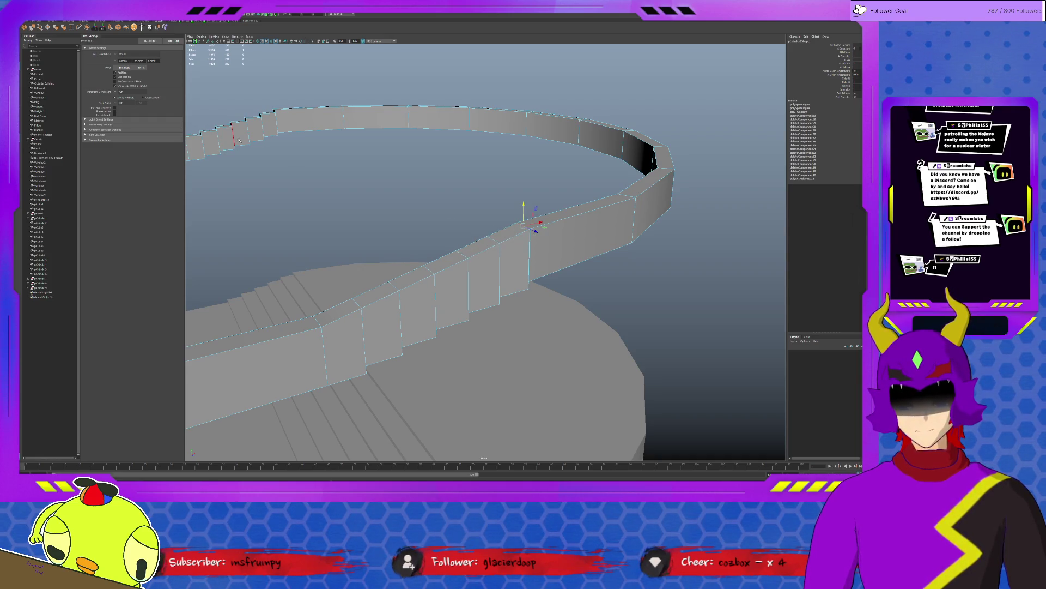
left_click(509, 230)
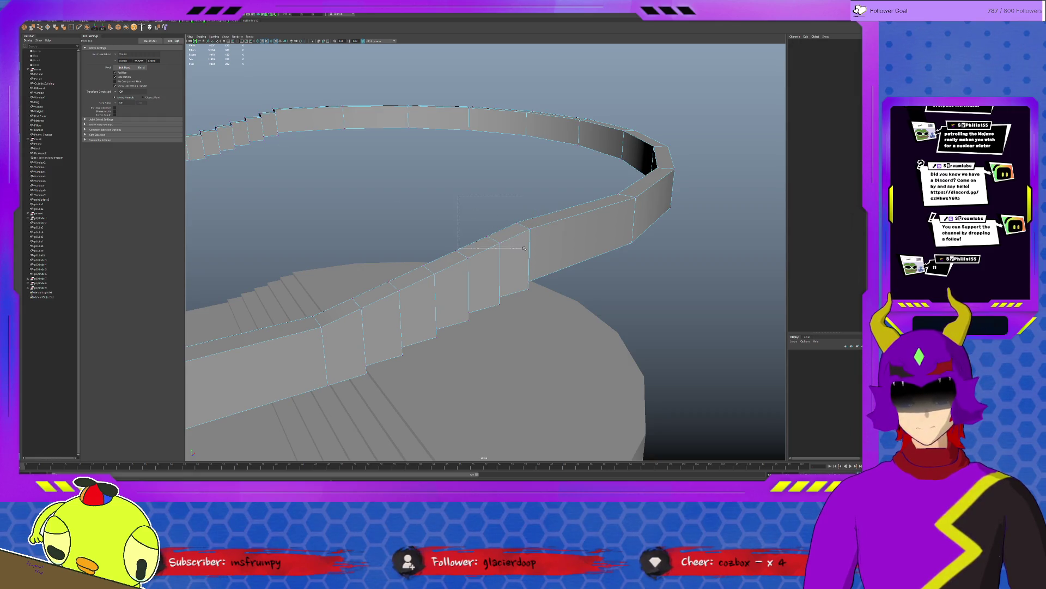
Step: Merge the overlapping railing vertices, adjusting the merge distance threshold
left_click(429, 268)
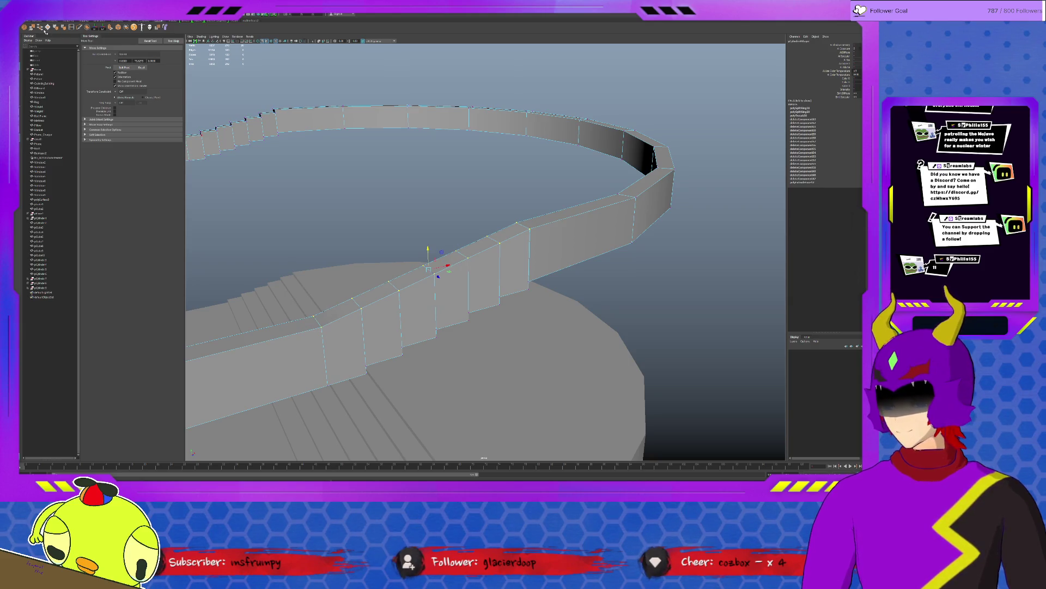
right_click_drag(626, 251, 640, 258, "shift")
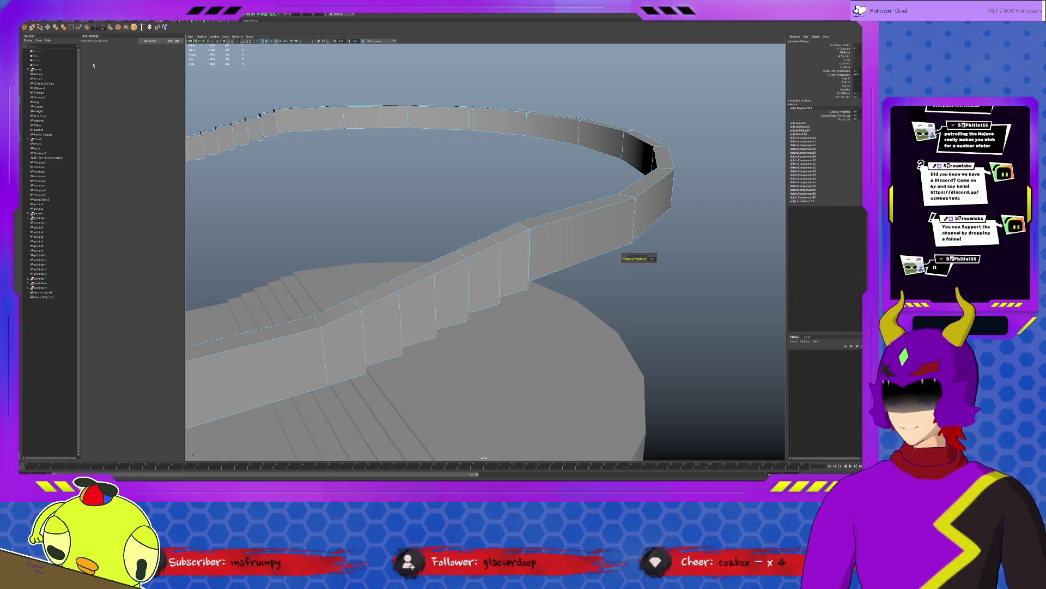
middle_click_drag(489, 242, 496, 246)
mouse_move(496, 247)
left_mouse_down("alt")
mouse_move(475, 271)
mouse_move(489, 267)
mouse_move(491, 257)
mouse_move(469, 256)
left_mouse_up("alt")
Step: Nudge the lower railing vertex sideways and select the upper corner vertex
key("w")
left_click(486, 253)
left_click(486, 383)
left_click_drag(465, 383, 504, 278)
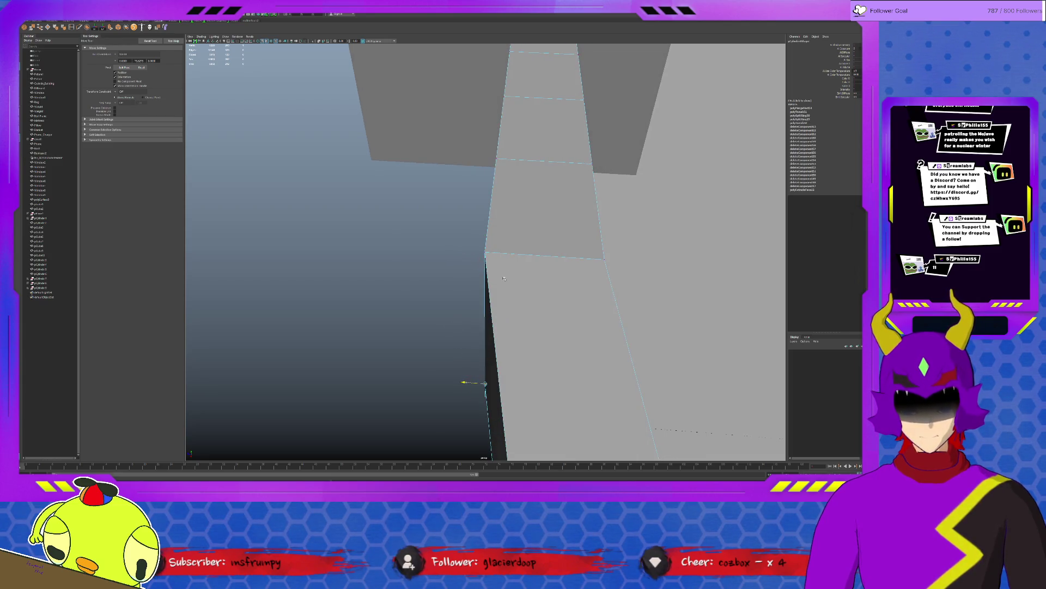
left_click(483, 251)
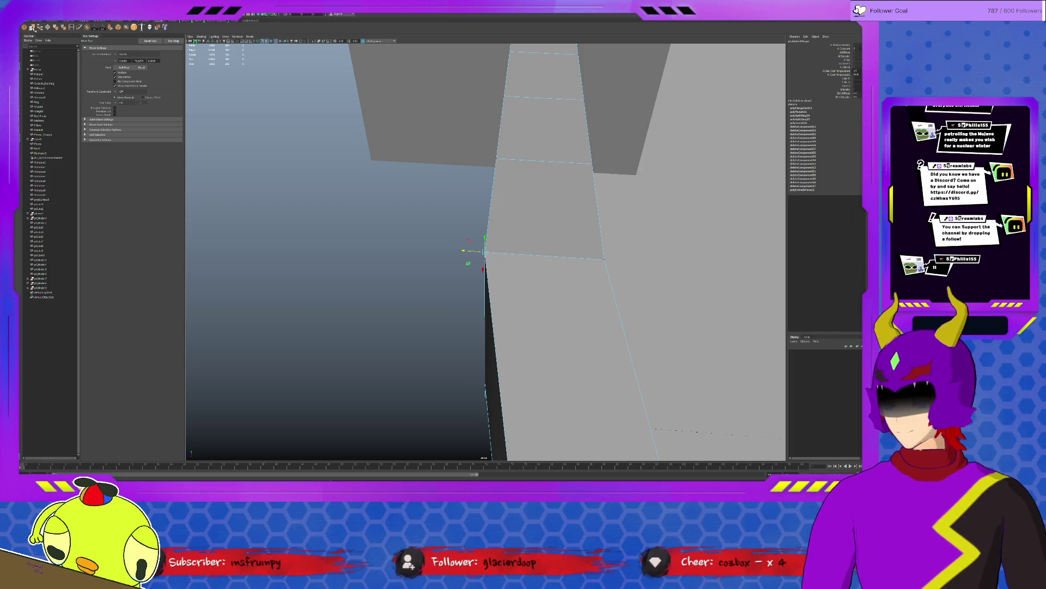
Step: Merge the selected corner vertices and frame the railing close up
right_click_drag(482, 251, 632, 256, "shift")
left_click_drag(632, 256, 541, 306, "alt")
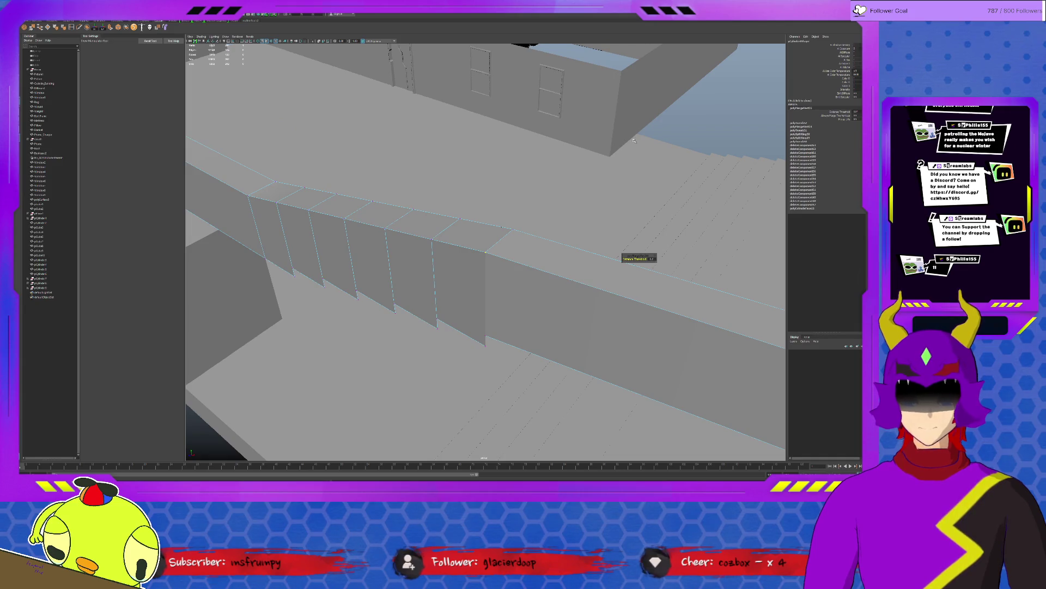
left_click_drag(633, 141, 648, 128, "alt")
right_click_drag(638, 155, 646, 148)
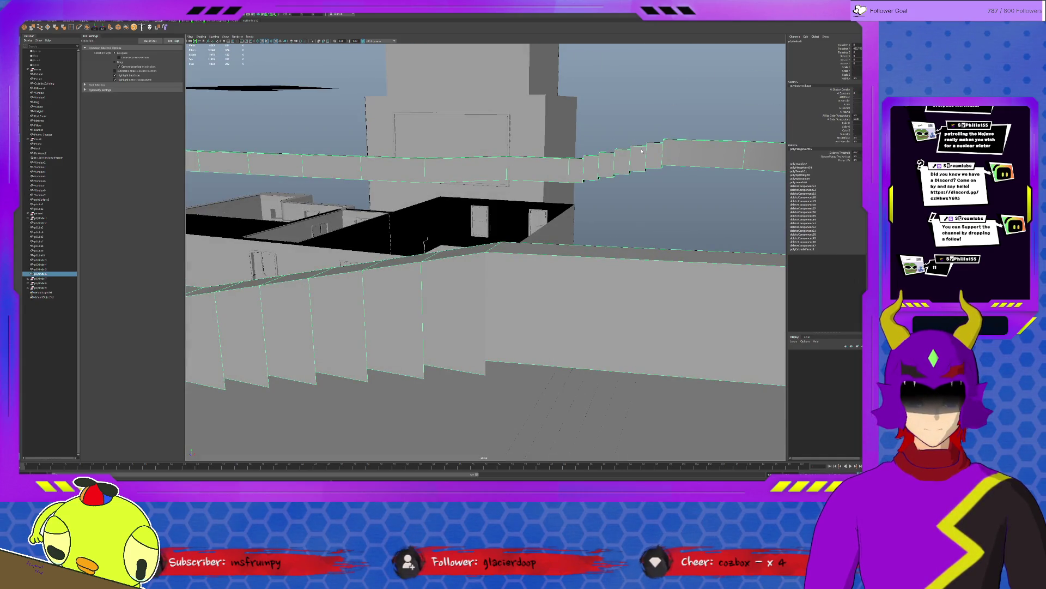
key("F8")
key("a")
left_click(543, 266)
key("f")
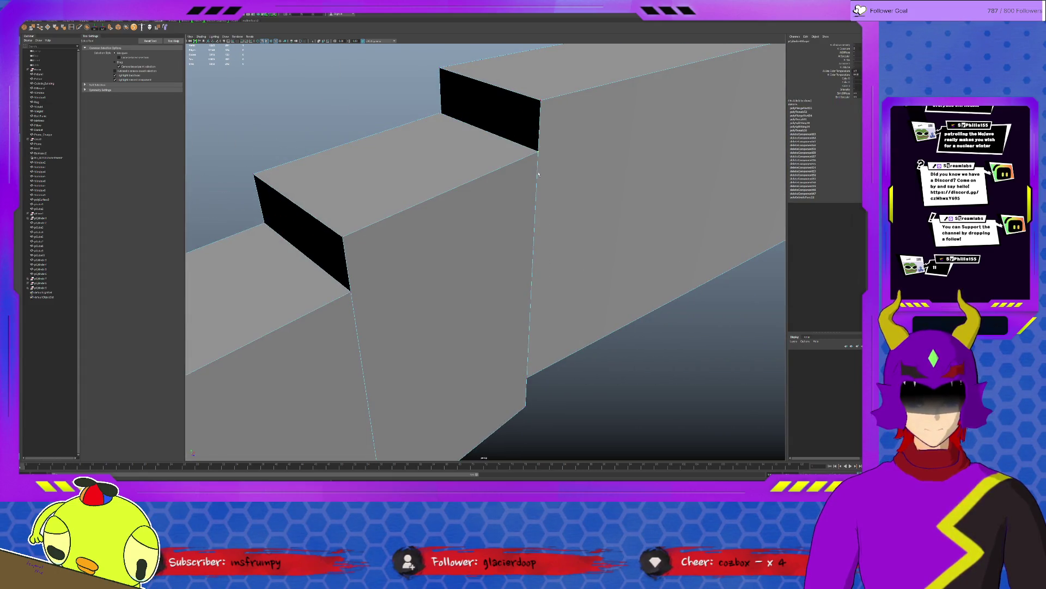
scroll(531, 171, "down", 5)
Step: Raise each step's corner vertices to close the black gaps in the wall
key("w")
mouse_move(505, 217)
left_mouse_down()
mouse_move(481, 205)
mouse_move(468, 175)
left_mouse_up()
left_click(423, 248)
left_click_drag(414, 224, 414, 221)
left_click(443, 260)
left_click_drag(445, 256, 445, 244)
left_click(384, 312)
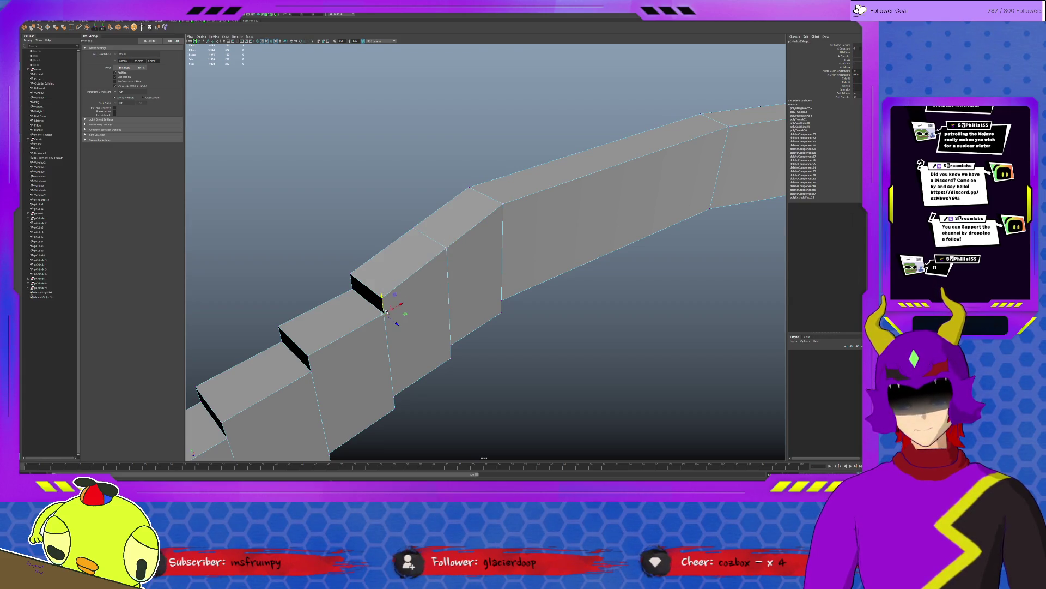
mouse_move(383, 298)
left_mouse_down()
mouse_move(352, 296)
mouse_move(351, 270)
left_mouse_up()
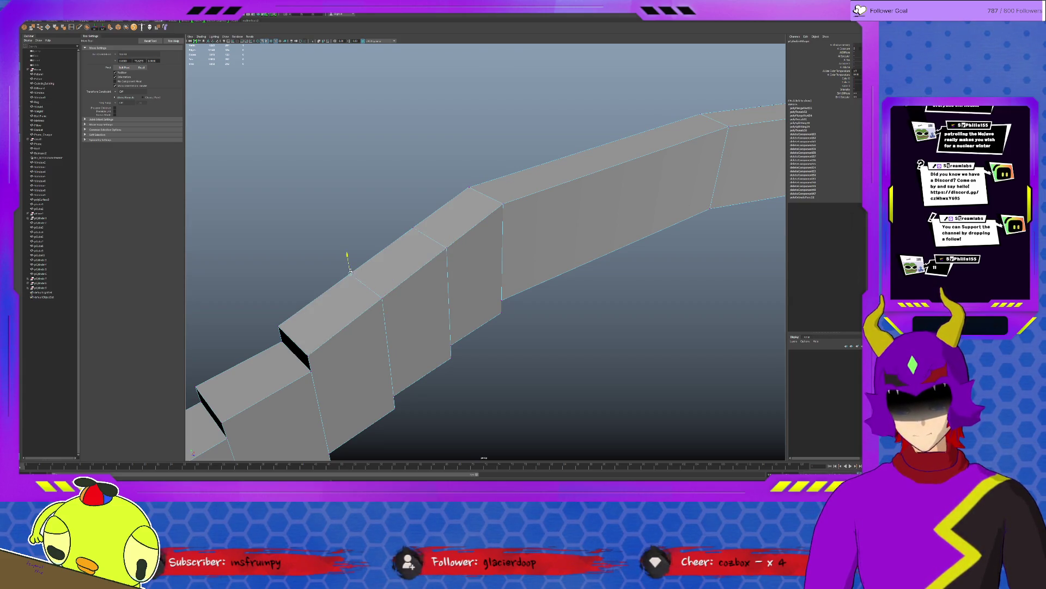
left_click(311, 371)
left_click_drag(309, 362, 308, 350)
left_click(280, 330)
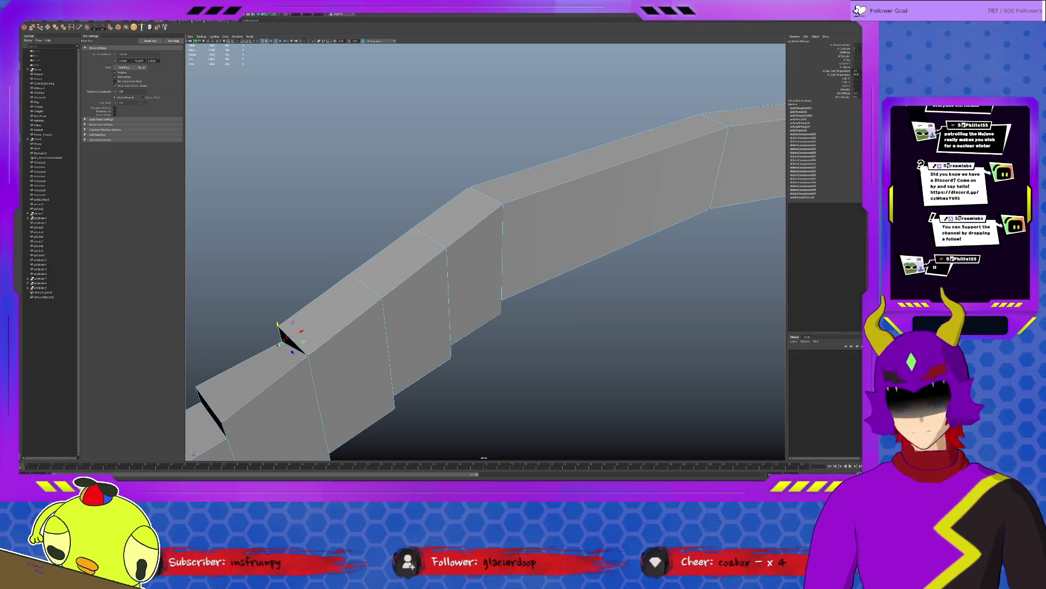
scroll(278, 324, "down", 5)
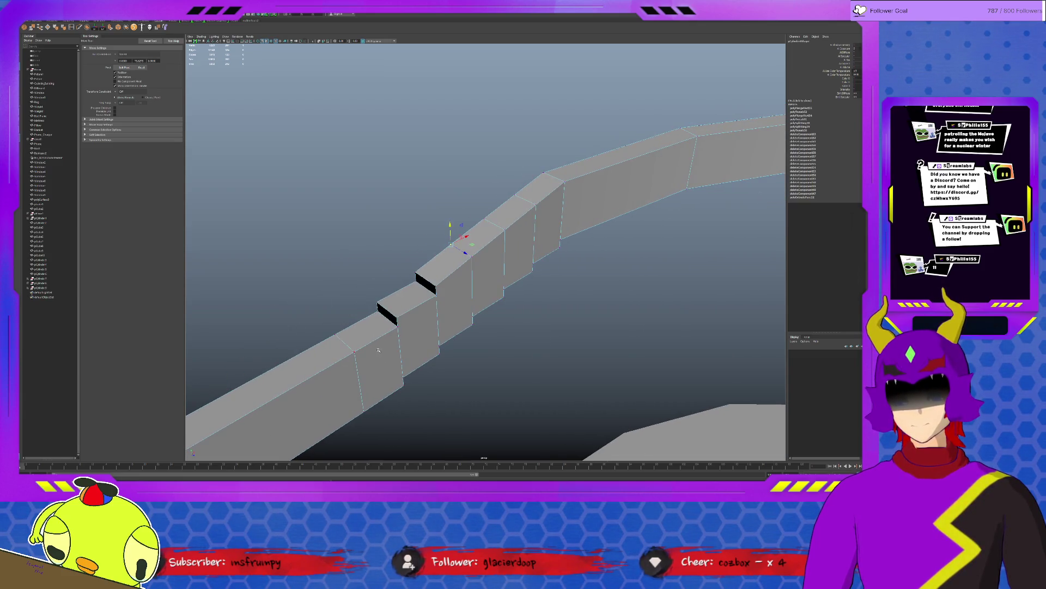
mouse_move(378, 306)
left_mouse_down()
mouse_move(398, 316)
mouse_move(421, 285)
mouse_move(414, 270)
left_mouse_up()
left_click(416, 270)
Step: Marquee-select the seam vertices along the wall and merge them
left_click_drag(278, 134, 592, 385)
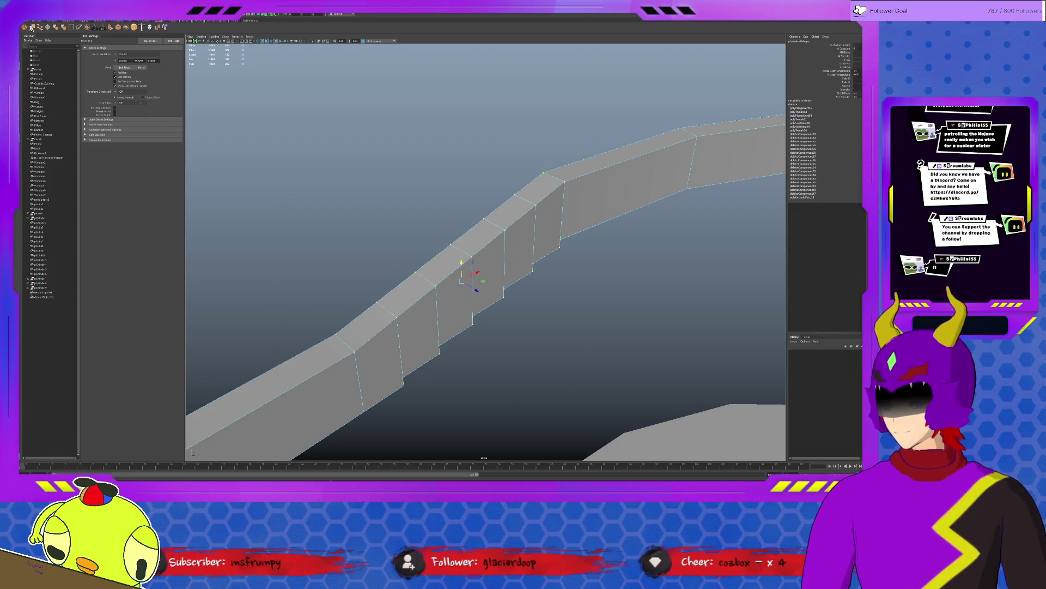
left_click(31, 27)
key("f")
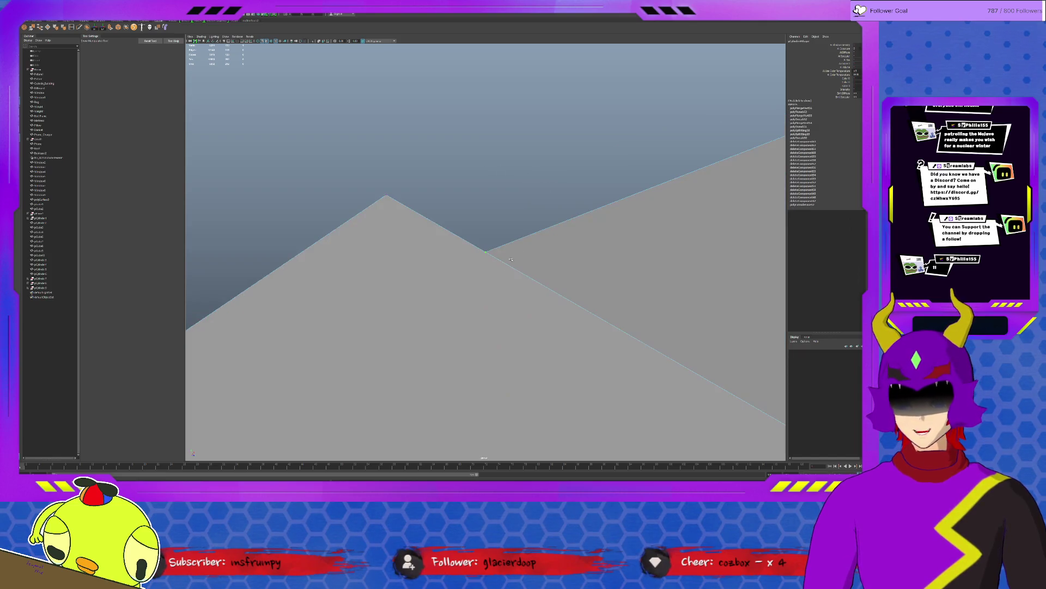
mouse_move(506, 271)
left_mouse_down("alt")
mouse_move(493, 267)
mouse_move(502, 265)
mouse_move(487, 236)
mouse_move(566, 287)
mouse_move(525, 277)
left_mouse_up("alt")
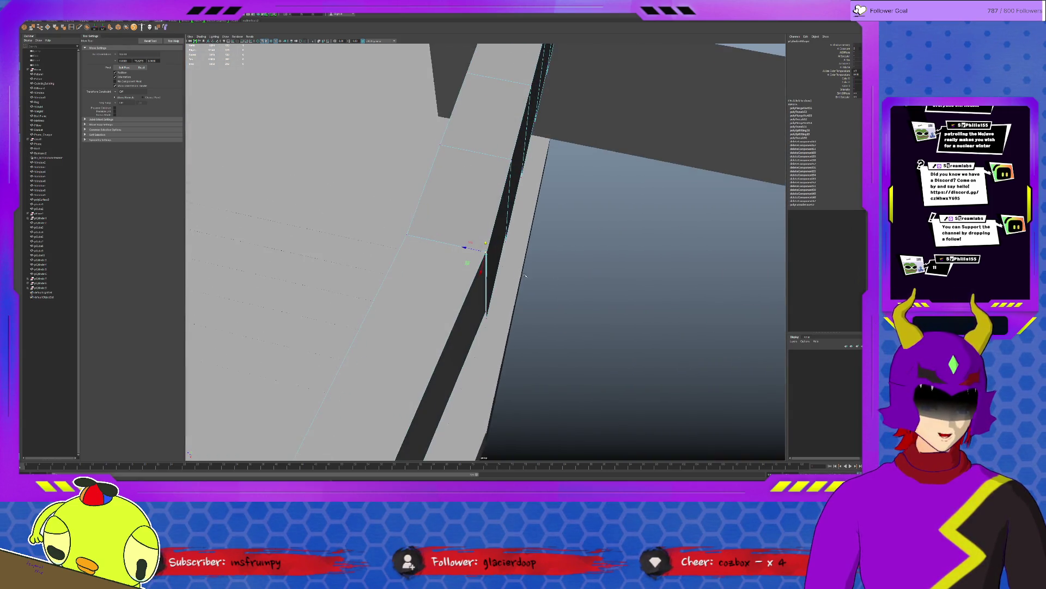
Step: Undo a trial vertex move, merge the seam vertices again and frame the railing
left_click(482, 253)
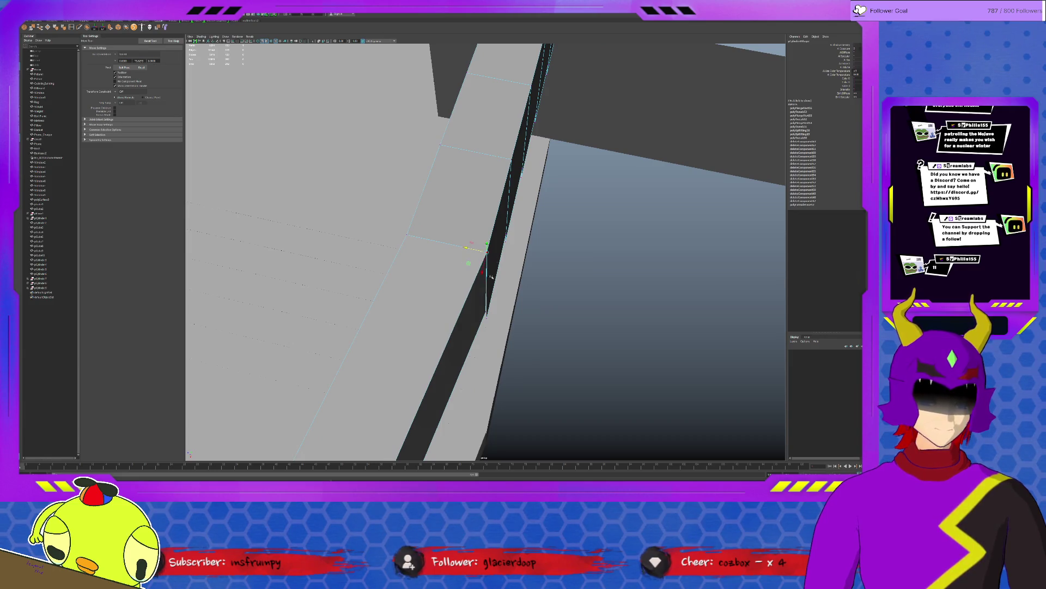
middle_click_drag(481, 316, 485, 312)
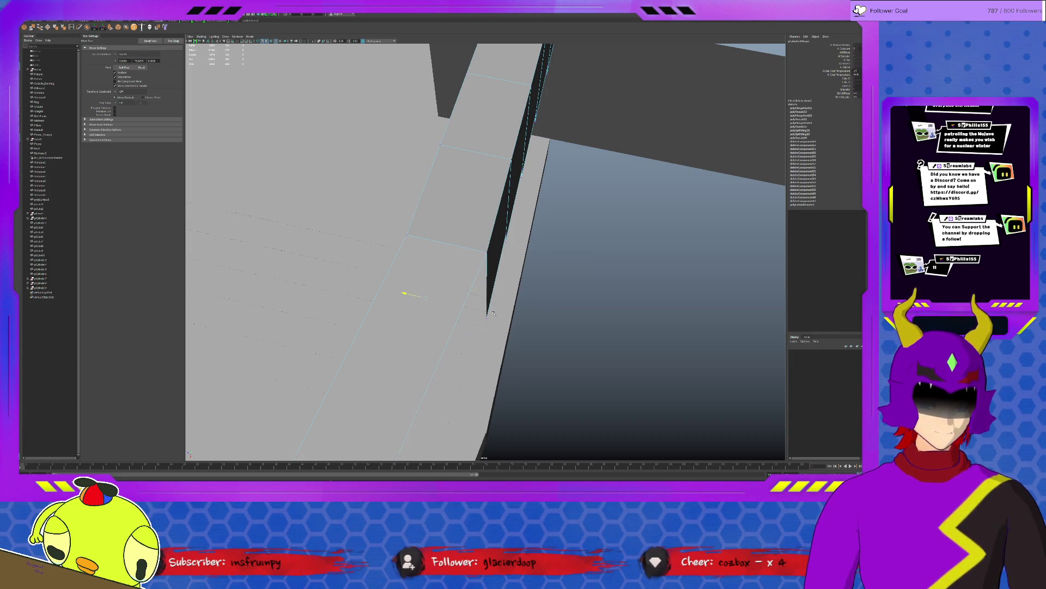
key("ctrl+z")
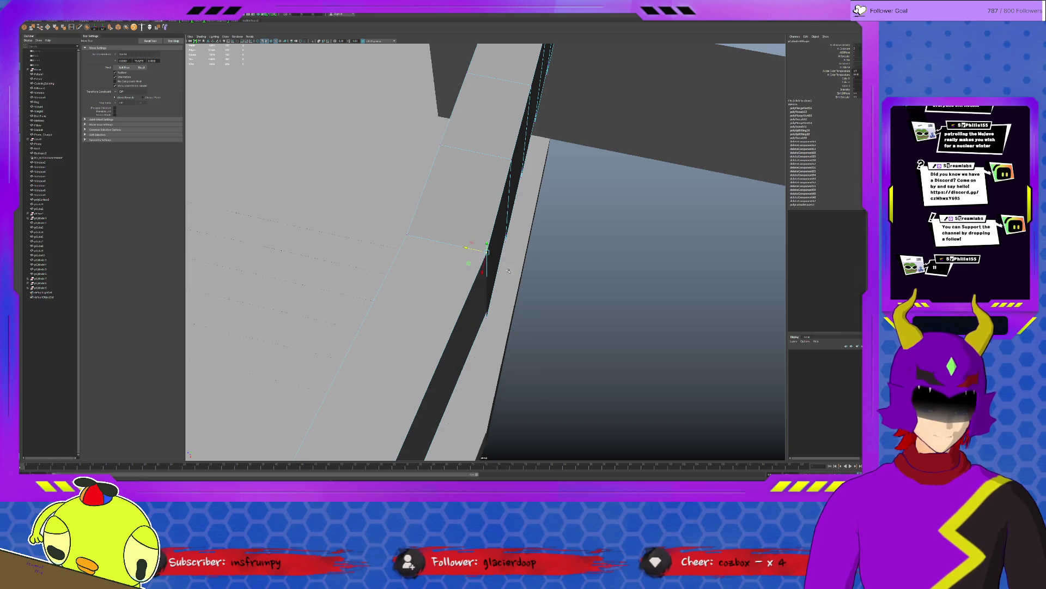
left_click(33, 27)
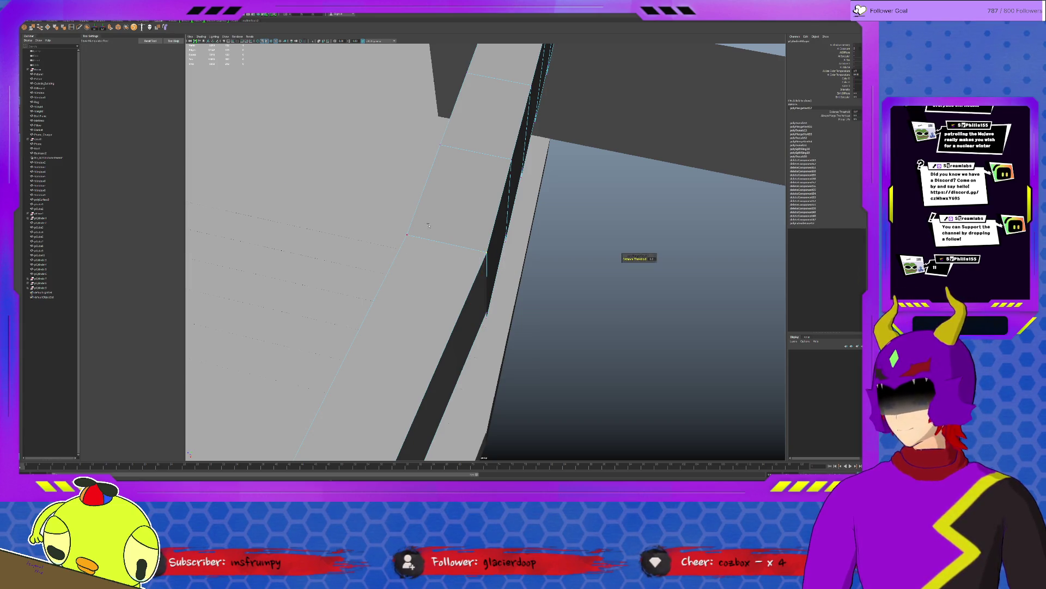
key("q")
mouse_move(504, 197)
left_mouse_down("alt")
mouse_move(561, 231)
mouse_move(509, 282)
left_mouse_up("alt")
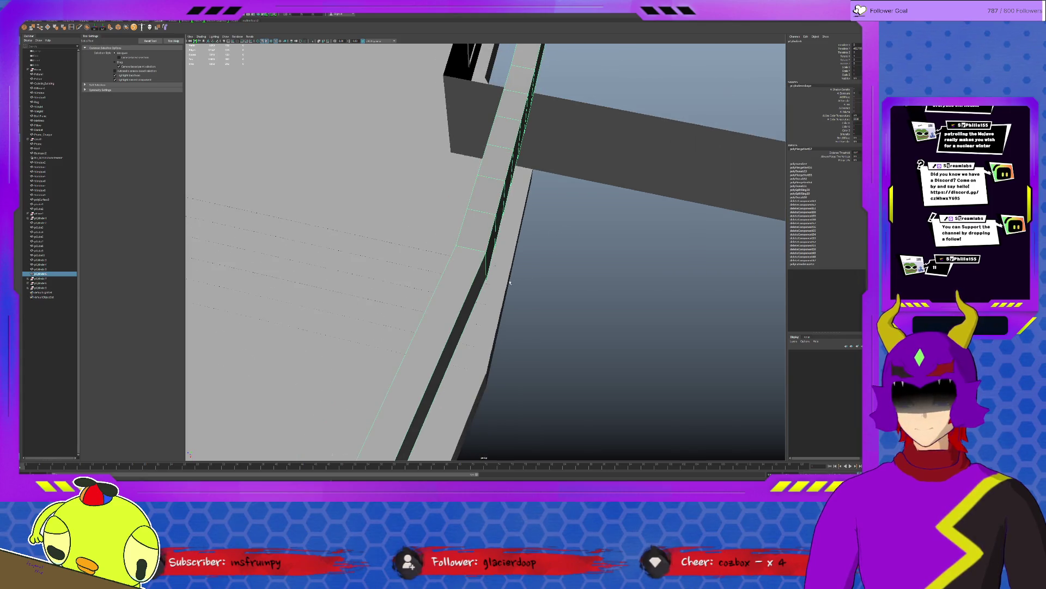
key("w")
key("f")
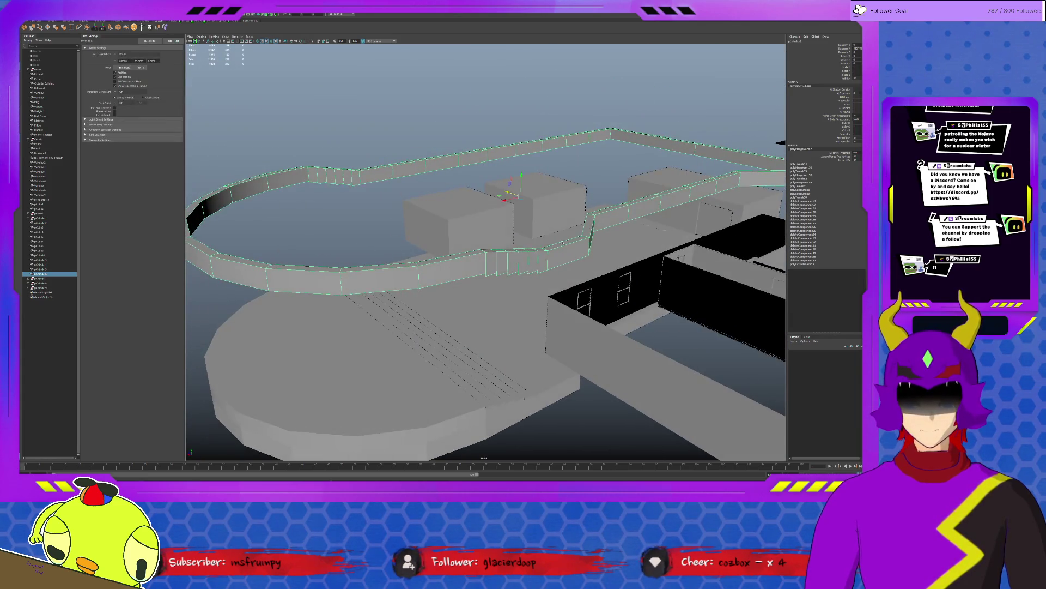
Step: Lower the perimeter wall onto the round platform and check the fit from below and above
left_click_drag(520, 176, 578, 360)
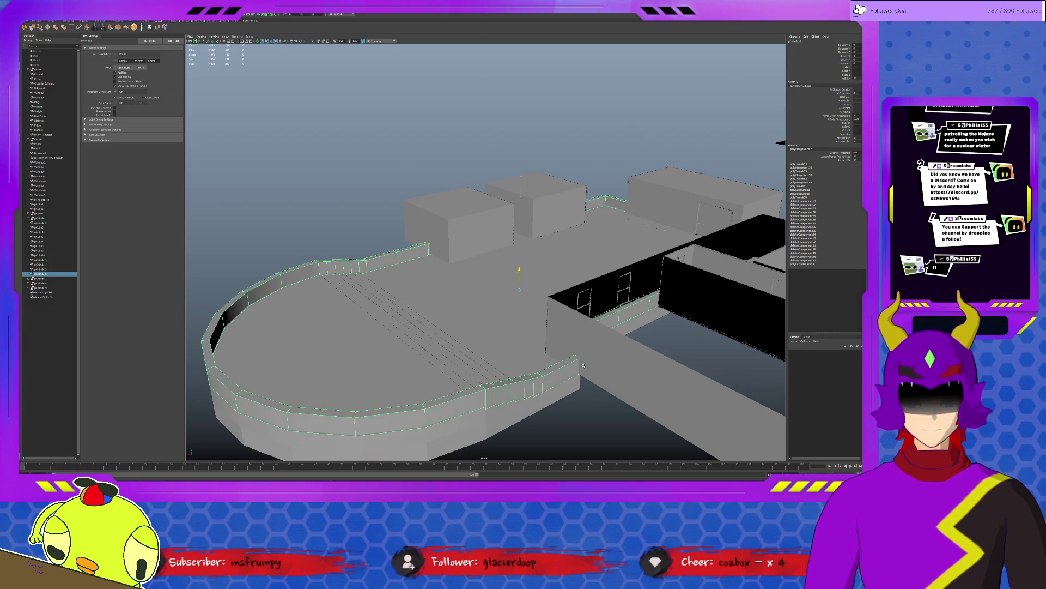
scroll(578, 363, "down", 5)
left_click(491, 392)
left_click_drag(491, 392, 505, 375, "alt")
scroll(499, 367, "up", 10)
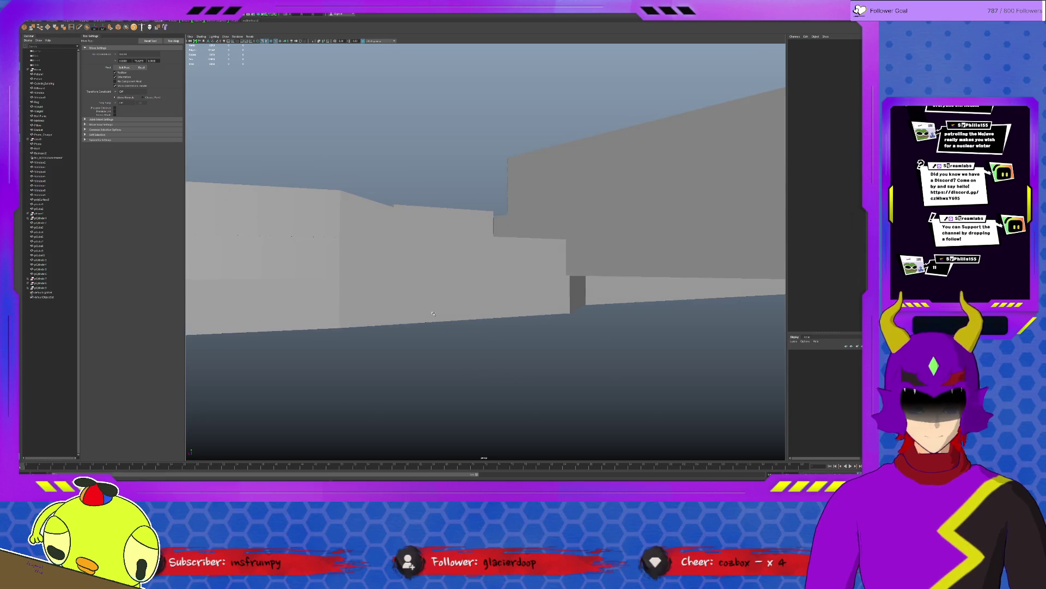
left_click(399, 245)
mouse_move(399, 245)
left_mouse_down("alt")
mouse_move(551, 257)
mouse_move(511, 261)
left_mouse_up("alt")
scroll(488, 252, "up", 3)
scroll(522, 275, "down", 3)
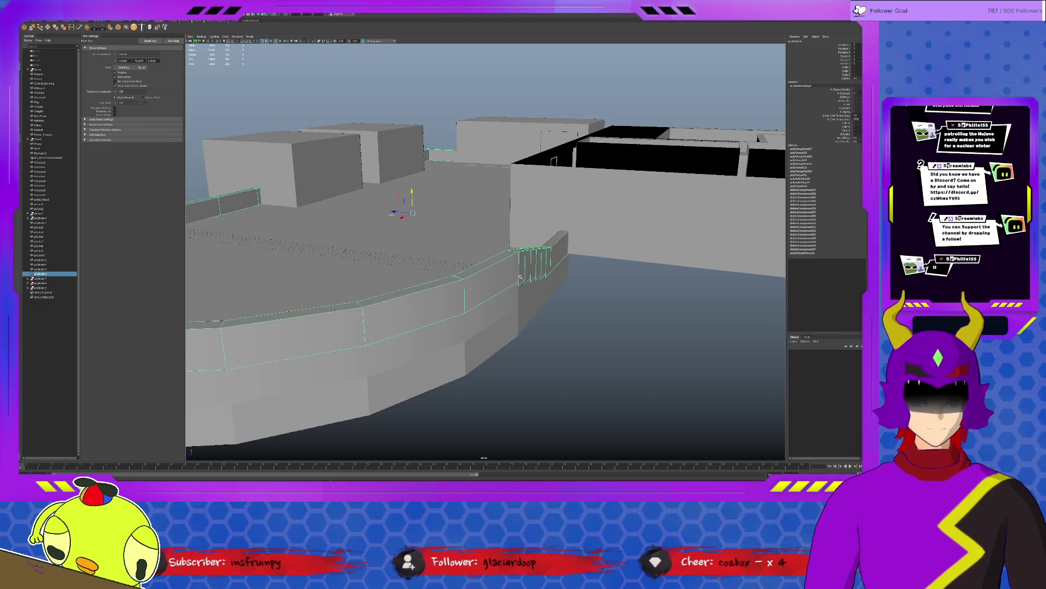
Step: Isolate the wall and select its outer faces along the whole loop
key("ctrl+1")
key("F11")
left_click(414, 314)
double_click(496, 276, "shift")
left_click_drag(586, 271, 359, 250, "alt")
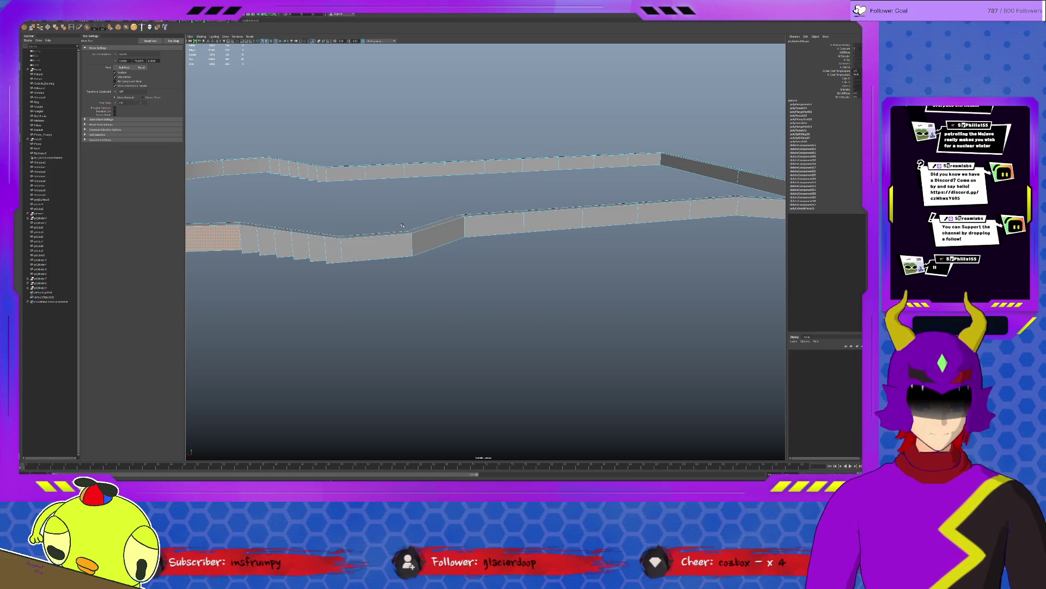
left_click(401, 252)
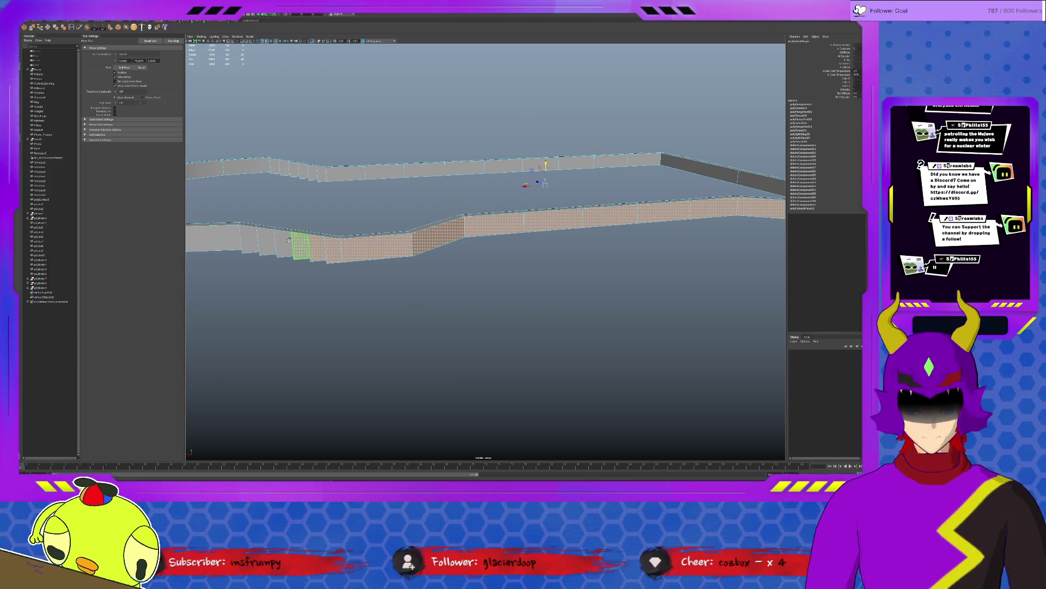
mouse_move(236, 236)
left_mouse_down("alt")
mouse_move(565, 191)
mouse_move(393, 274)
mouse_move(447, 261)
mouse_move(556, 318)
left_mouse_up("alt")
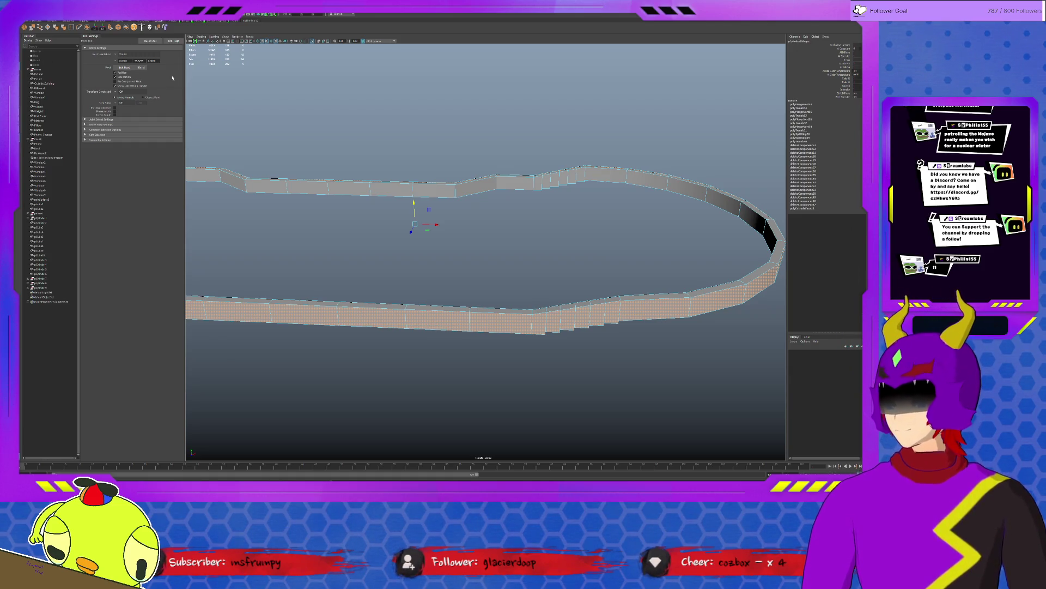
Step: Extrude the selected outer wall faces, thickening them slightly outward
key("ctrl+e")
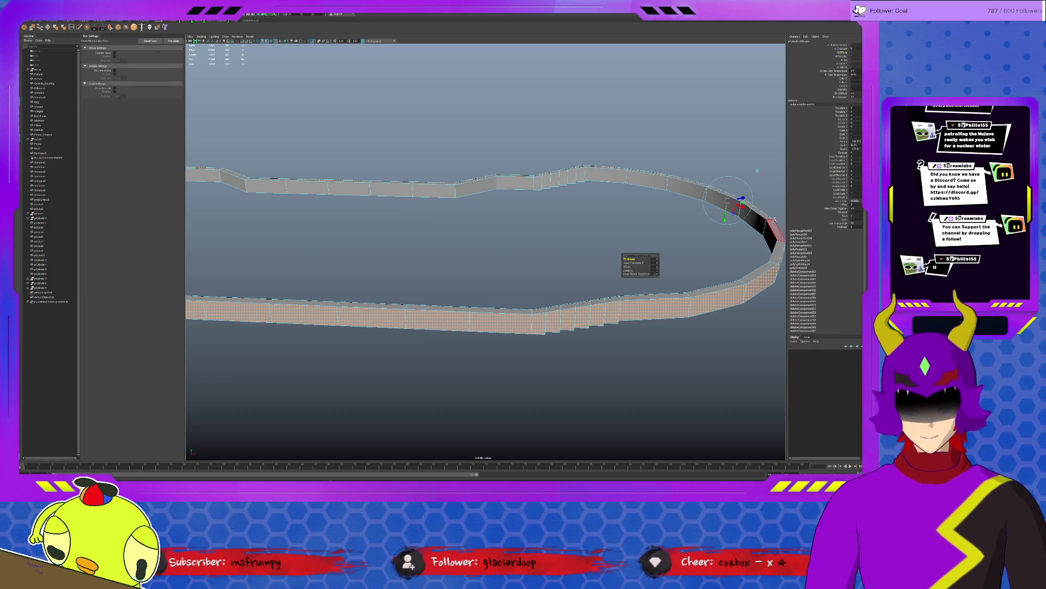
key("f")
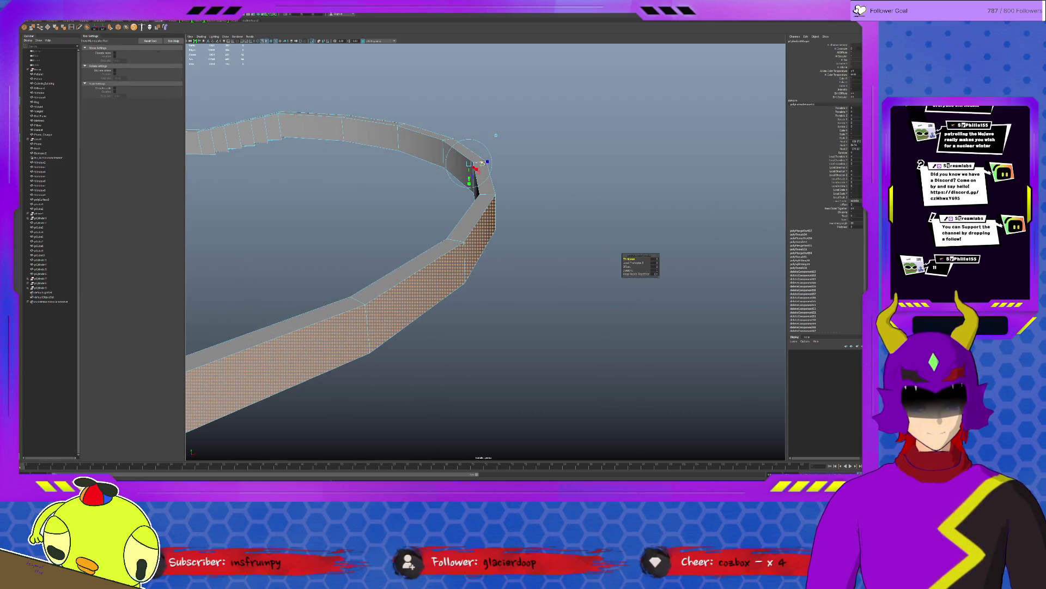
left_click_drag(487, 163, 489, 162)
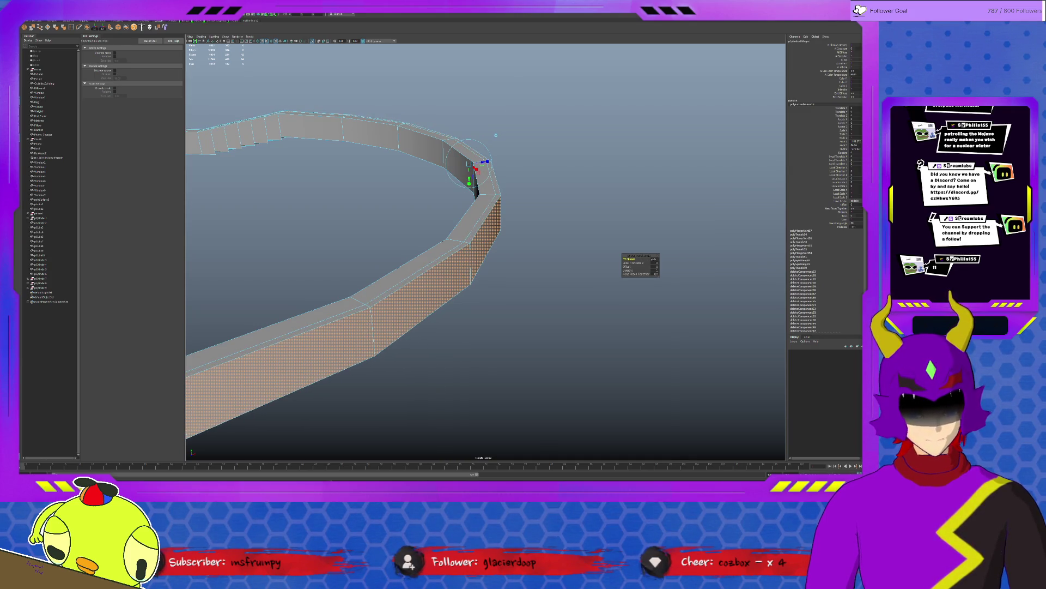
mouse_move(502, 248)
left_mouse_down("alt")
mouse_move(356, 234)
mouse_move(519, 203)
mouse_move(367, 216)
left_mouse_up("alt")
left_click(366, 217)
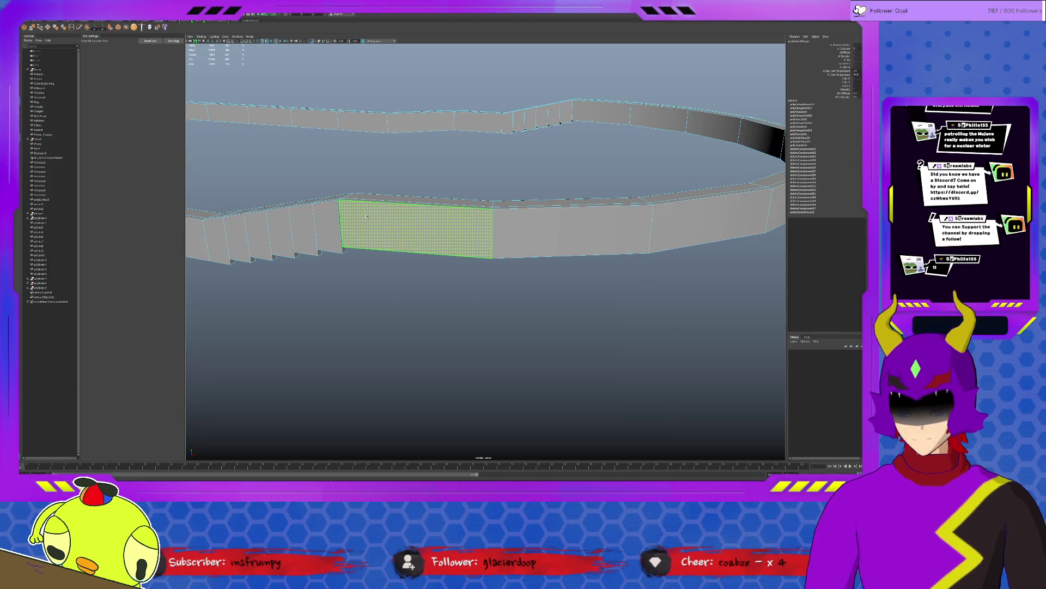
Step: Extrude the flat wall face beside the stairs as well
left_click(406, 220)
scroll(398, 212, "up", 5)
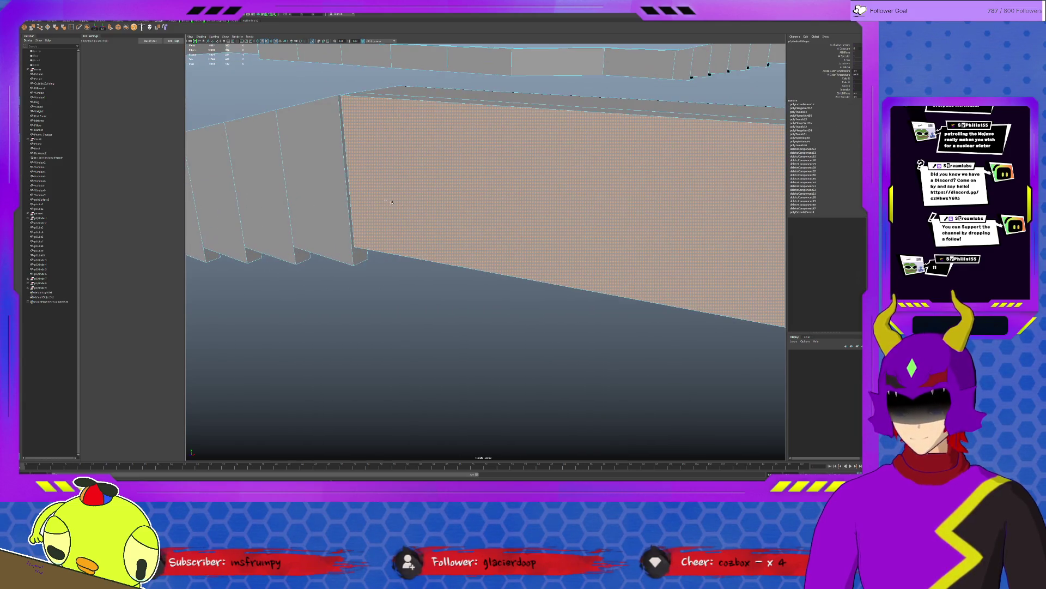
scroll(381, 198, "up", 5)
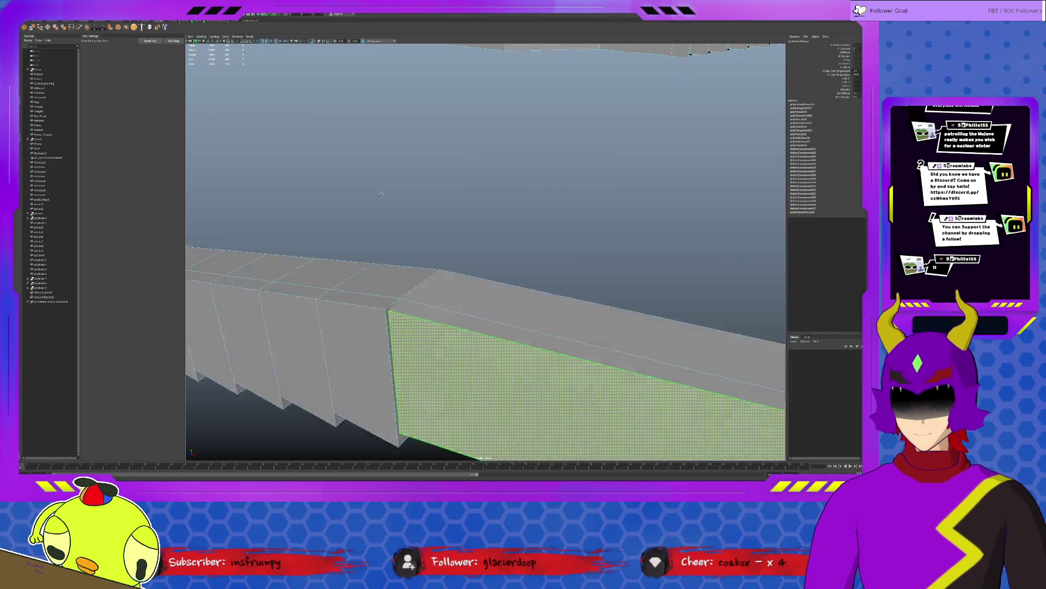
scroll(382, 196, "down", 3)
scroll(403, 206, "down", 4)
key("ctrl+e")
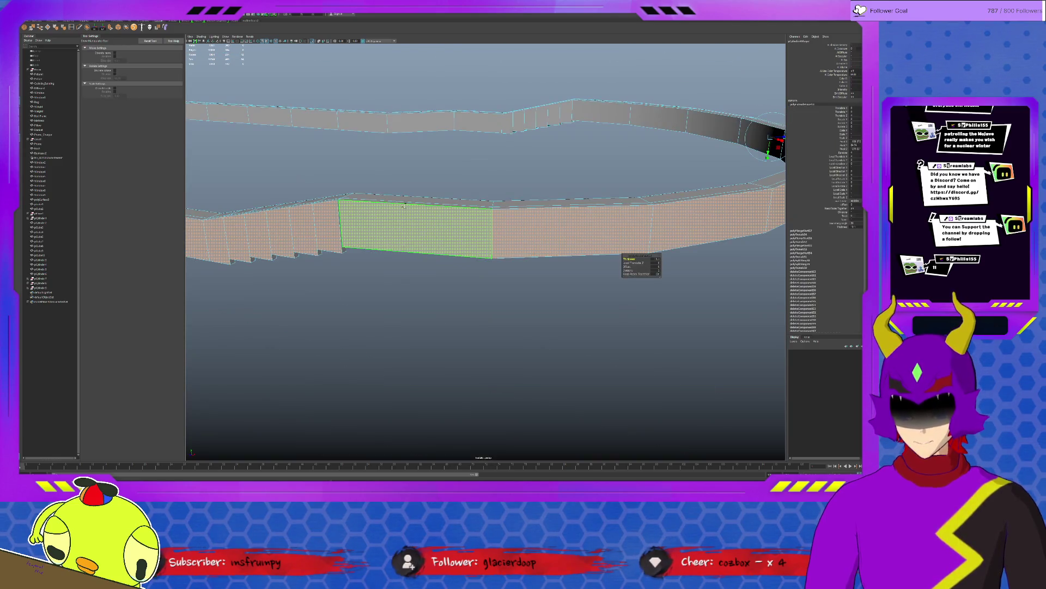
key("bracketleft")
key("q")
Step: Select a wall face near the round end and isolate it to check the extrusion
mouse_move(403, 205)
left_mouse_down("alt")
mouse_move(507, 240)
mouse_move(560, 180)
mouse_move(593, 281)
mouse_move(404, 251)
left_mouse_up("alt")
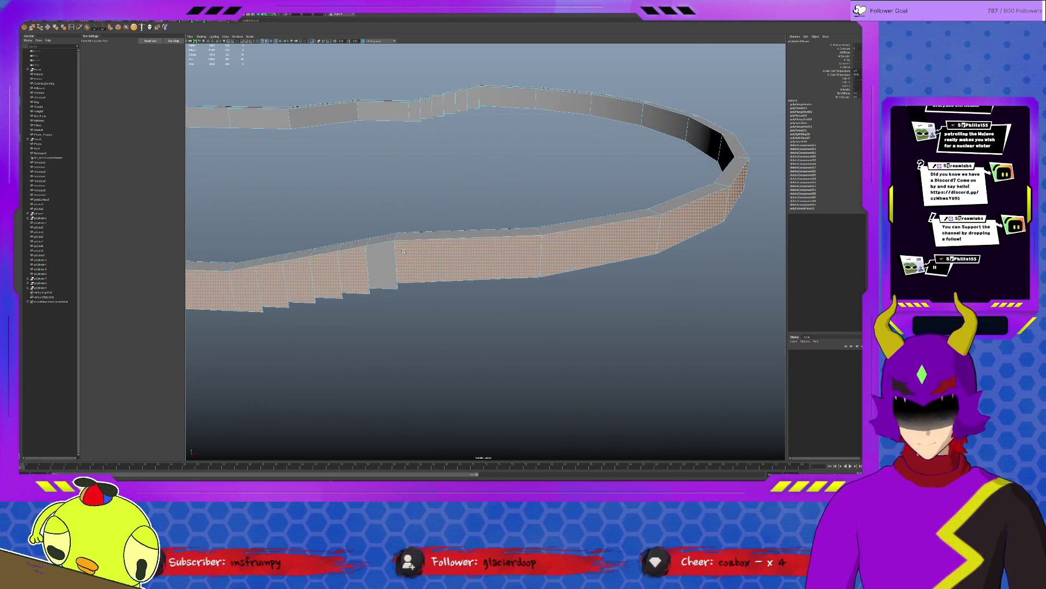
scroll(403, 251, "up", 5)
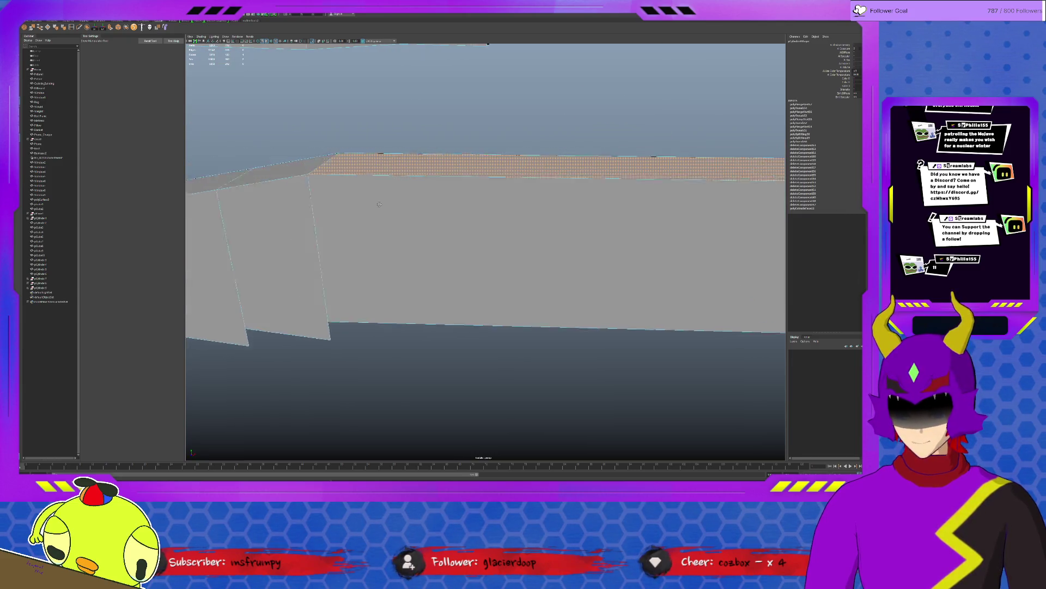
mouse_move(378, 204)
left_mouse_down("alt")
mouse_move(539, 208)
mouse_move(545, 234)
left_mouse_up("alt")
left_click(482, 286)
mouse_move(534, 308)
left_mouse_down("alt")
mouse_move(531, 280)
mouse_move(493, 279)
mouse_move(562, 286)
left_mouse_up("alt")
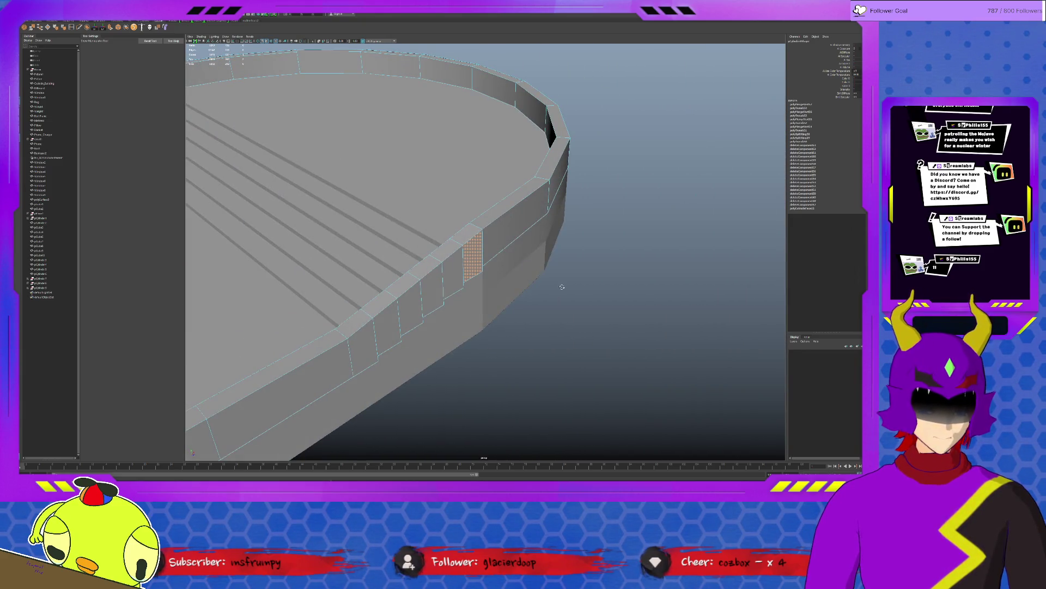
left_click_drag(479, 246, 496, 255, "alt")
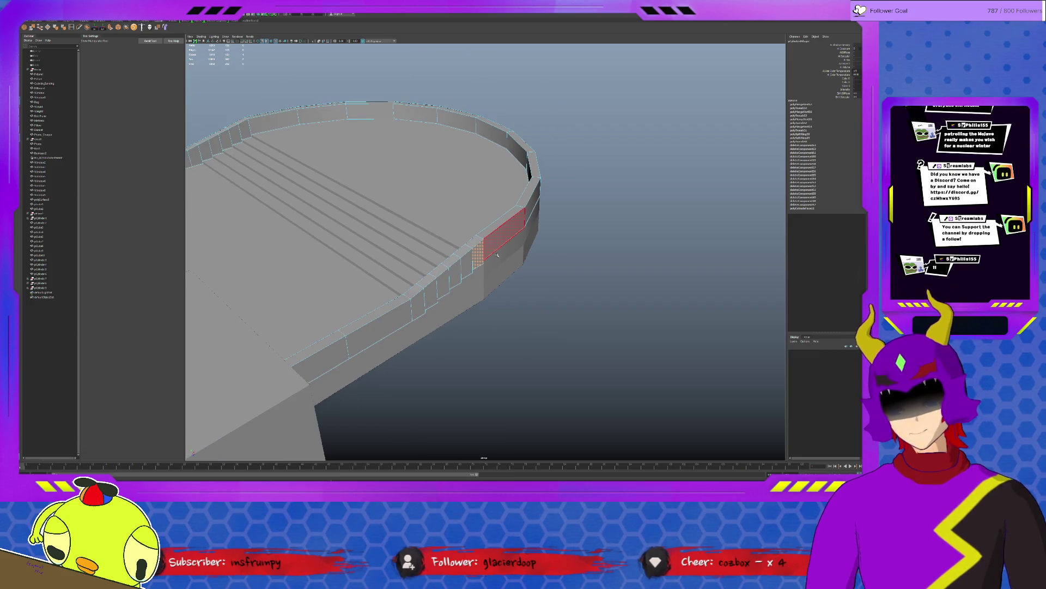
key("ctrl+1")
key("F8")
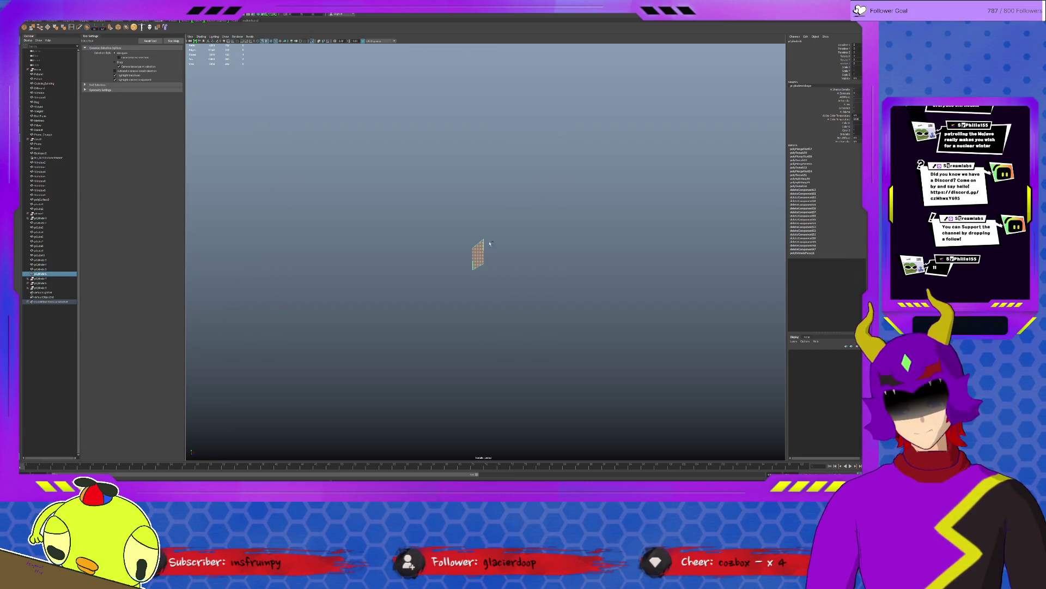
Step: Isolate the curved wall and inspect its rounded end from a low side view
key("ctrl+1")
left_click_drag(498, 262, 485, 260, "alt")
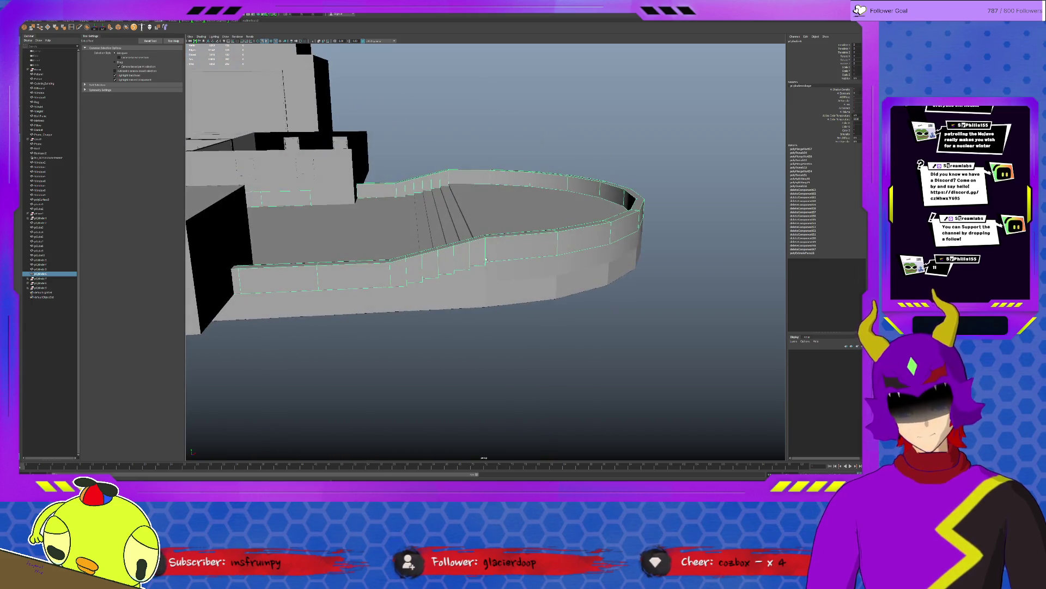
key("ctrl+1")
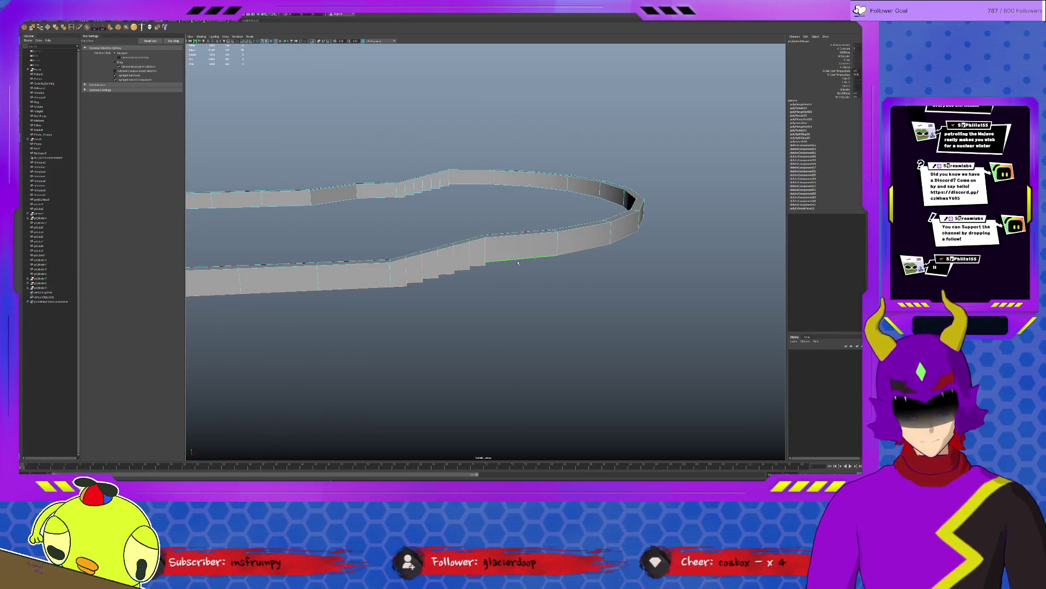
left_click_drag(537, 262, 514, 257, "alt")
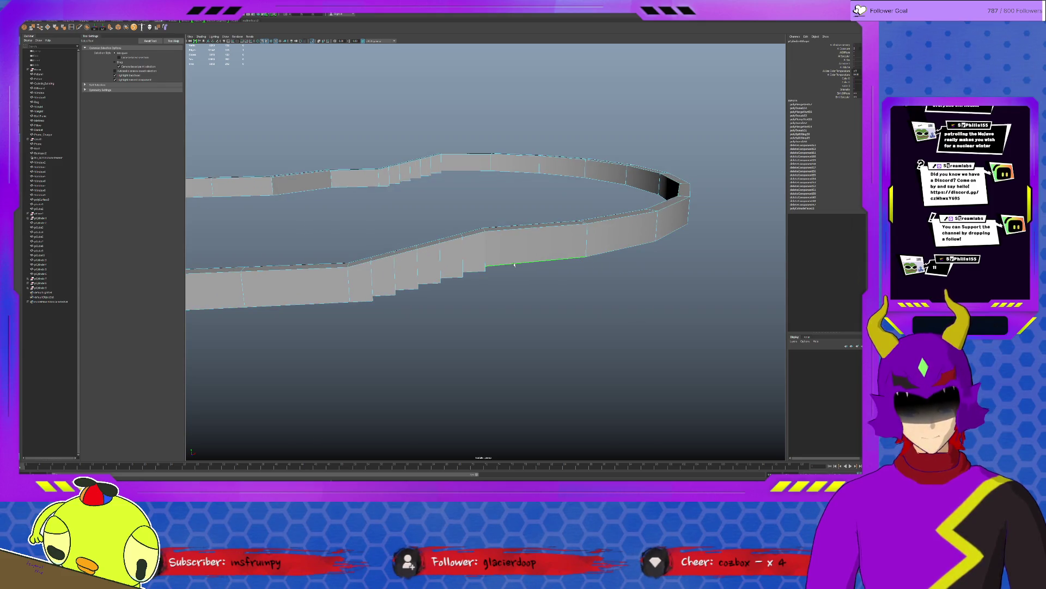
mouse_move(659, 288)
left_mouse_down("alt")
mouse_move(778, 275)
mouse_move(603, 287)
left_mouse_up("alt")
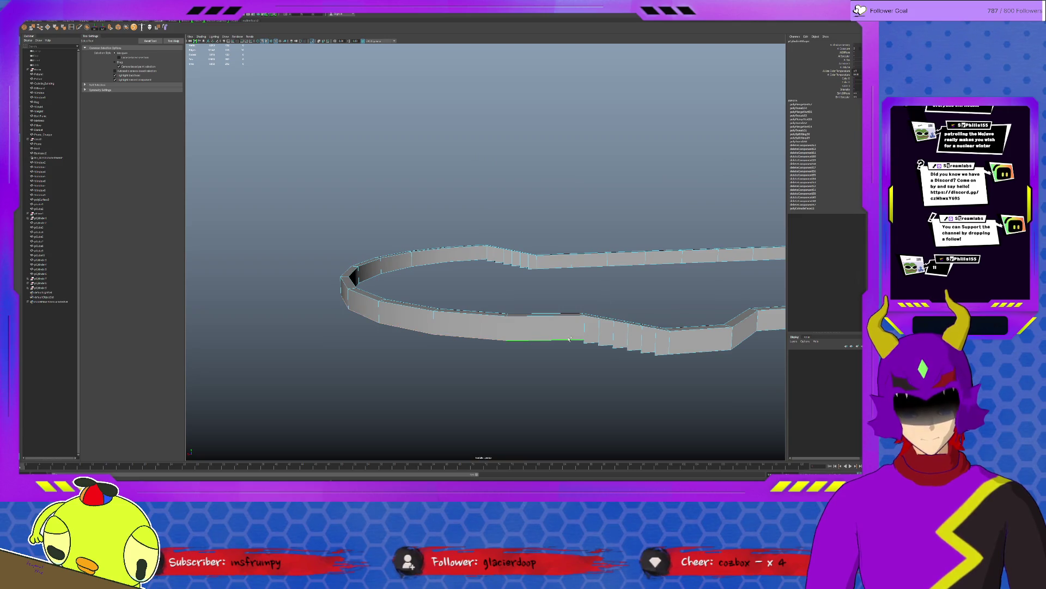
mouse_move(485, 263)
left_mouse_down("alt")
mouse_move(446, 263)
mouse_move(463, 255)
mouse_move(335, 147)
left_mouse_up("alt")
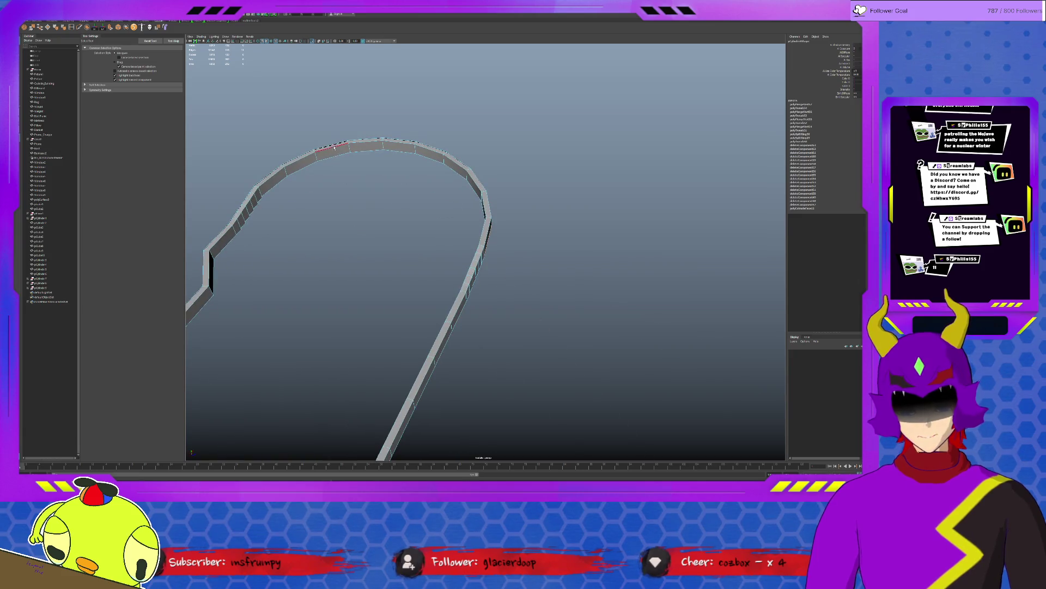
mouse_move(274, 186)
left_mouse_down("alt")
mouse_move(511, 211)
mouse_move(359, 269)
left_mouse_up("alt")
Step: Try lowering the top edges of the stepped and left wall sections, then undo it
key("w")
middle_click_drag(359, 269, 368, 280)
mouse_move(368, 280)
left_mouse_down("alt")
mouse_move(430, 222)
mouse_move(503, 259)
mouse_move(529, 257)
mouse_move(545, 236)
mouse_move(526, 261)
left_mouse_up("alt")
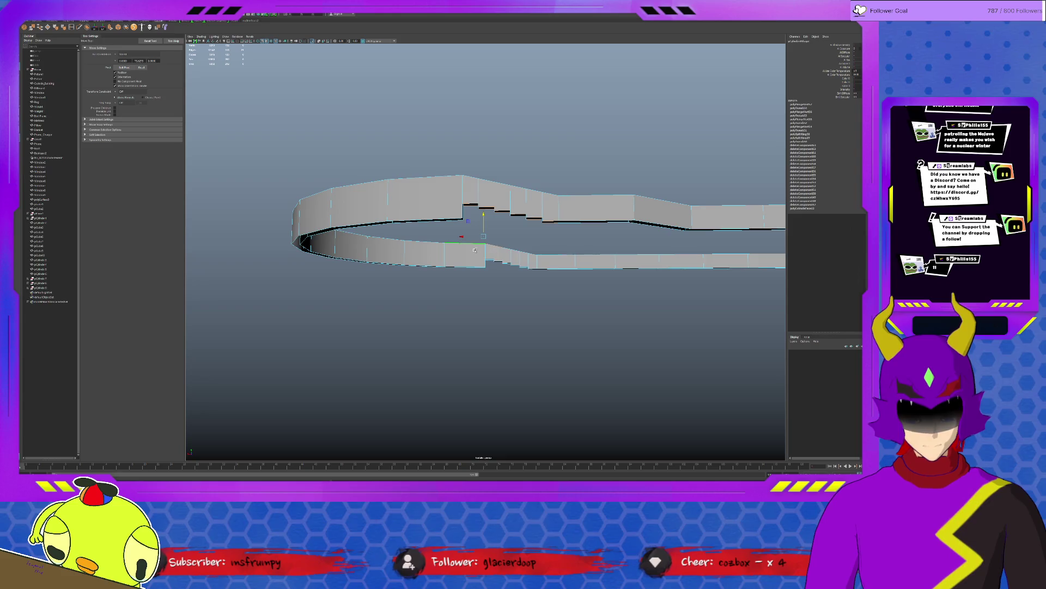
left_click_drag(474, 250, 511, 284, "alt")
left_click(495, 261)
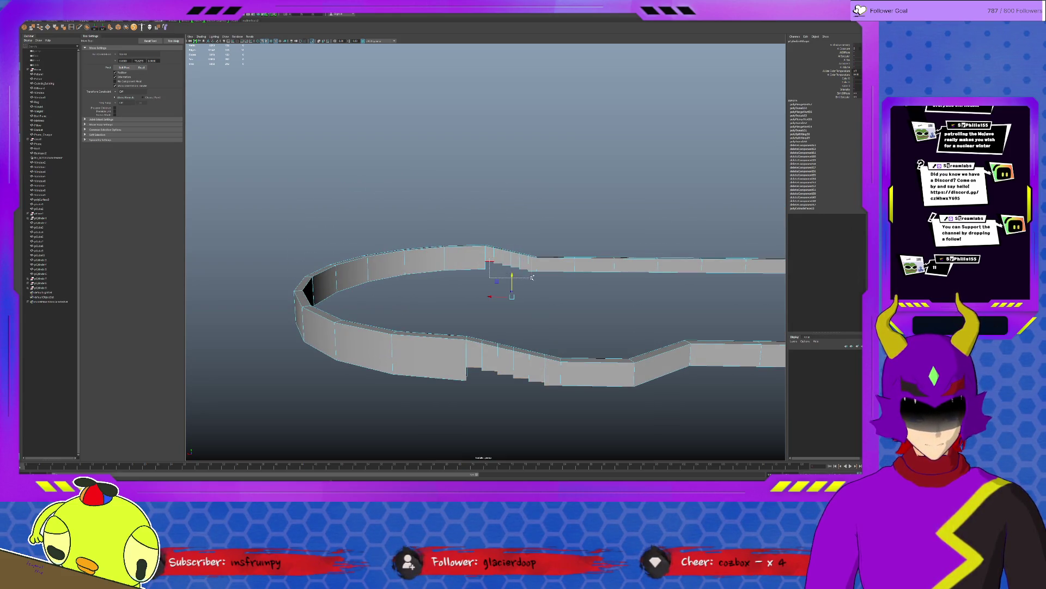
left_click_drag(545, 257, 472, 228)
left_click_drag(328, 213, 400, 323)
mouse_move(512, 283)
left_mouse_down()
mouse_move(511, 333)
mouse_move(519, 307)
left_mouse_up()
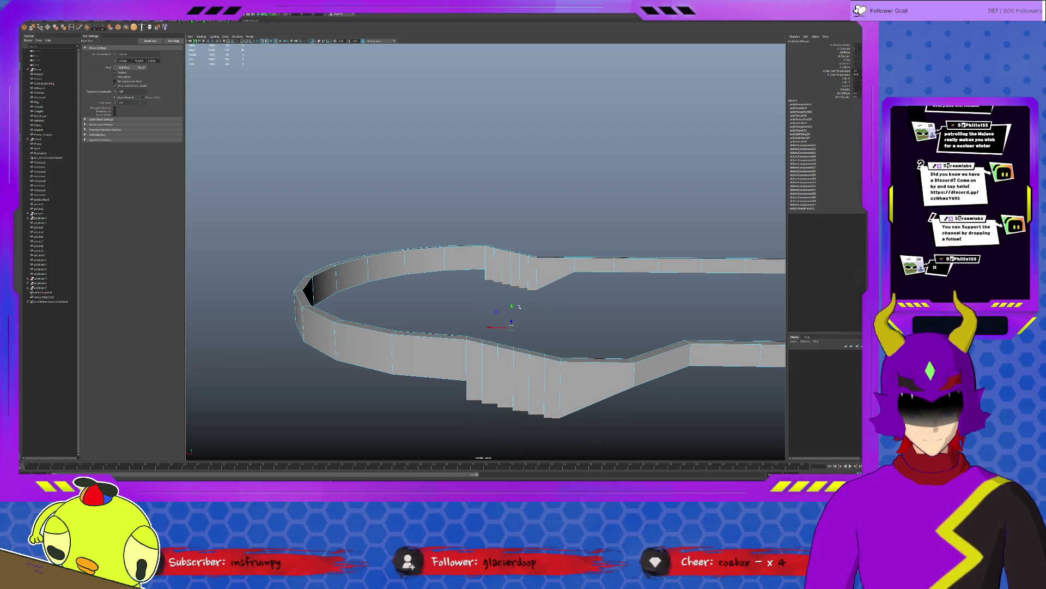
key("ctrl+z")
key("ctrl+z")
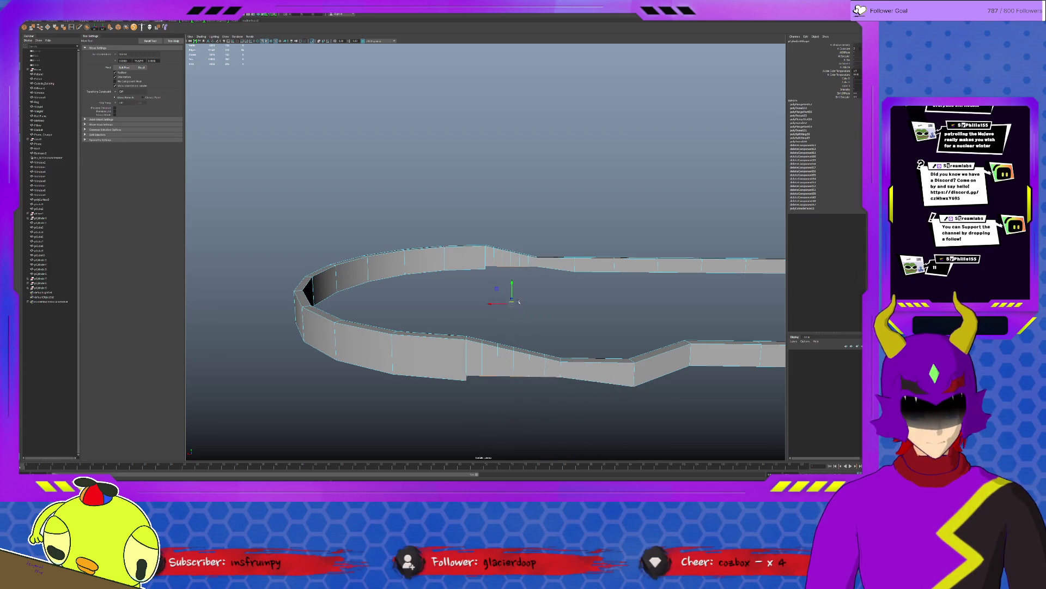
key("ctrl+z")
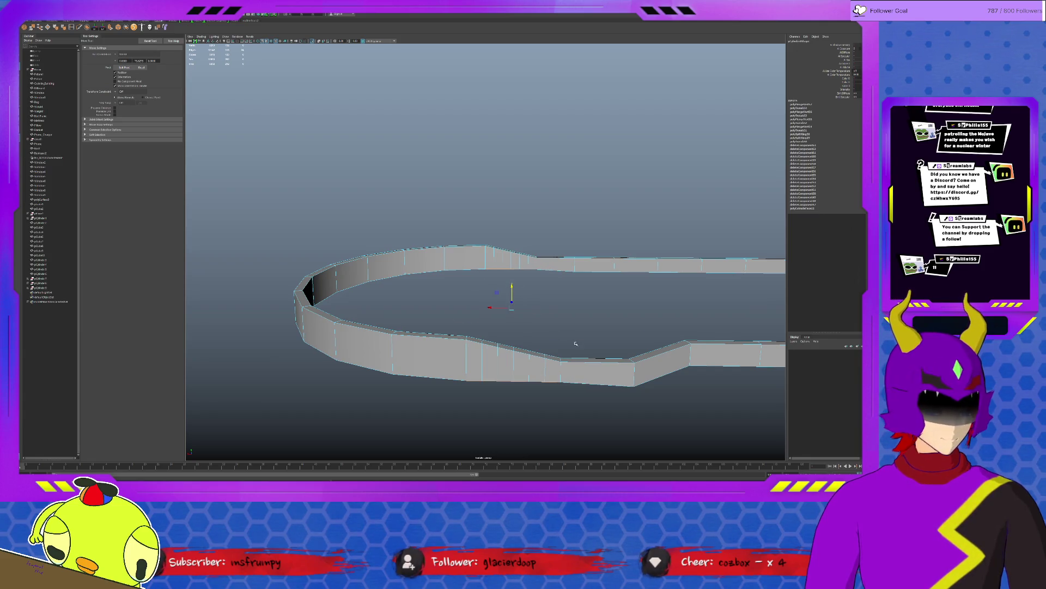
Step: Marquee-select the overlapping vertices on the wall top and merge them
right_click_drag(576, 343, 509, 319, "alt")
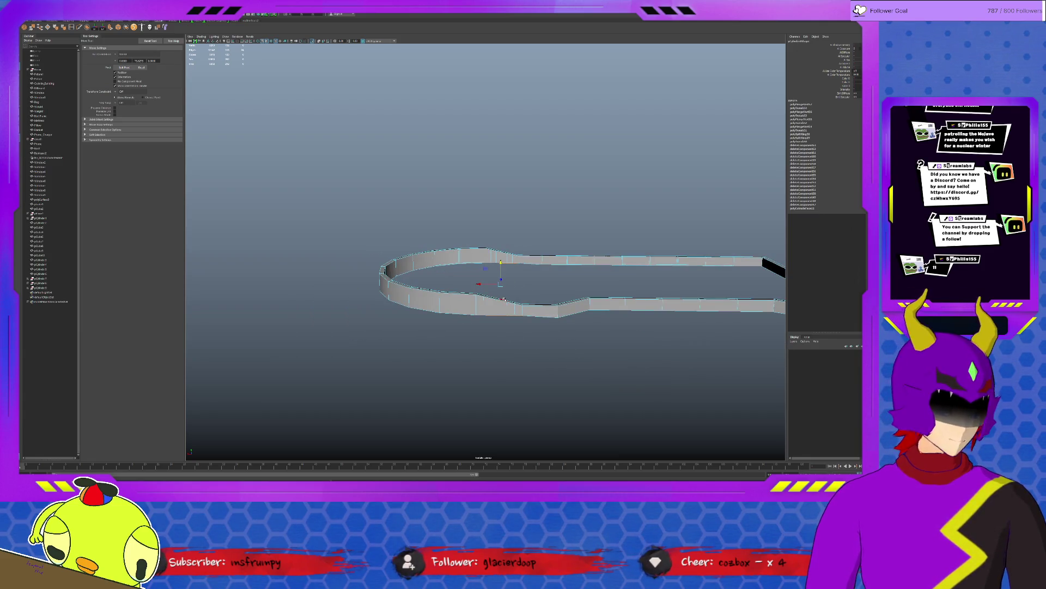
left_click(498, 299)
left_click_drag(519, 267, 538, 328)
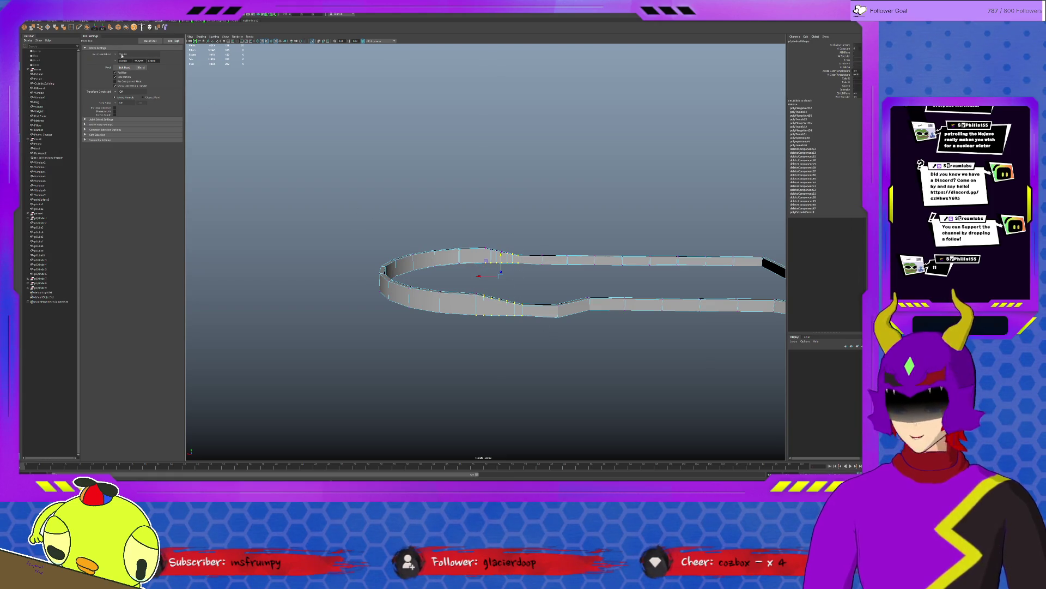
right_click_drag(562, 259, 635, 258, "shift")
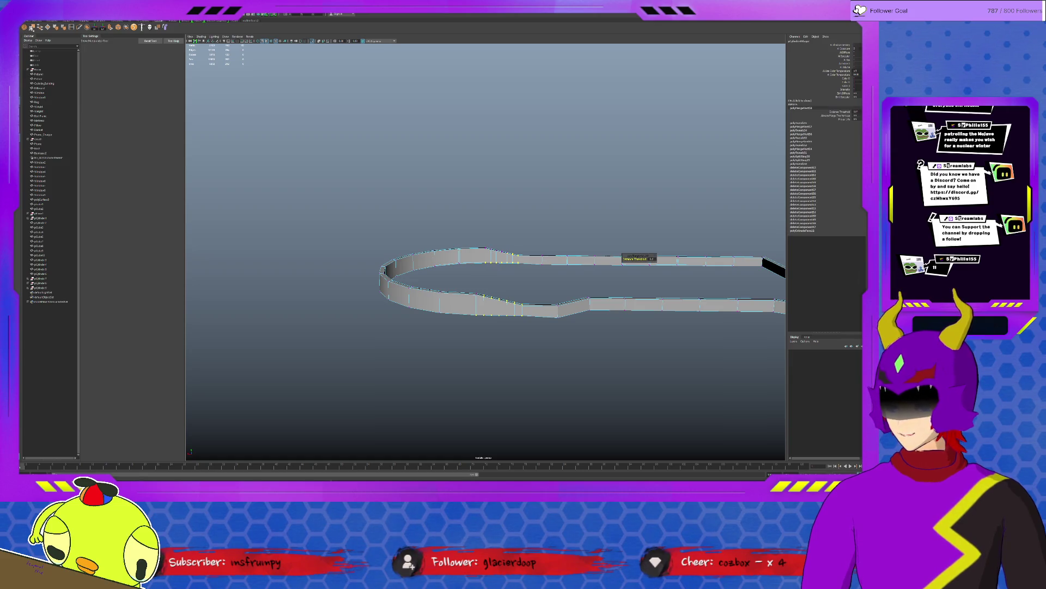
key("q")
scroll(487, 278, "up", 4)
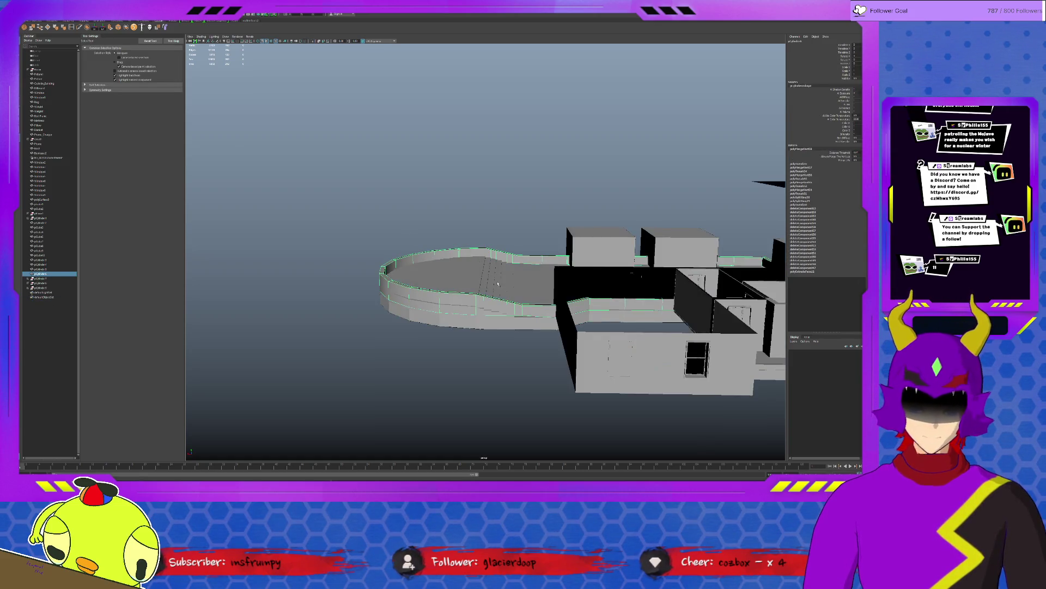
scroll(486, 286, "up", 3)
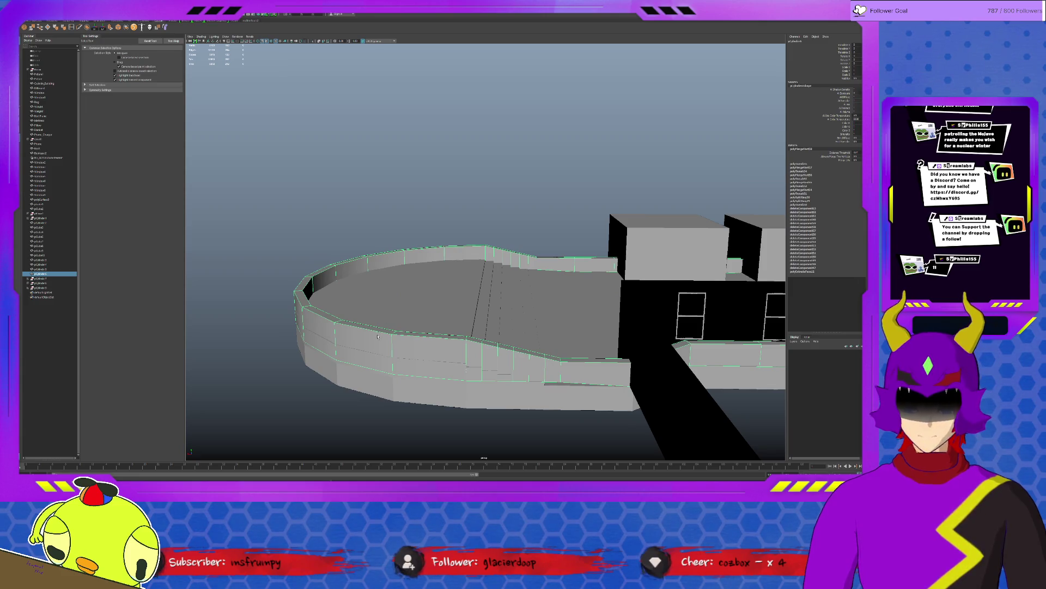
left_click(411, 350)
Step: Select the wall's bottom vertices from a side view and move them slightly down in Y
key("F11")
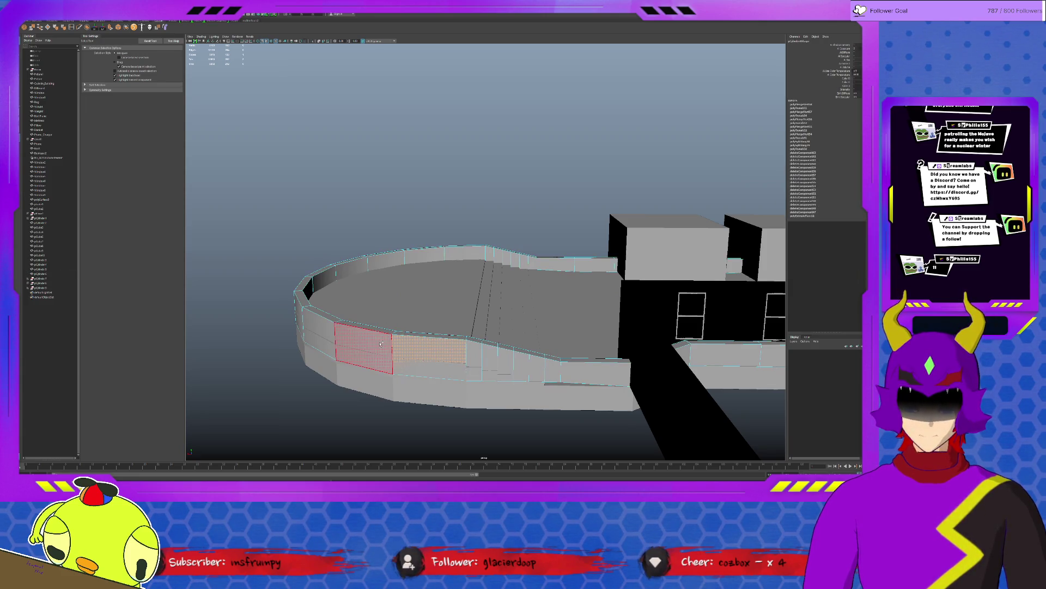
left_click(412, 354)
left_click_drag(457, 335, 456, 320, "alt")
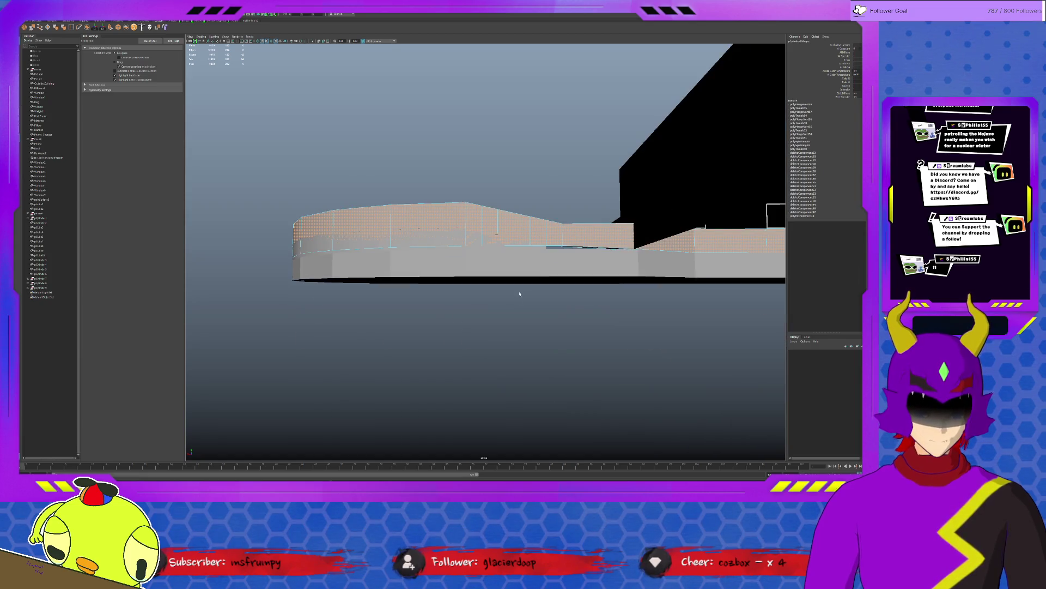
scroll(533, 240, "up", 2)
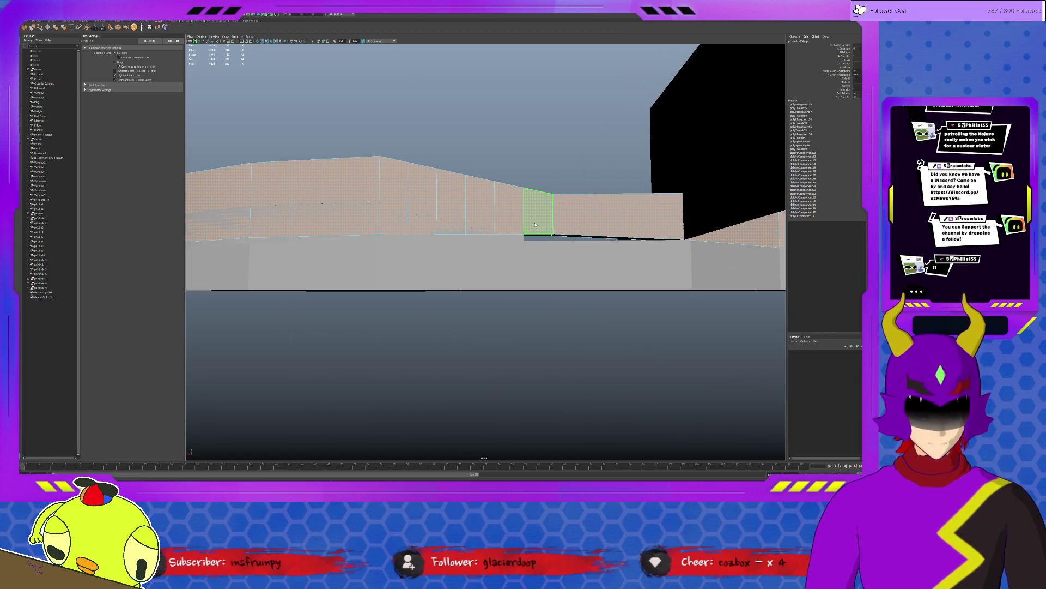
key("F8")
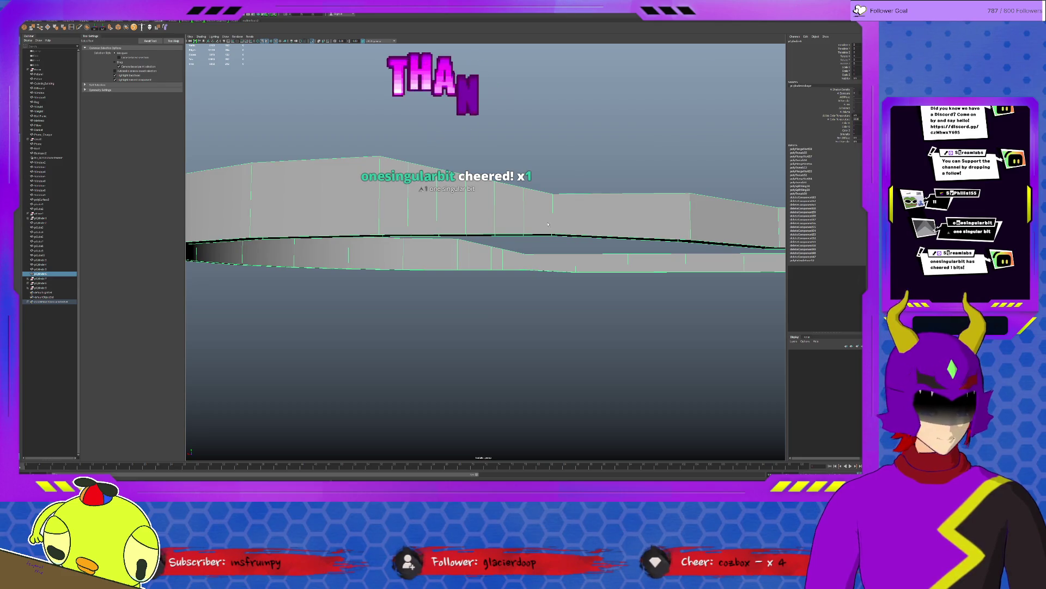
scroll(445, 288, "down", 2)
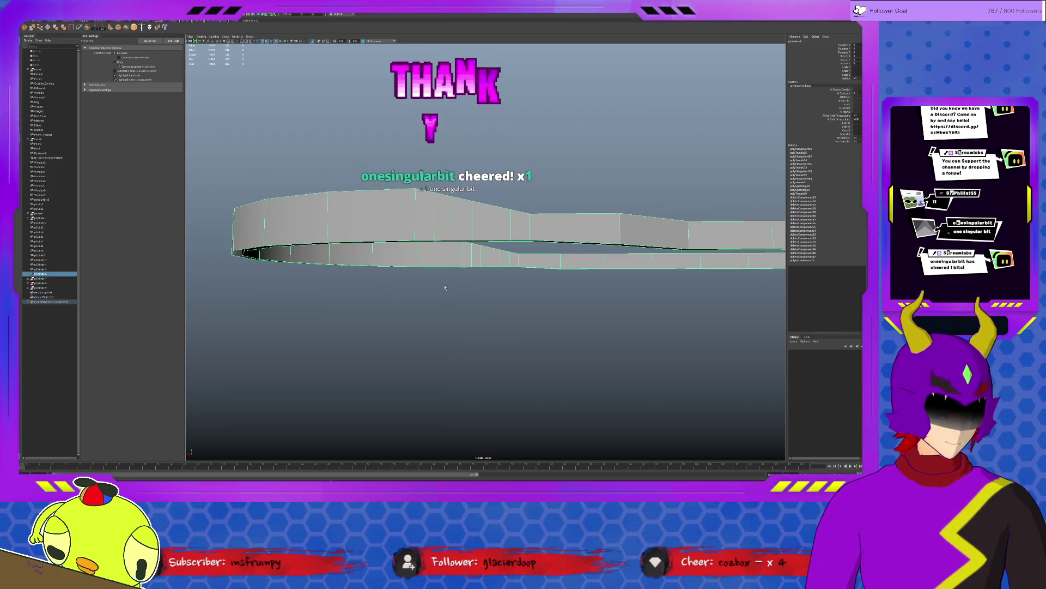
left_click_drag(445, 287, 412, 276, "alt")
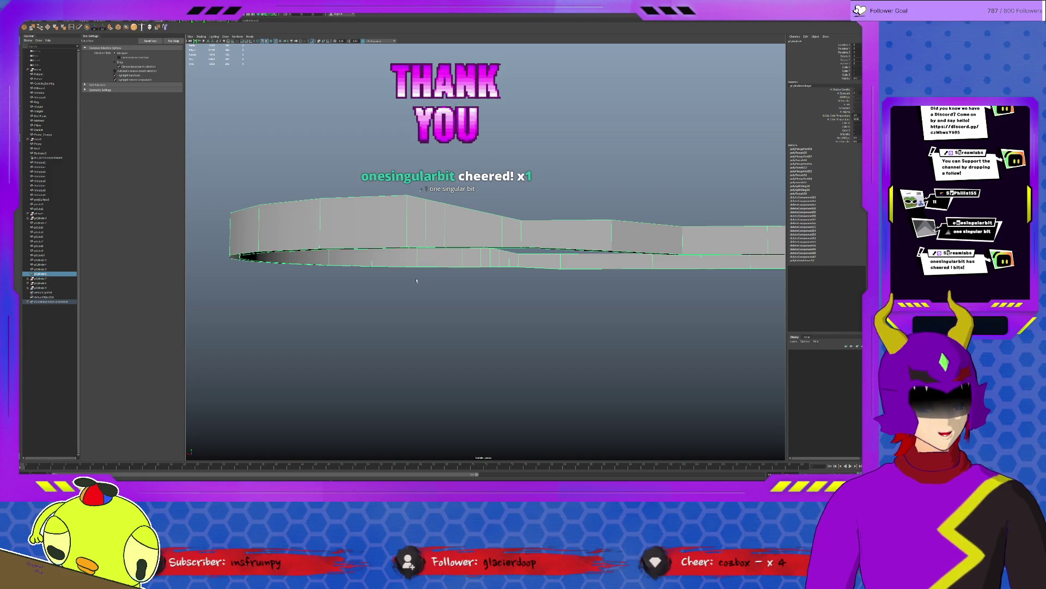
left_click_drag(416, 280, 423, 278, "alt")
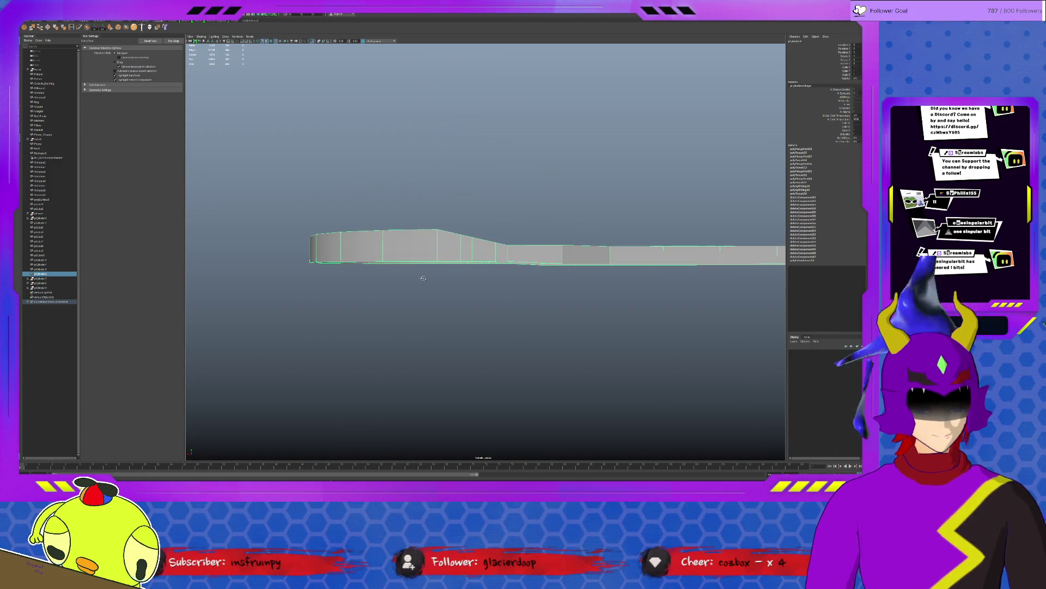
key("F9")
left_click_drag(284, 251, 508, 298)
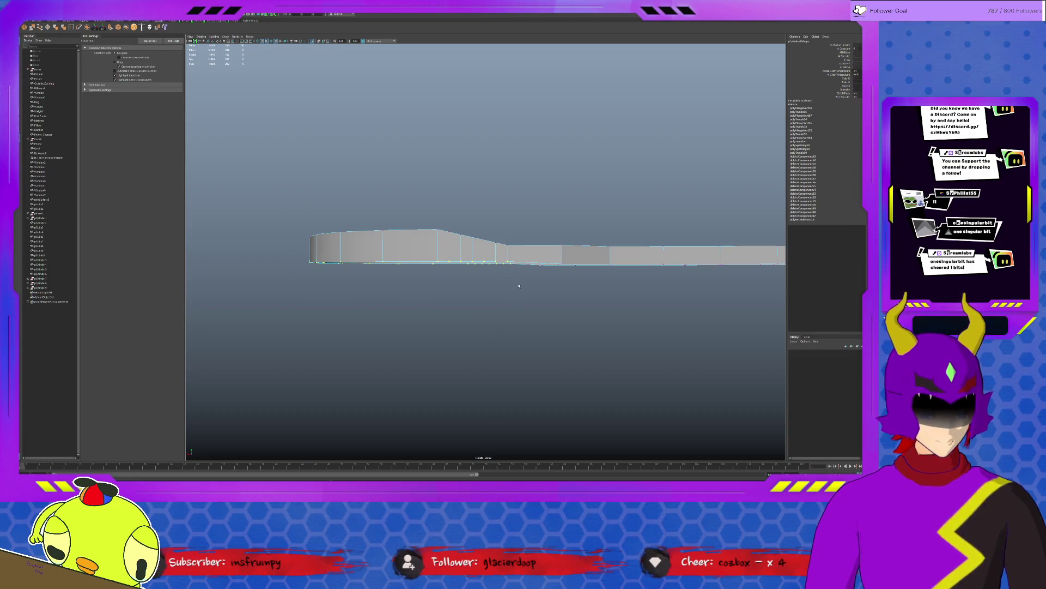
key("w")
left_click_drag(416, 232, 539, 262)
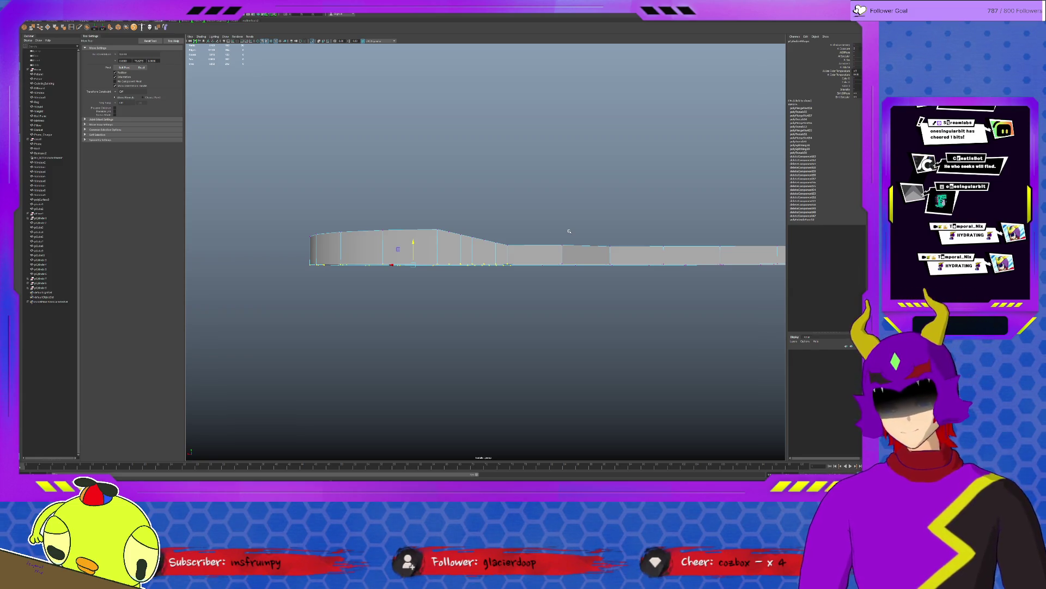
Step: Restore the full level and orbit from overhead down to eye level
key("ctrl+z")
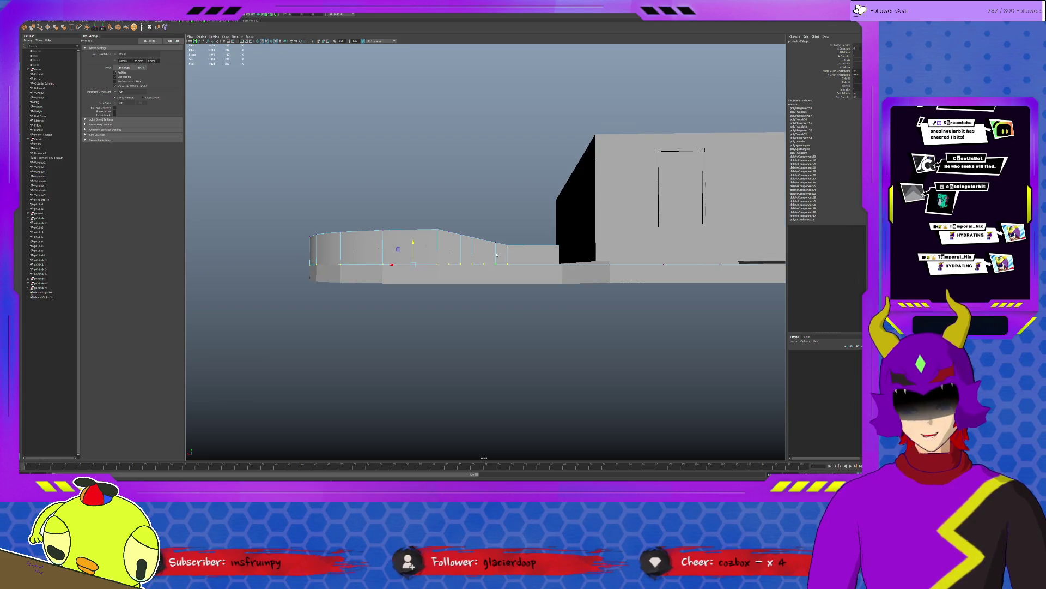
mouse_move(505, 251)
left_mouse_down("alt")
mouse_move(502, 311)
mouse_move(544, 293)
mouse_move(594, 316)
mouse_move(621, 303)
mouse_move(612, 296)
mouse_move(597, 370)
left_mouse_up("alt")
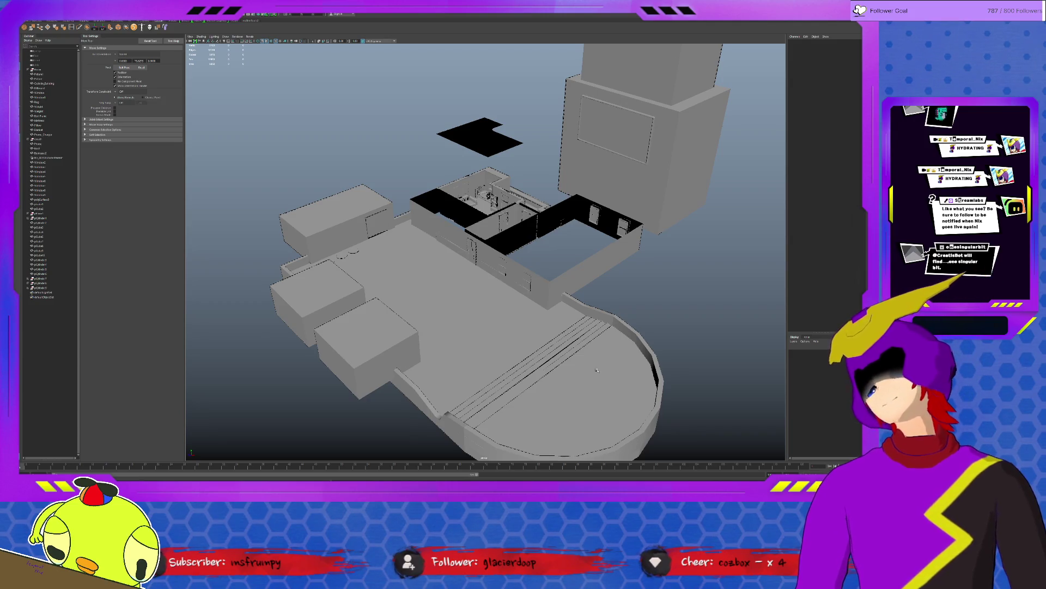
mouse_move(602, 370)
left_mouse_down("alt")
mouse_move(515, 326)
mouse_move(504, 337)
left_mouse_up("alt")
Step: Isolate the curved ramp by the stairs, inspect its curved top, then restore the full level
left_click(494, 352)
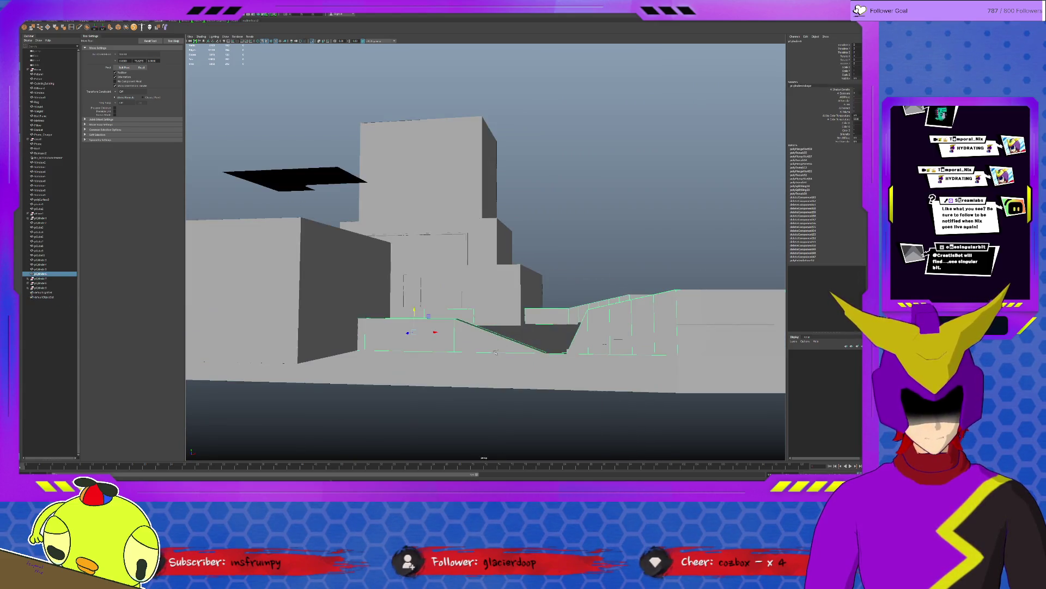
key("ctrl+1")
key("f")
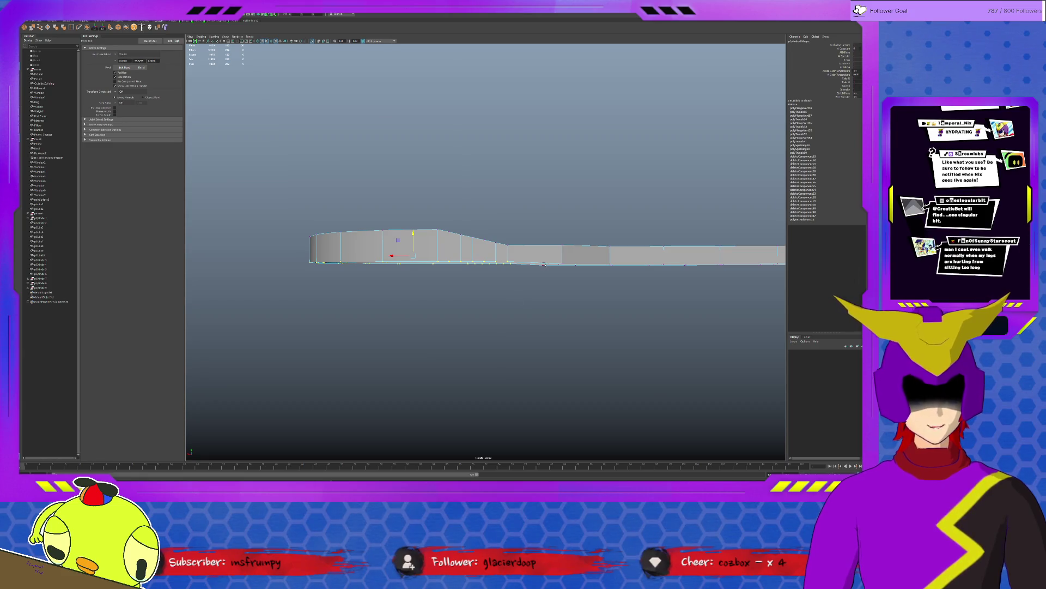
left_click_drag(544, 263, 544, 271, "alt")
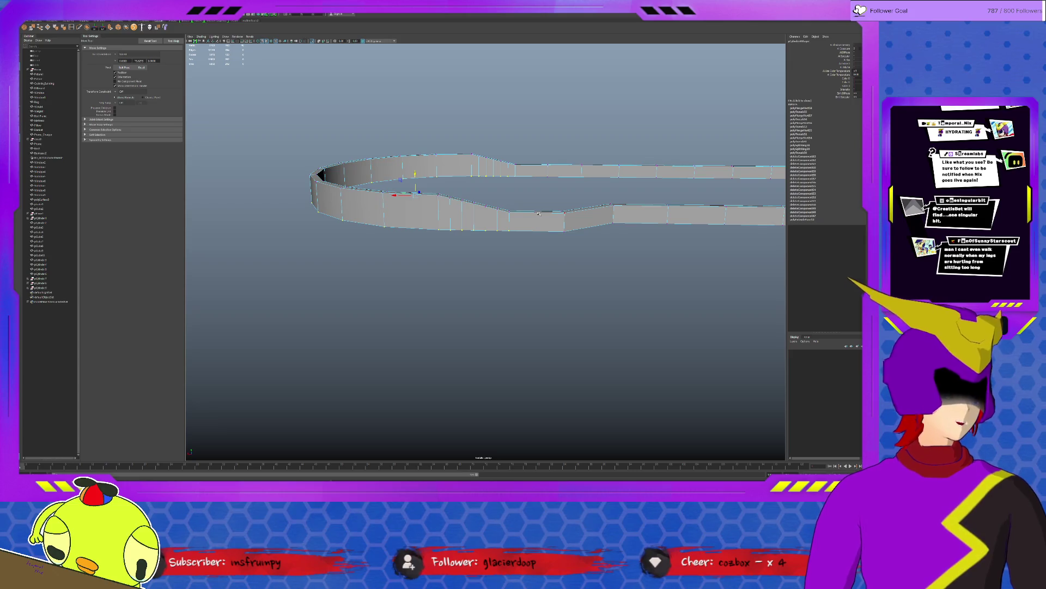
mouse_move(542, 210)
left_mouse_down("alt")
mouse_move(504, 258)
mouse_move(494, 347)
left_mouse_up("alt")
key("ctrl+1")
left_click(558, 220)
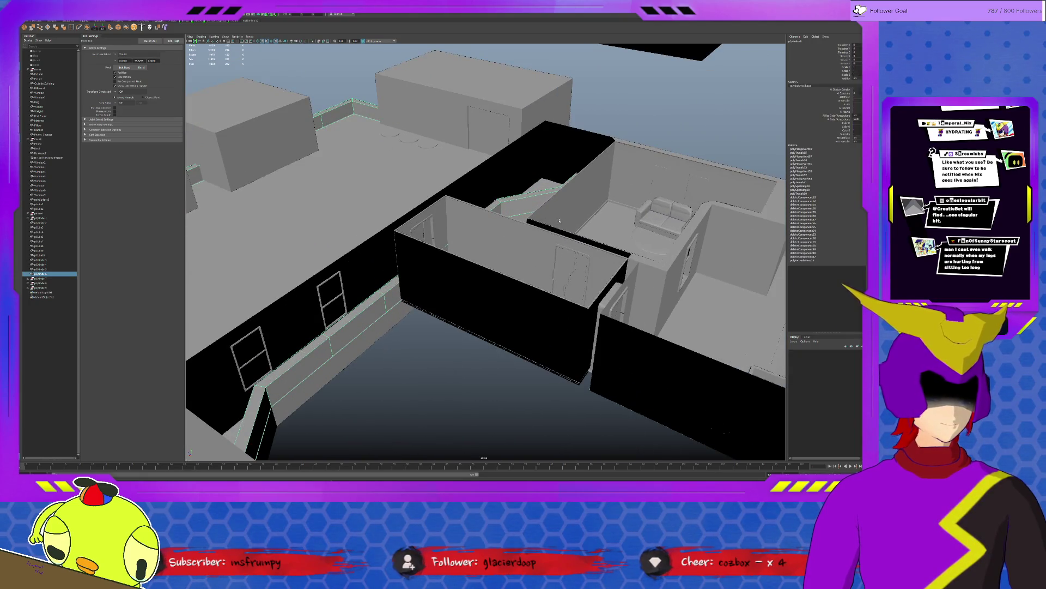
Step: Inspect the rooftops and interior rooms, then pull back to see the whole building and curved floor
left_click(596, 226)
mouse_move(596, 226)
left_mouse_down("alt")
mouse_move(524, 381)
mouse_move(606, 260)
mouse_move(502, 292)
mouse_move(616, 254)
mouse_move(349, 343)
left_mouse_up("alt")
left_click(337, 346)
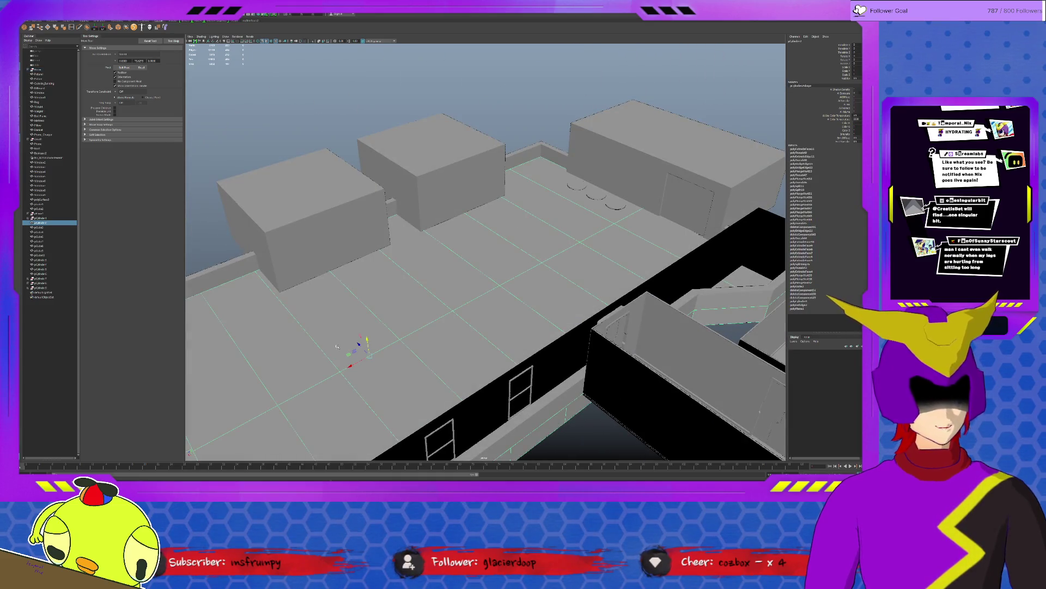
left_click_drag(468, 304, 473, 298, "alt")
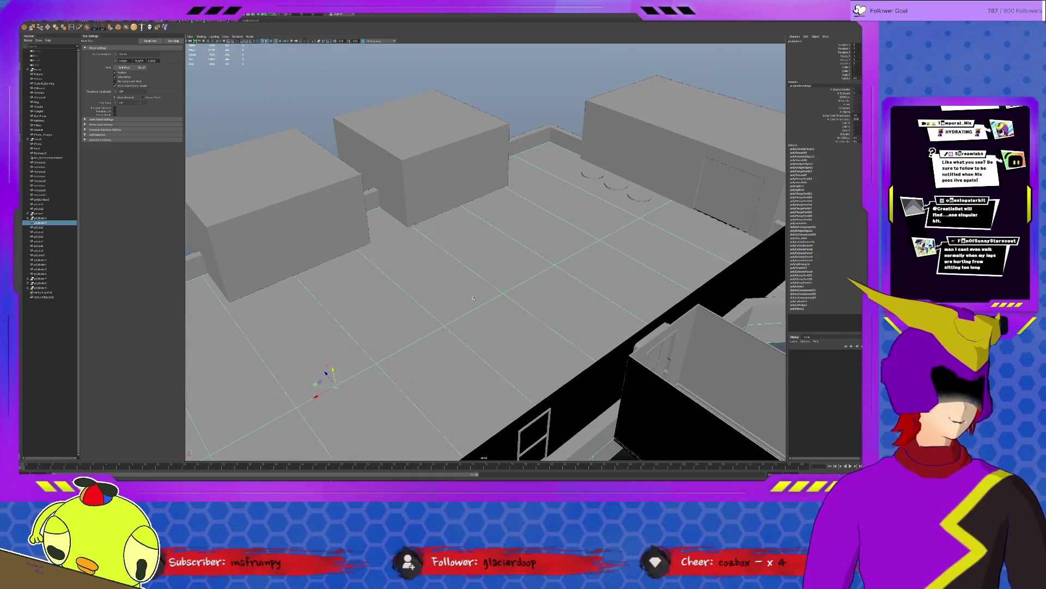
left_click_drag(473, 298, 497, 289, "alt")
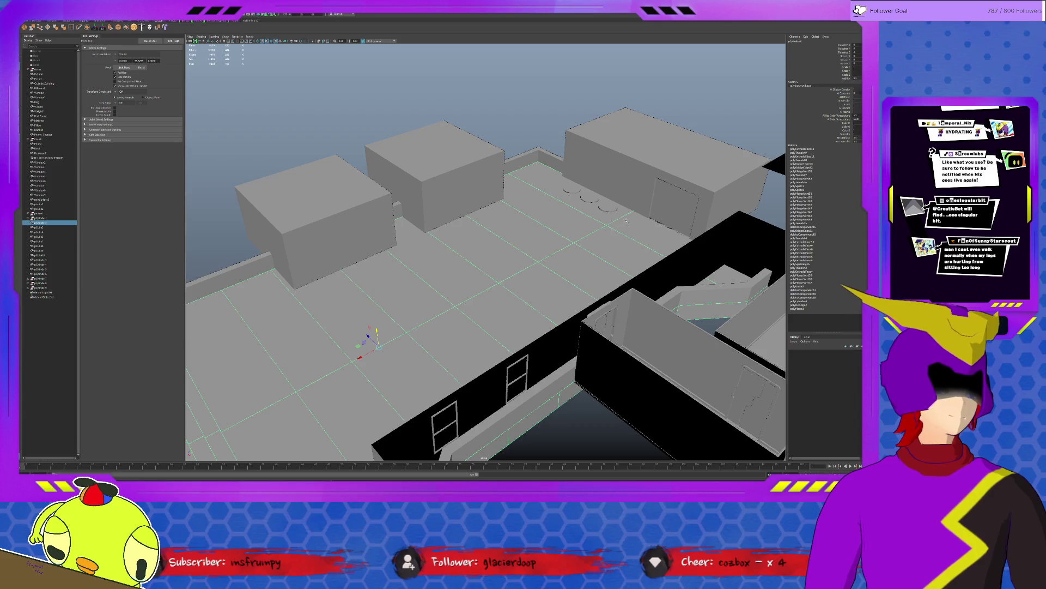
mouse_move(481, 244)
left_mouse_down("alt")
mouse_move(485, 295)
mouse_move(498, 246)
mouse_move(575, 271)
mouse_move(602, 308)
mouse_move(625, 289)
mouse_move(527, 269)
mouse_move(485, 317)
mouse_move(474, 302)
left_mouse_up("alt")
left_click(447, 253)
left_click_drag(446, 253, 508, 355, "alt")
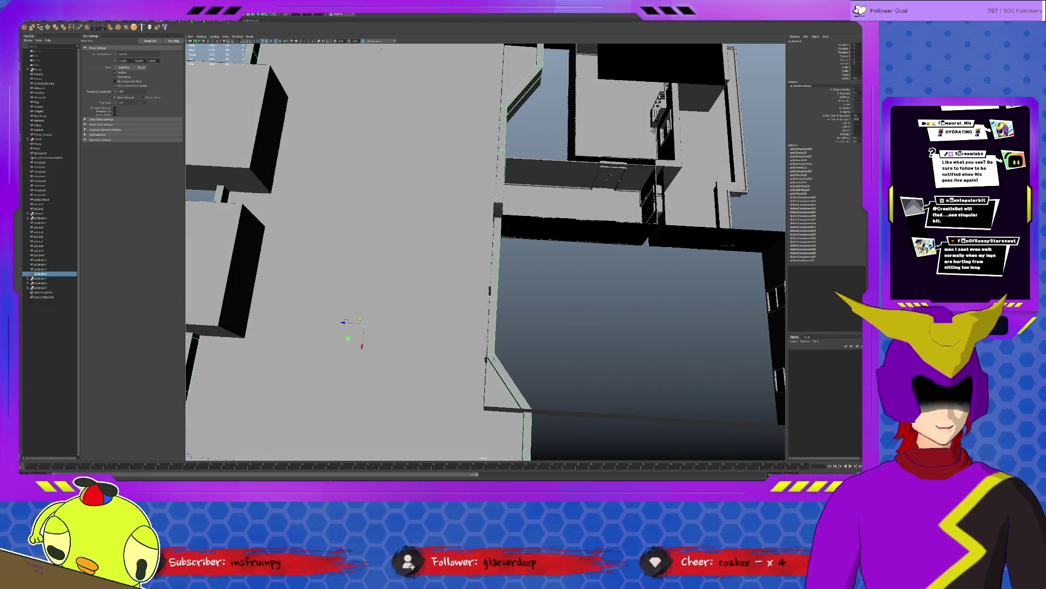
scroll(520, 325, "down", 10)
mouse_move(520, 325)
left_mouse_down("alt")
mouse_move(526, 298)
mouse_move(527, 351)
mouse_move(381, 180)
left_mouse_up("alt")
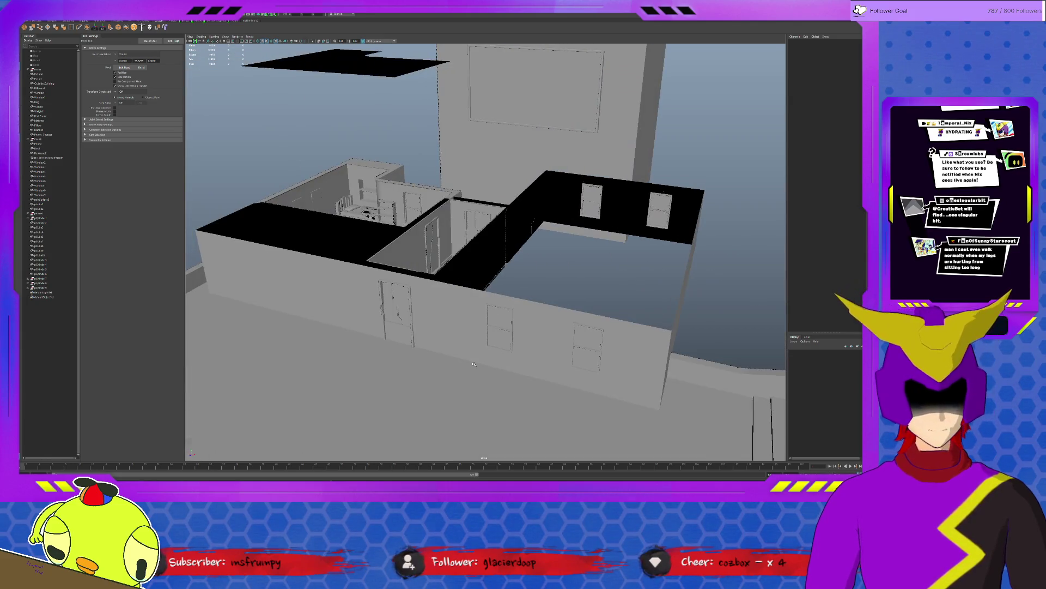
Step: Toggle textured shading on and off, then select and frame the curved terrace wall
left_click(267, 42)
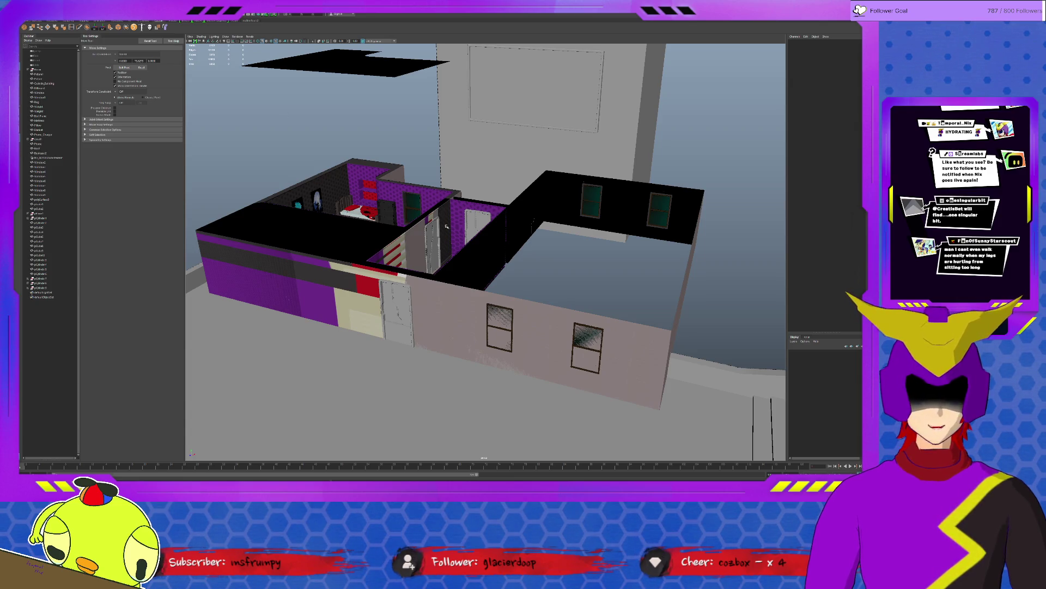
left_click_drag(592, 268, 437, 145, "alt")
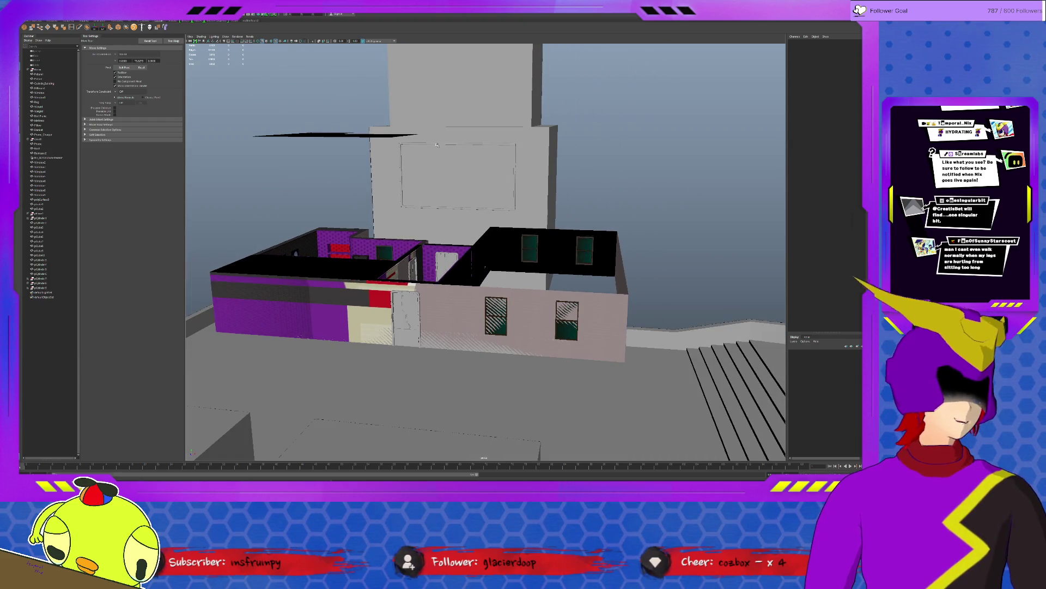
left_click(267, 43)
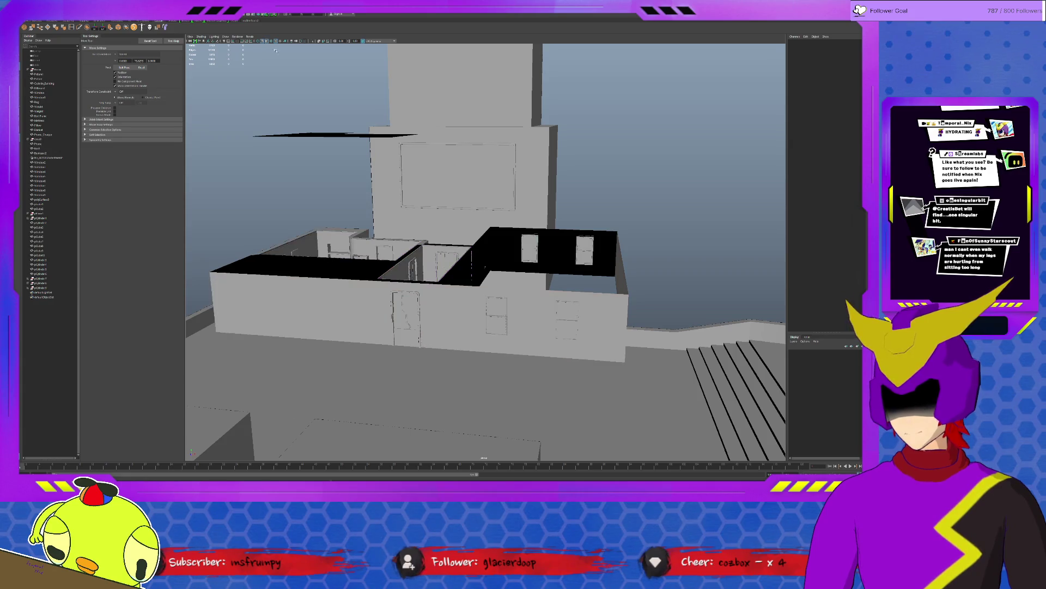
left_click(630, 344)
key("f")
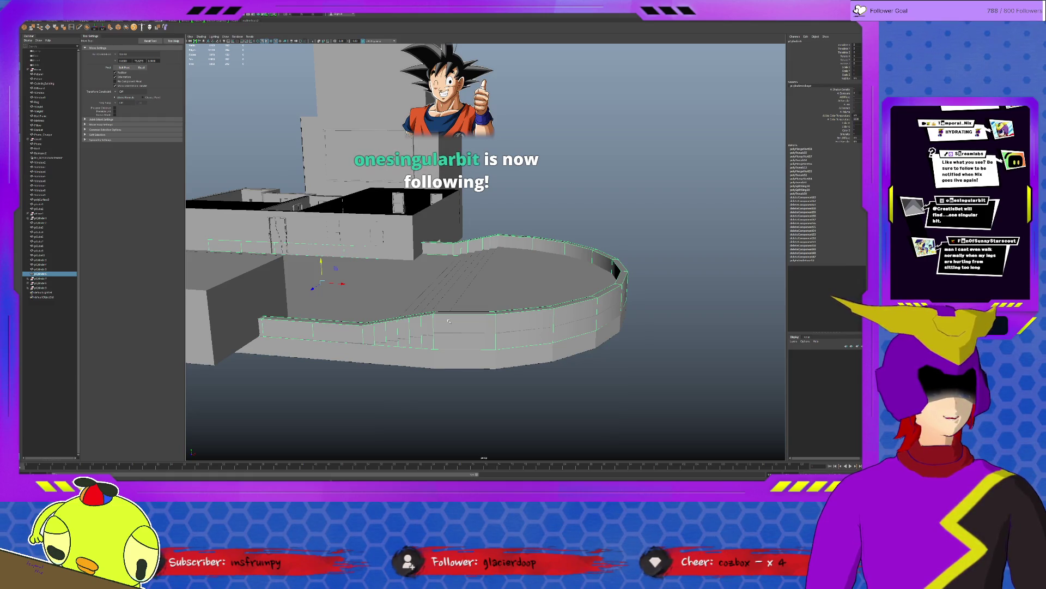
Step: Extrude the curved wall's full face loop via Edit Mesh > Extrude with thickness about 11
double_click(448, 324)
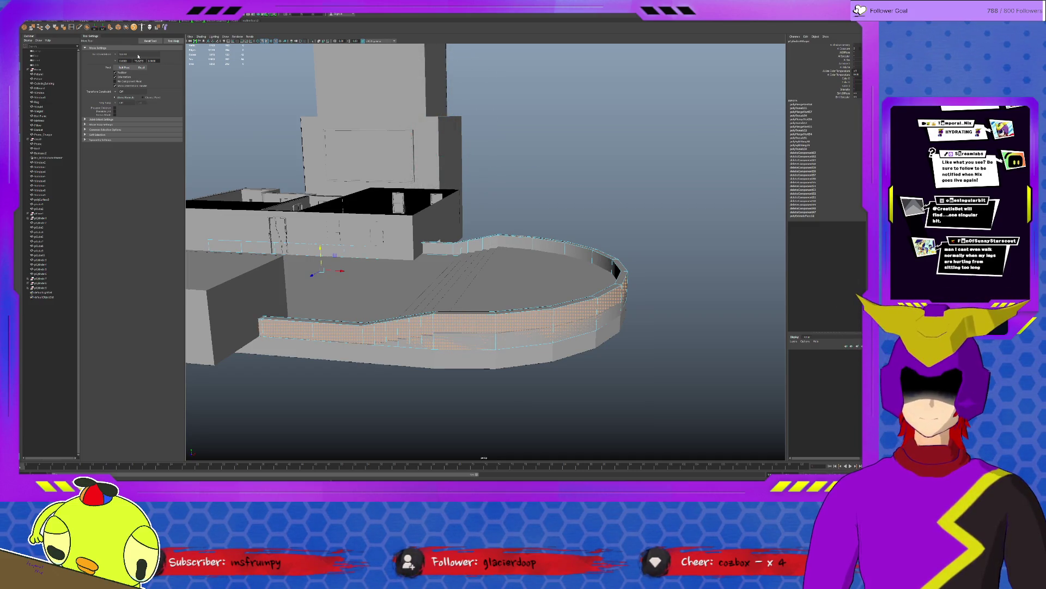
left_click(110, 28)
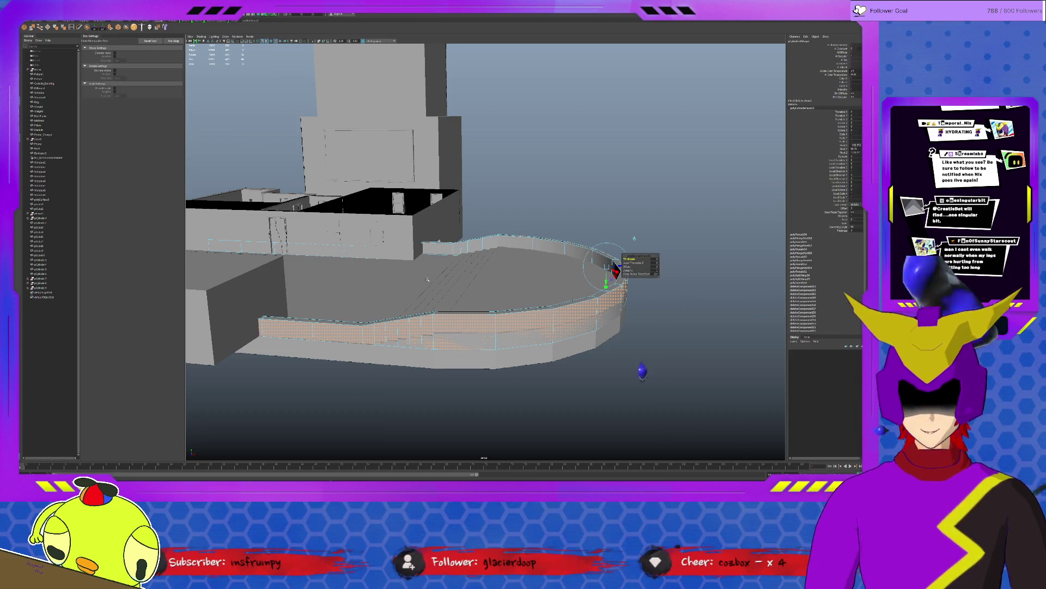
middle_click_drag(539, 281, 495, 281, "alt")
right_click_drag(495, 281, 592, 260, "alt")
middle_click_drag(442, 279, 442, 278)
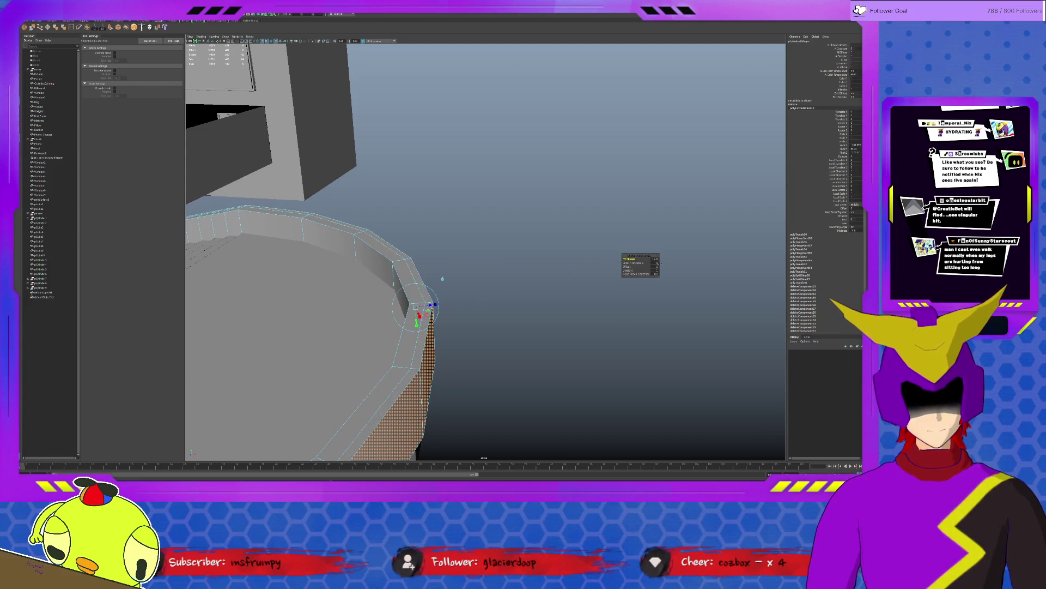
right_click_drag(660, 264, 542, 305, "alt")
left_click_drag(510, 297, 508, 282, "alt")
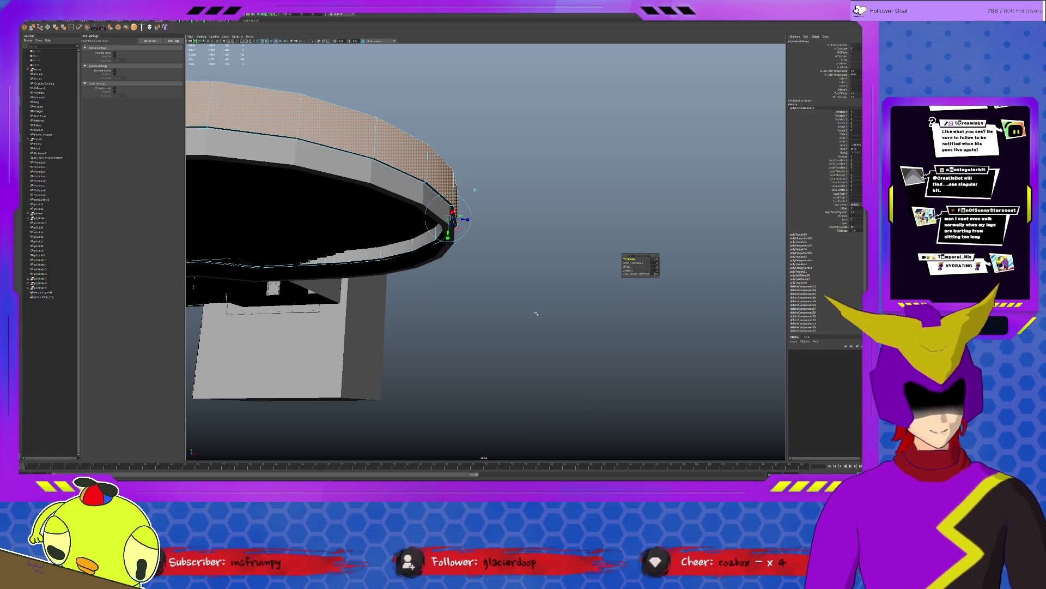
scroll(536, 313, "up", 2)
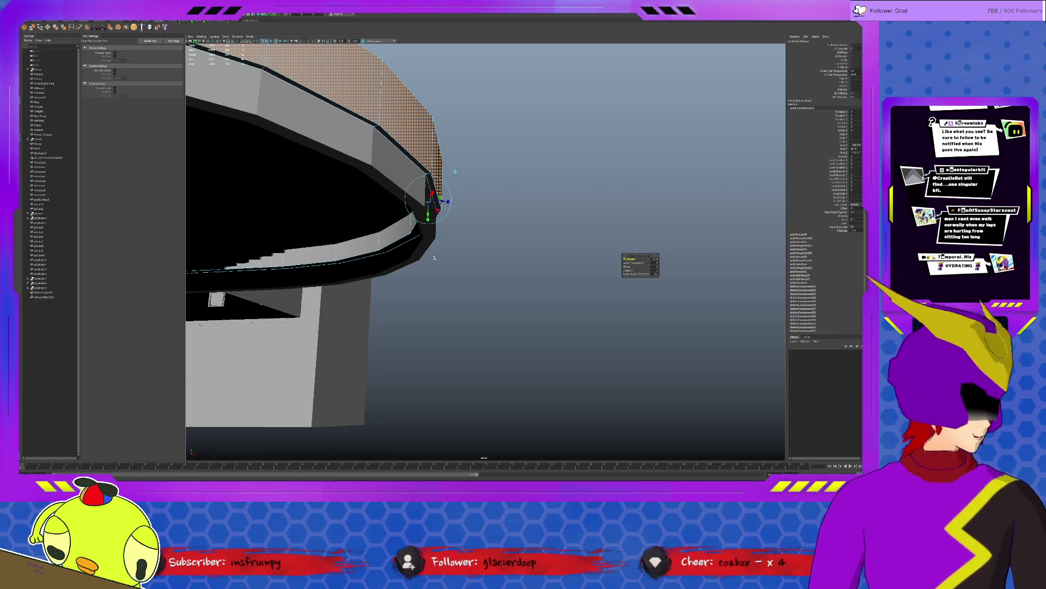
scroll(449, 347, "down", 5)
mouse_move(449, 347)
left_mouse_down("alt")
mouse_move(409, 354)
mouse_move(506, 355)
mouse_move(425, 327)
left_mouse_up("alt")
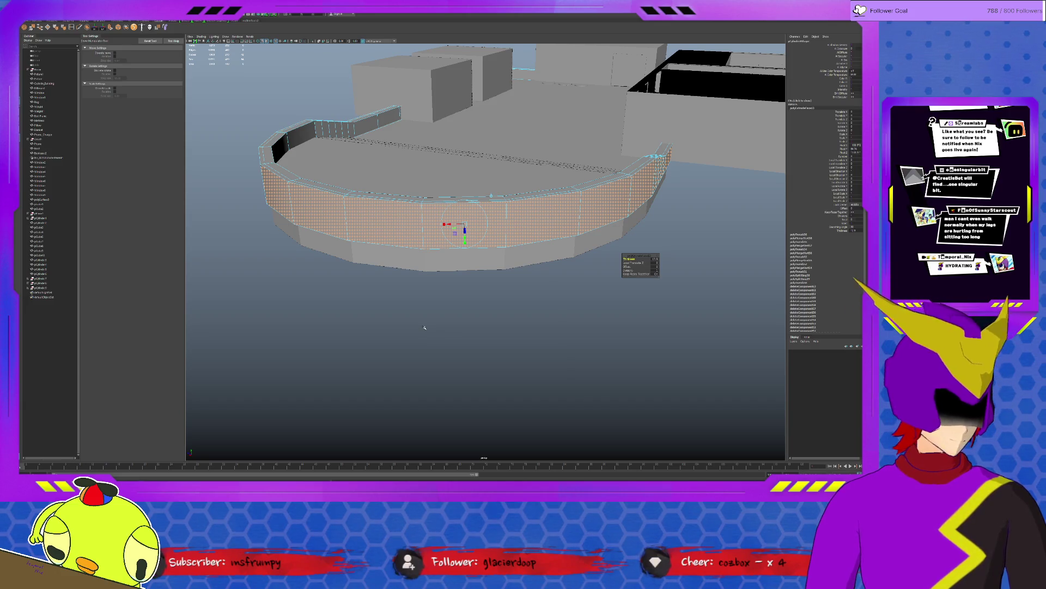
mouse_move(424, 327)
left_mouse_down("alt")
mouse_move(500, 271)
mouse_move(491, 278)
mouse_move(496, 300)
mouse_move(485, 248)
left_mouse_up("alt")
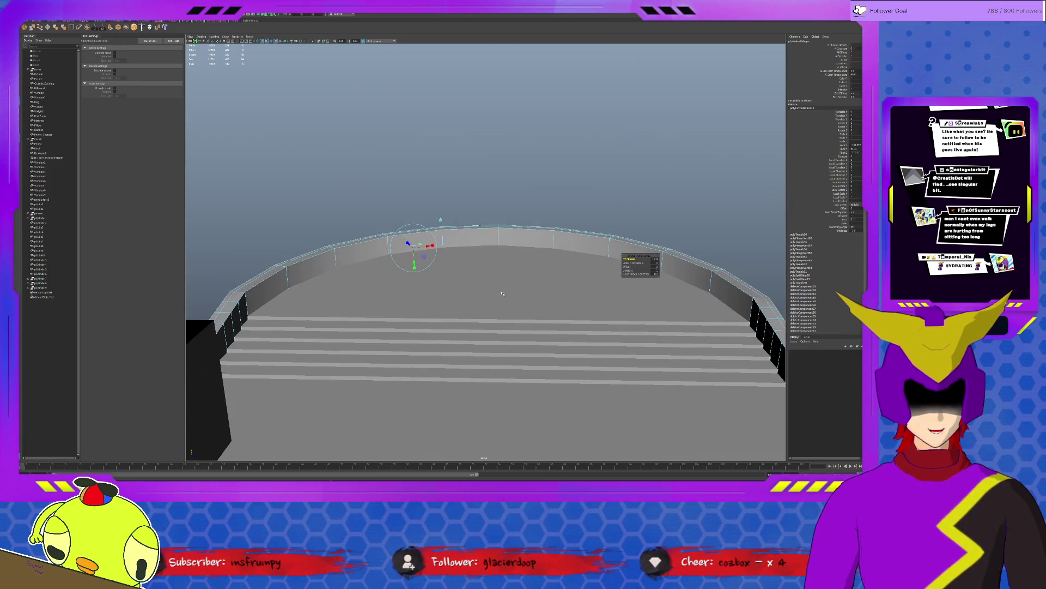
Step: Isolate the curved wall briefly, then restore the scene and frame the wall
double_click(467, 243)
key("ctrl+1")
key("q")
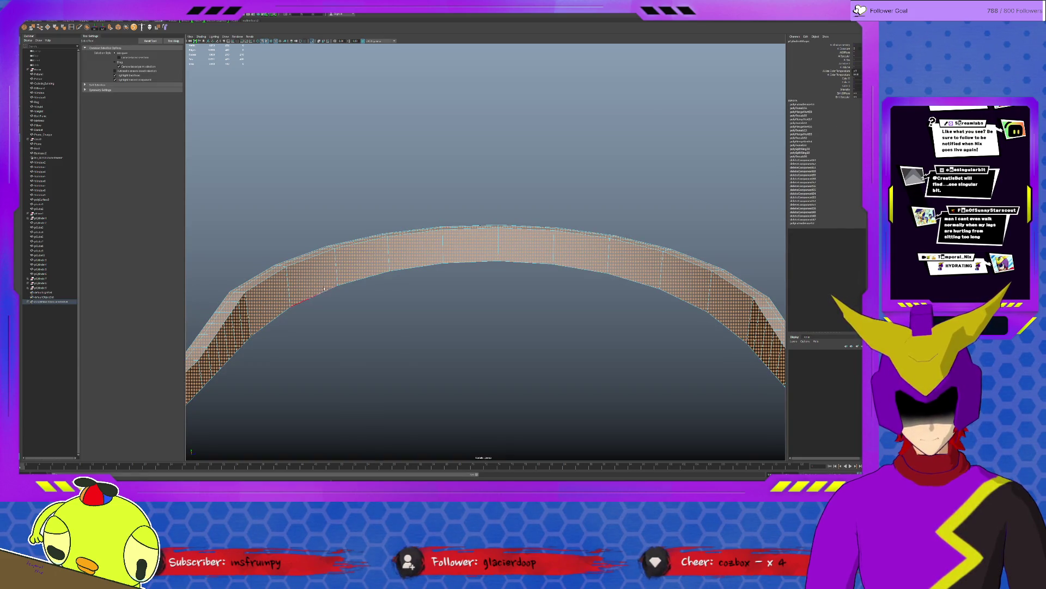
left_click(646, 289)
key("ctrl+1")
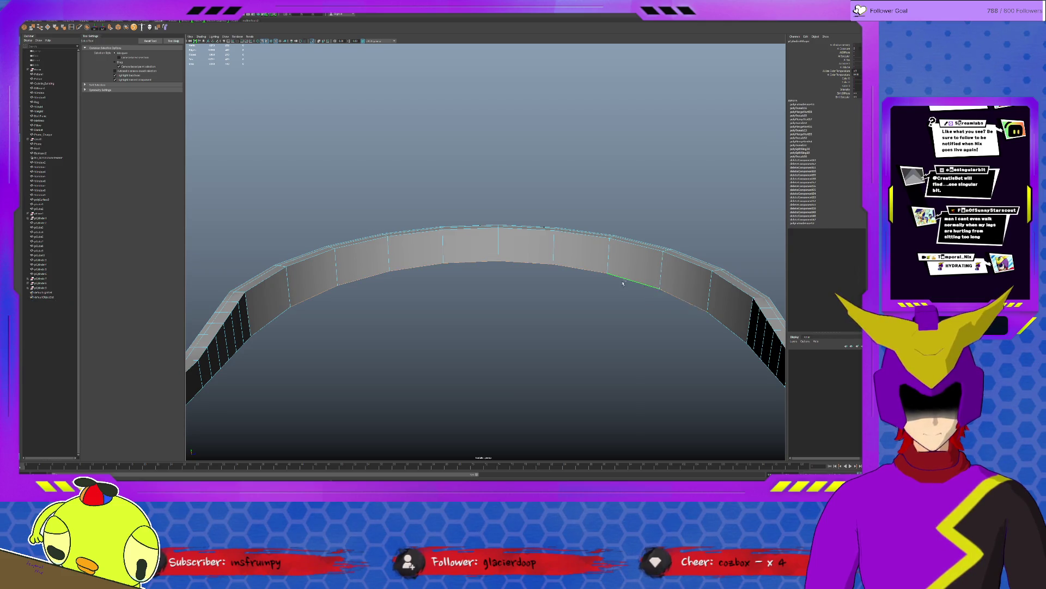
key("w")
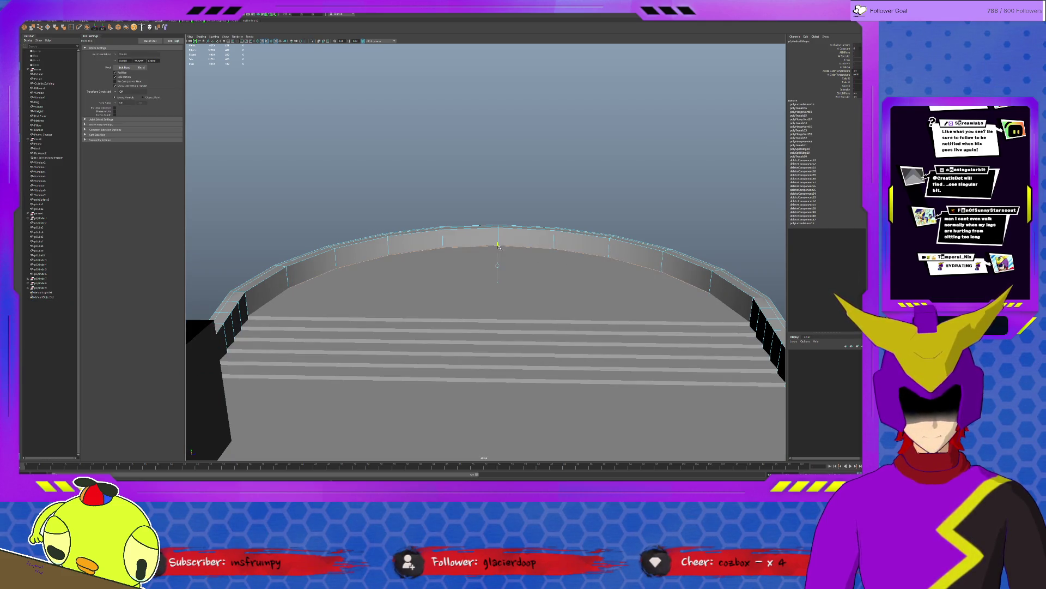
mouse_move(502, 246)
left_mouse_down("alt")
mouse_move(509, 264)
mouse_move(633, 305)
mouse_move(582, 302)
mouse_move(626, 296)
mouse_move(515, 305)
mouse_move(595, 302)
left_mouse_up("alt")
scroll(515, 304, "up", 5)
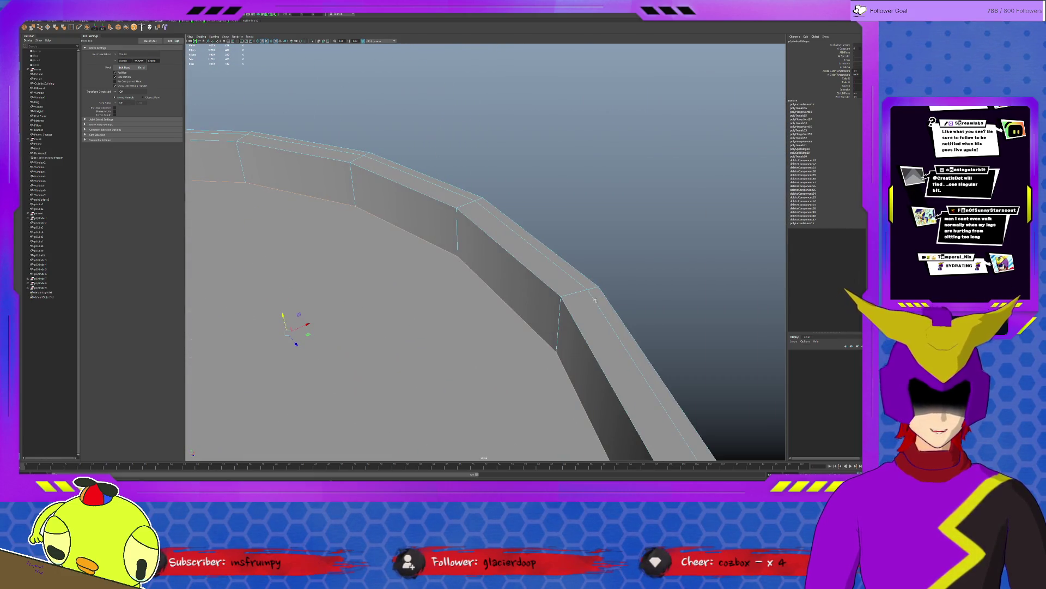
key("f")
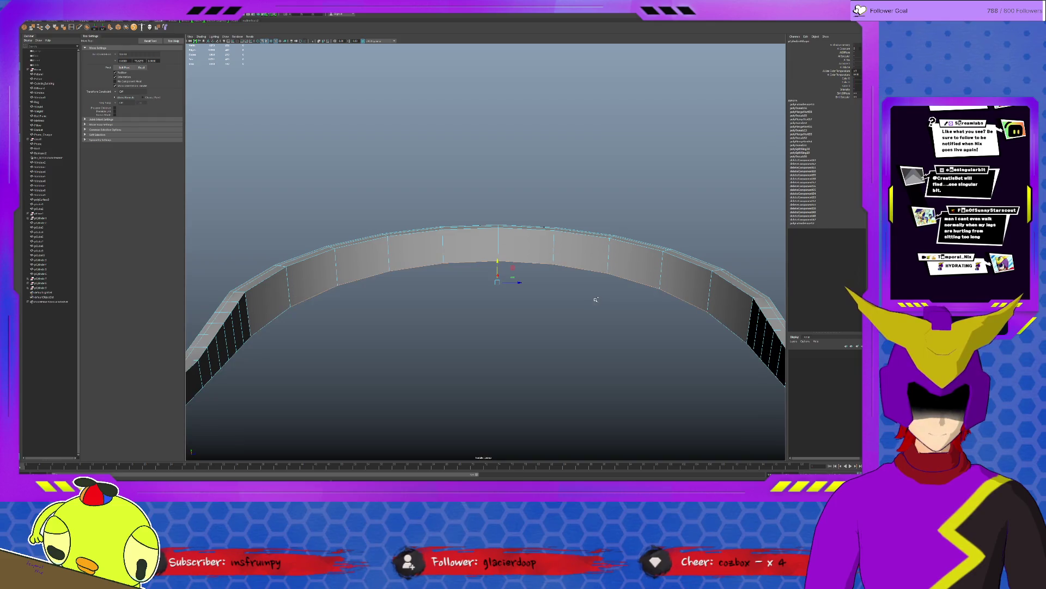
left_click(524, 343)
mouse_move(523, 344)
left_mouse_down("alt")
mouse_move(516, 329)
mouse_move(679, 316)
left_mouse_up("alt")
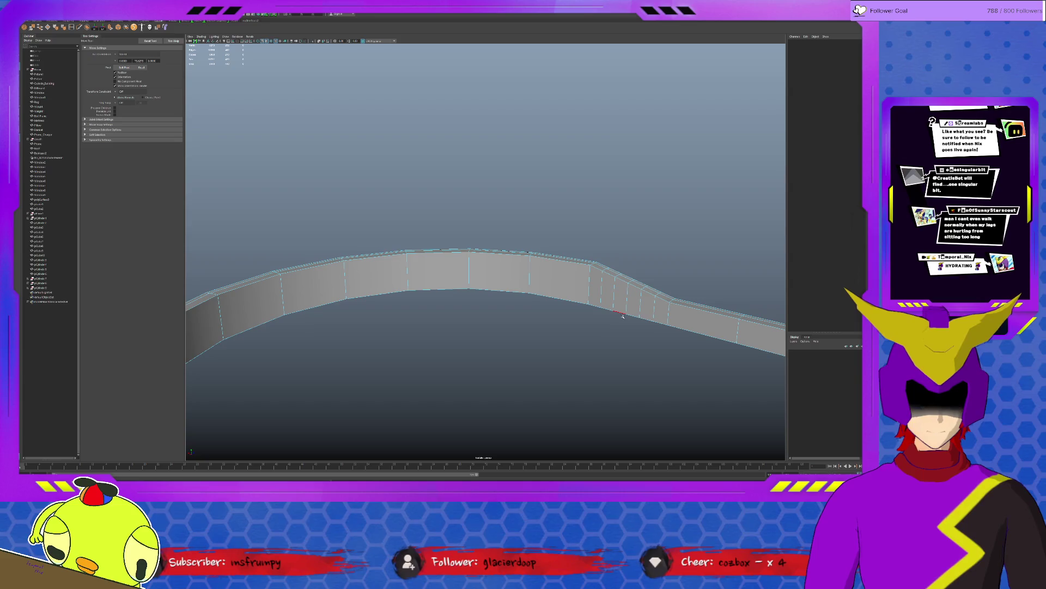
Step: Delete one face of the curved wall to open a gap in it
left_click(597, 298)
mouse_move(604, 338)
left_mouse_down("alt")
mouse_move(502, 355)
mouse_move(538, 303)
mouse_move(629, 333)
mouse_move(547, 293)
left_mouse_up("alt")
left_click(369, 330)
key("Delete")
left_click(567, 294)
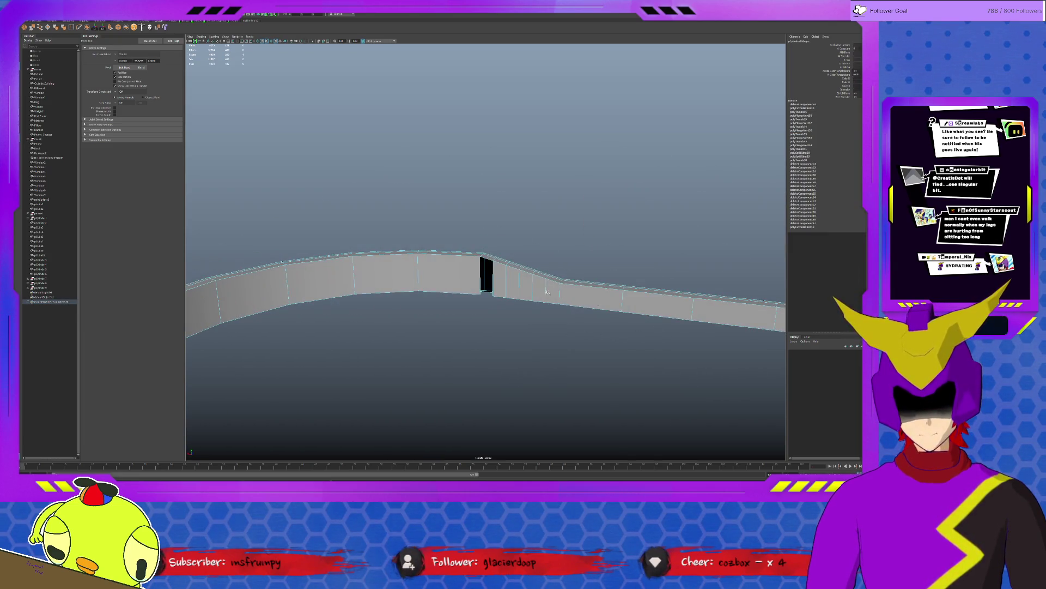
left_click(567, 285, "ctrl")
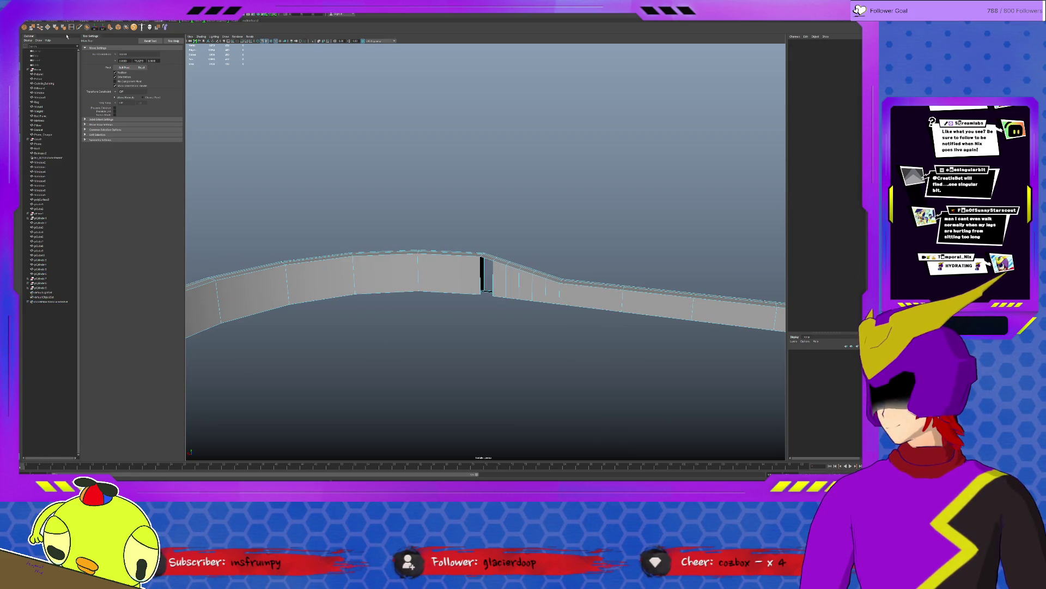
Step: Insert a horizontal edge loop around the lower curved wall and start moving it along Y
key("i")
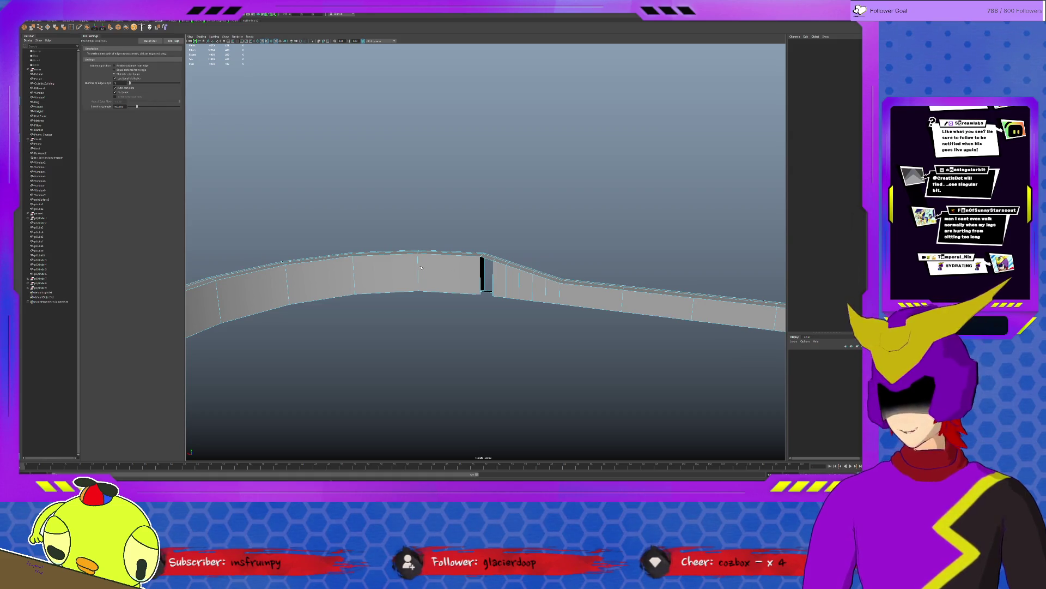
left_click(466, 267)
left_click_drag(466, 267, 365, 301, "alt")
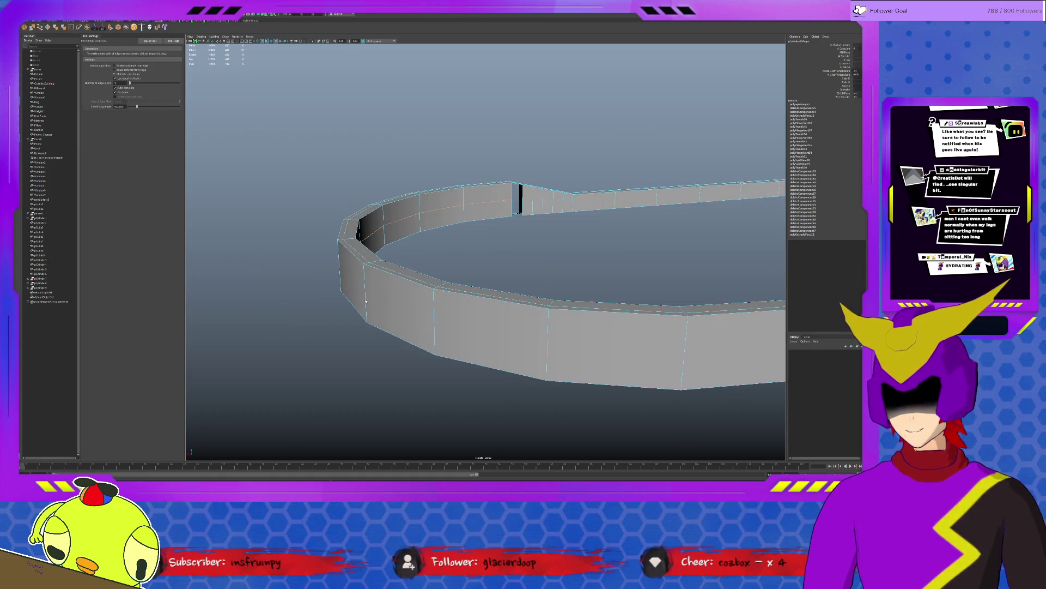
left_click(436, 333)
key("q")
left_click_drag(374, 236, 393, 241, "alt")
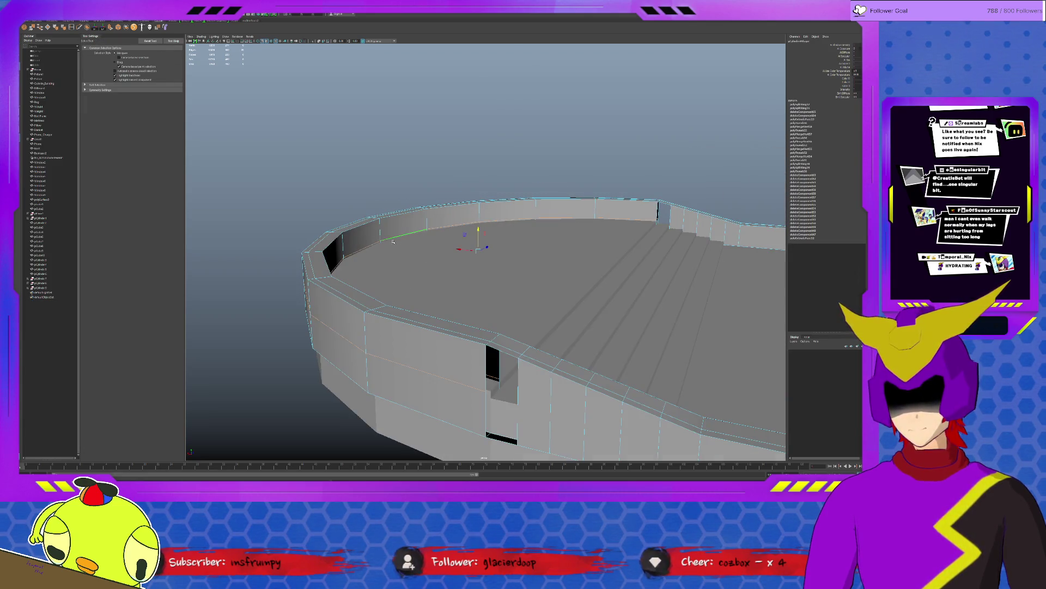
key("w")
mouse_move(478, 230)
left_mouse_down()
mouse_move(392, 242)
mouse_move(389, 257)
left_mouse_up()
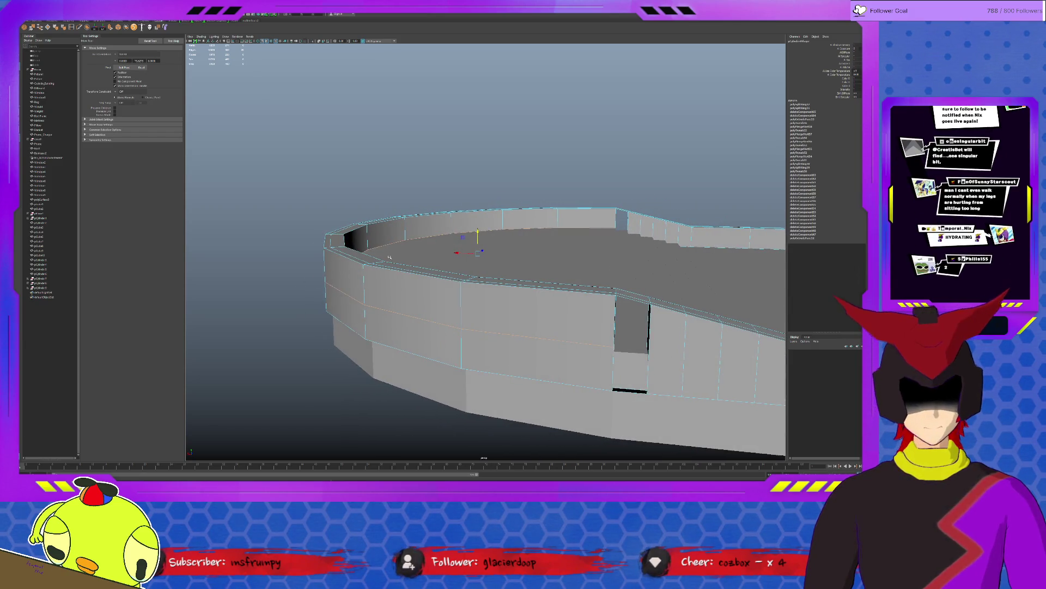
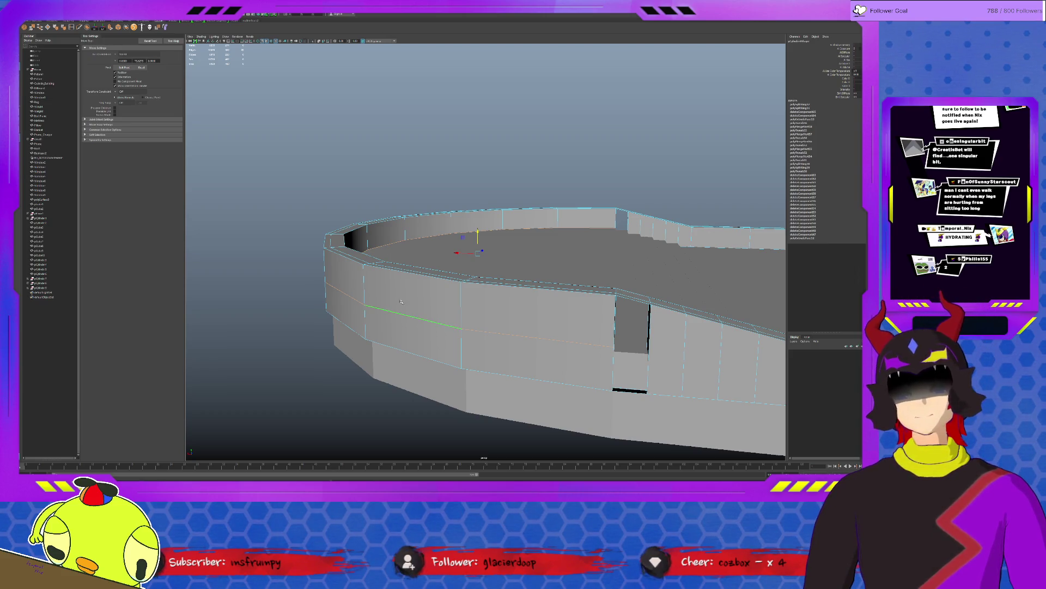
Step: Slice a horizontal edge line along the curved wall ring's segments and commit the cut
mouse_move(401, 301)
left_mouse_down("alt")
mouse_move(447, 279)
mouse_move(509, 212)
left_mouse_up("alt")
left_click(515, 200)
left_click_drag(604, 253, 569, 237, "alt")
key("F8")
left_click(500, 239)
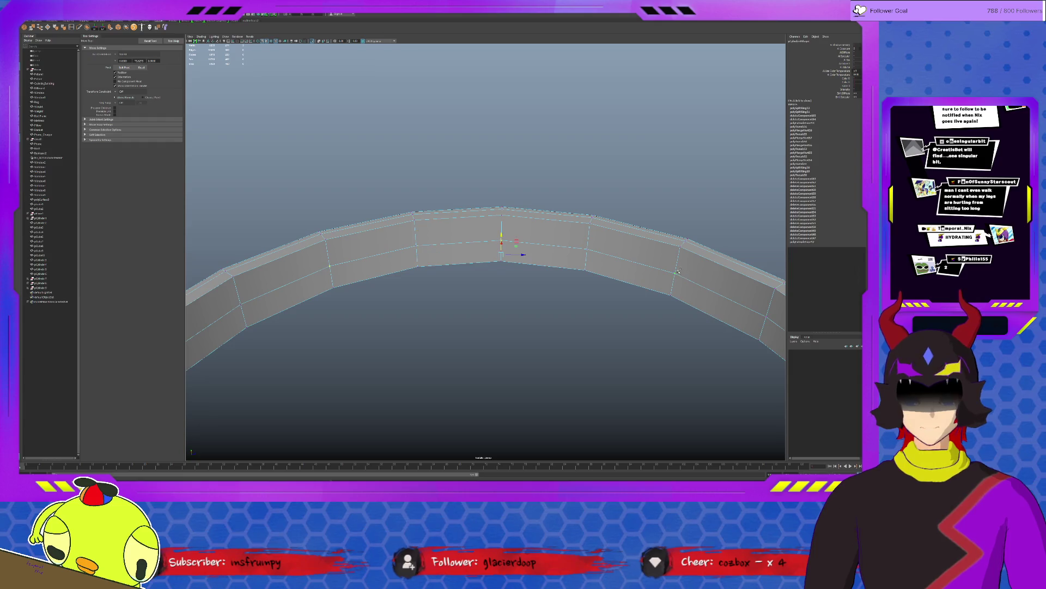
scroll(715, 287, "down", 3)
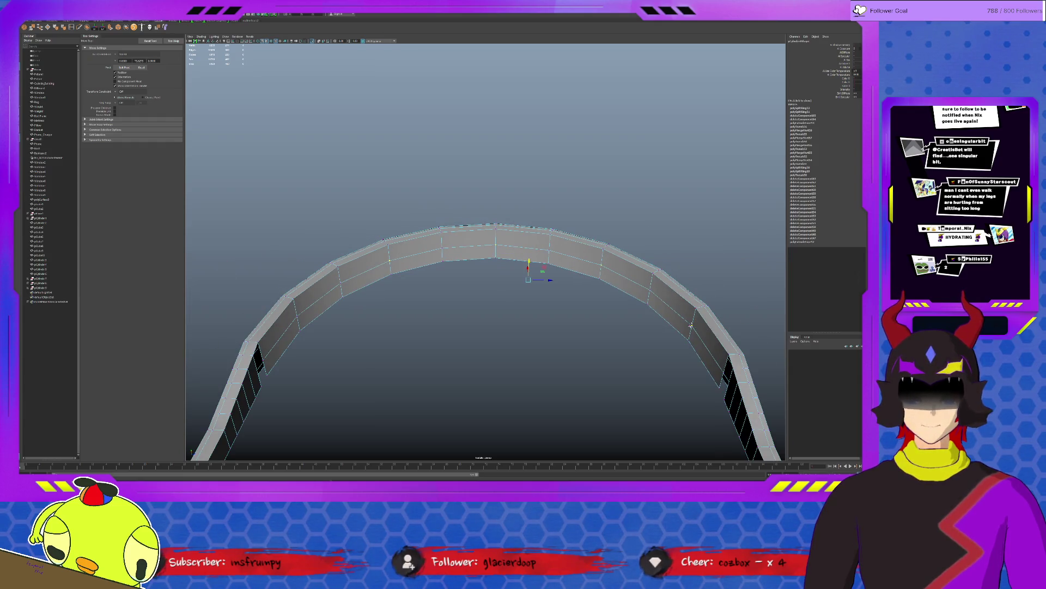
left_click_drag(362, 306, 609, 311, "alt")
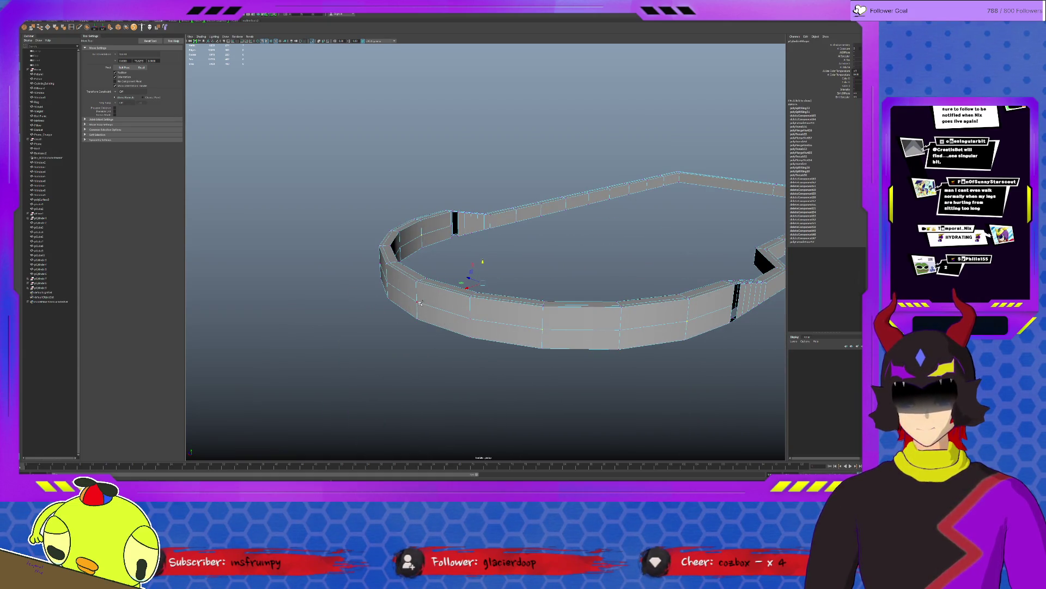
left_click_drag(419, 302, 424, 311, "alt")
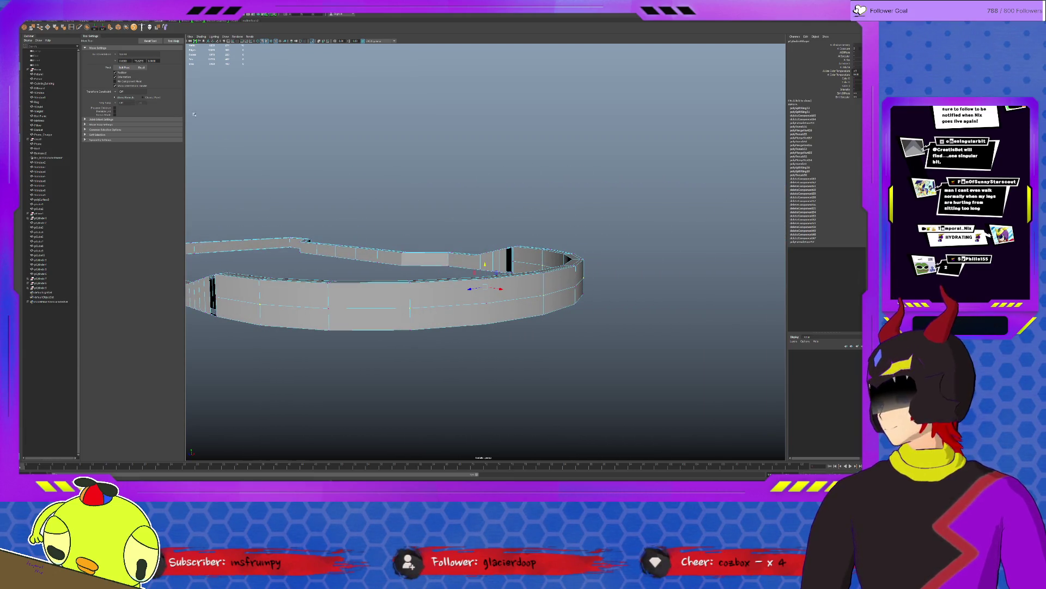
key("Return")
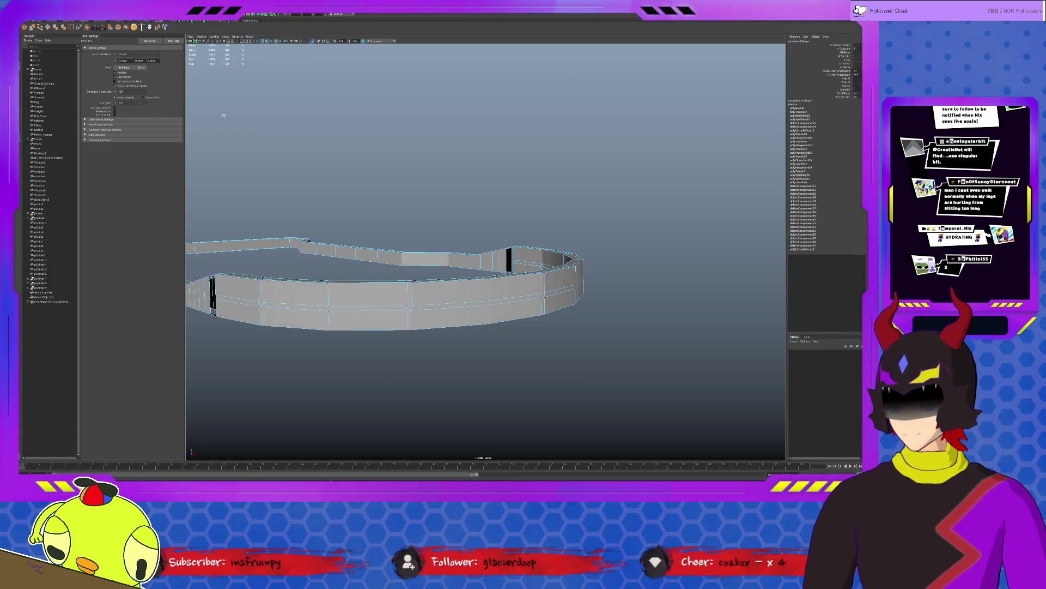
mouse_move(448, 276)
left_mouse_down("alt")
mouse_move(476, 303)
mouse_move(474, 316)
mouse_move(453, 320)
mouse_move(549, 305)
left_mouse_up("alt")
scroll(538, 287, "up", 8)
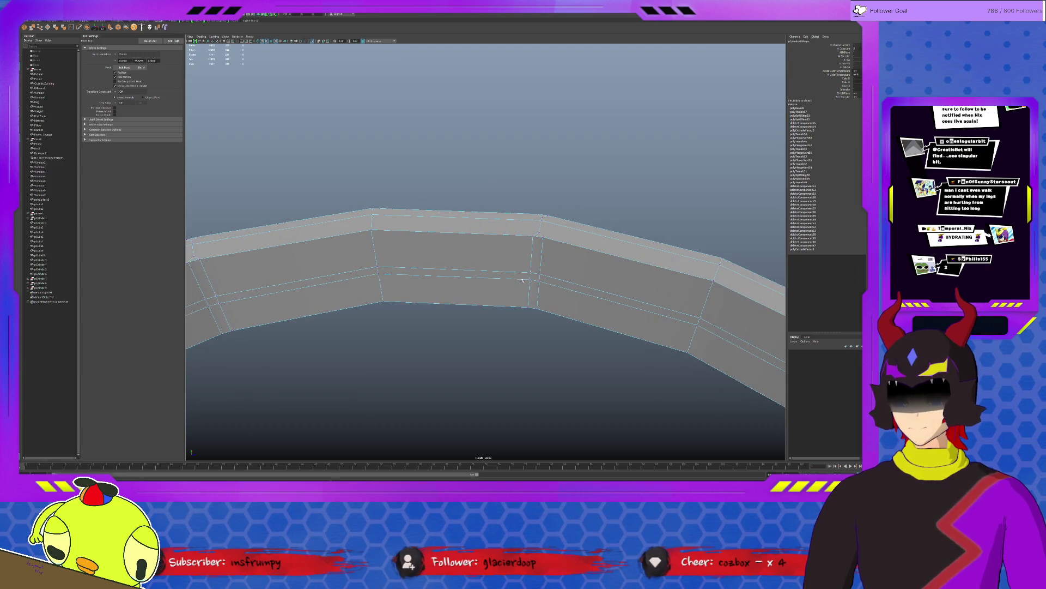
scroll(521, 281, "down", 2)
scroll(502, 280, "up", 2)
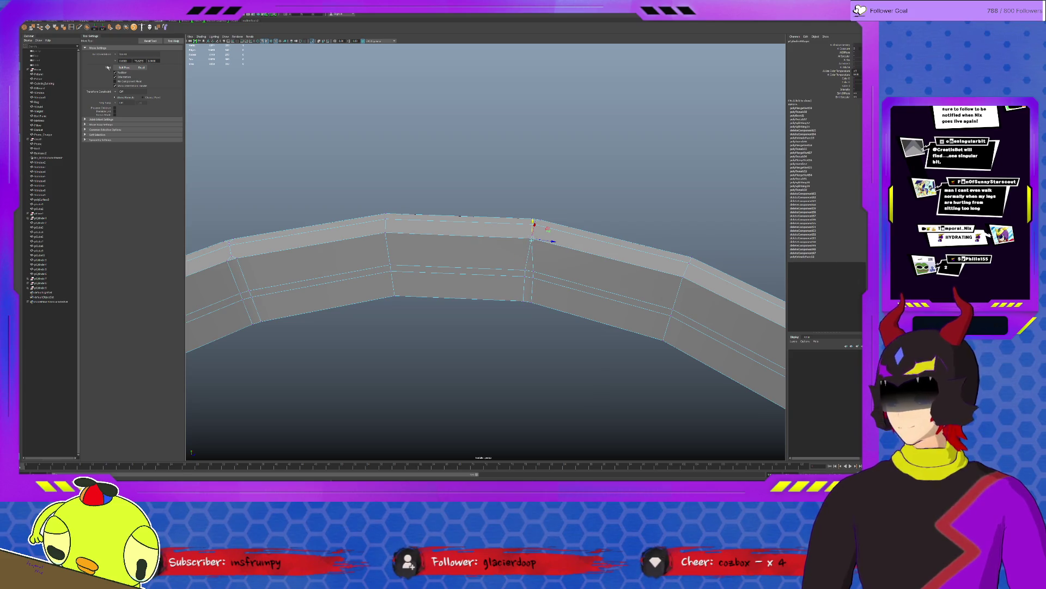
left_click(527, 300)
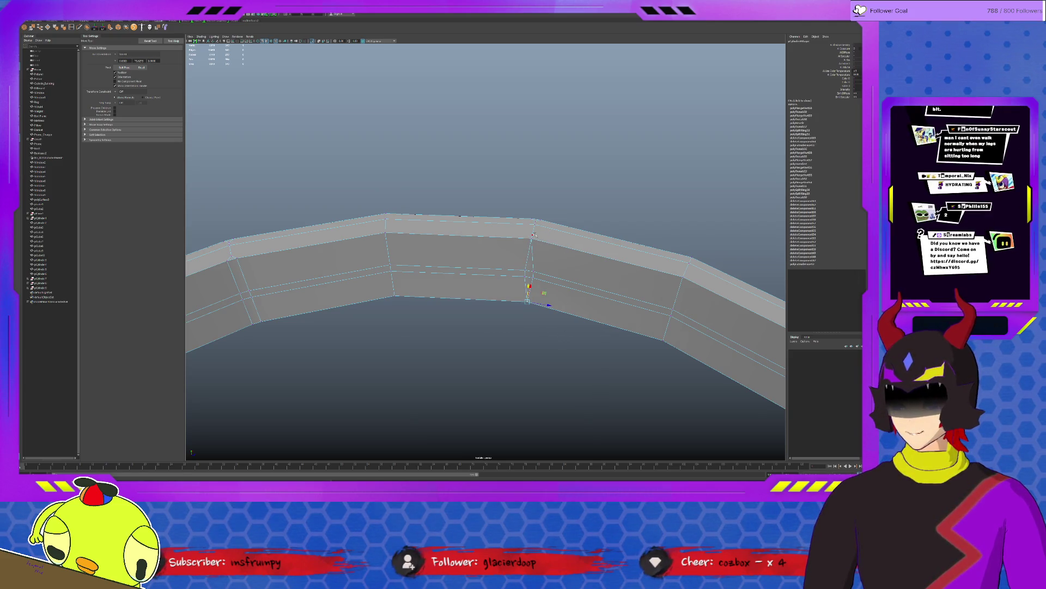
left_click(532, 250)
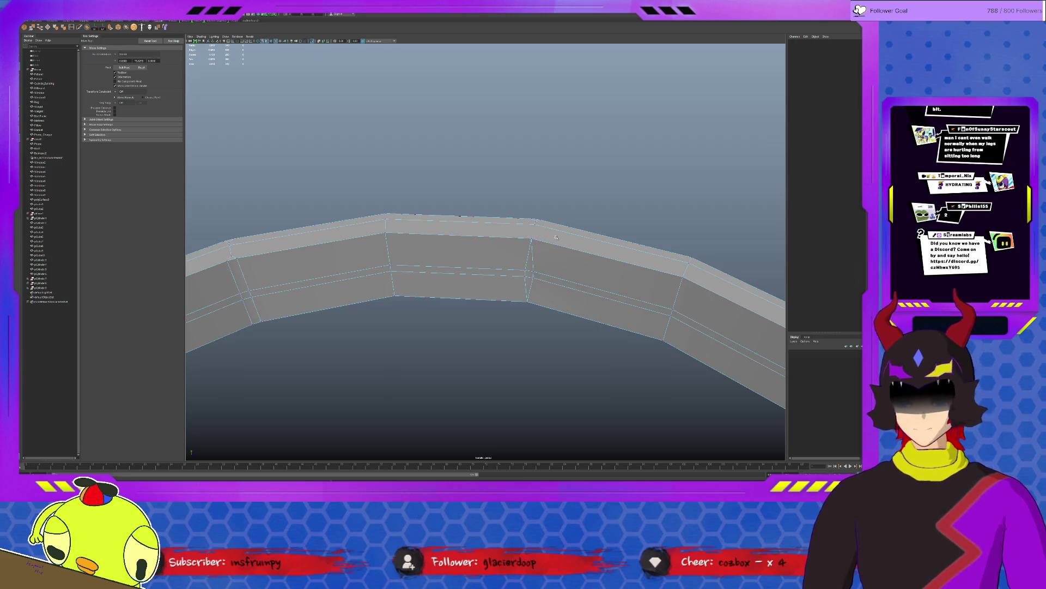
mouse_move(531, 251)
left_mouse_down("alt")
mouse_move(523, 239)
mouse_move(572, 180)
left_mouse_up("alt")
left_click(536, 226)
left_click(571, 180)
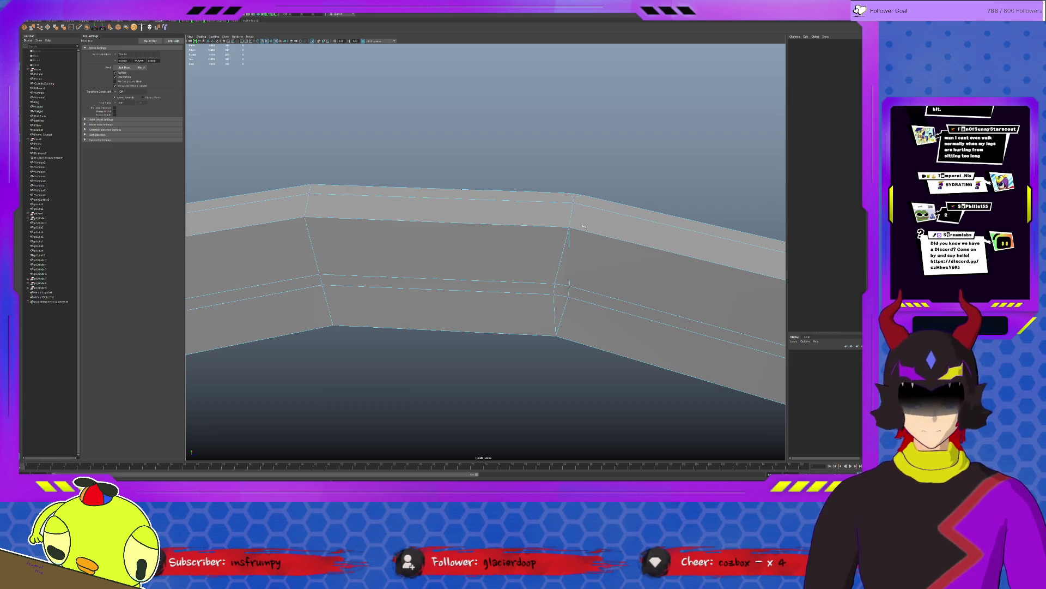
left_click(570, 191)
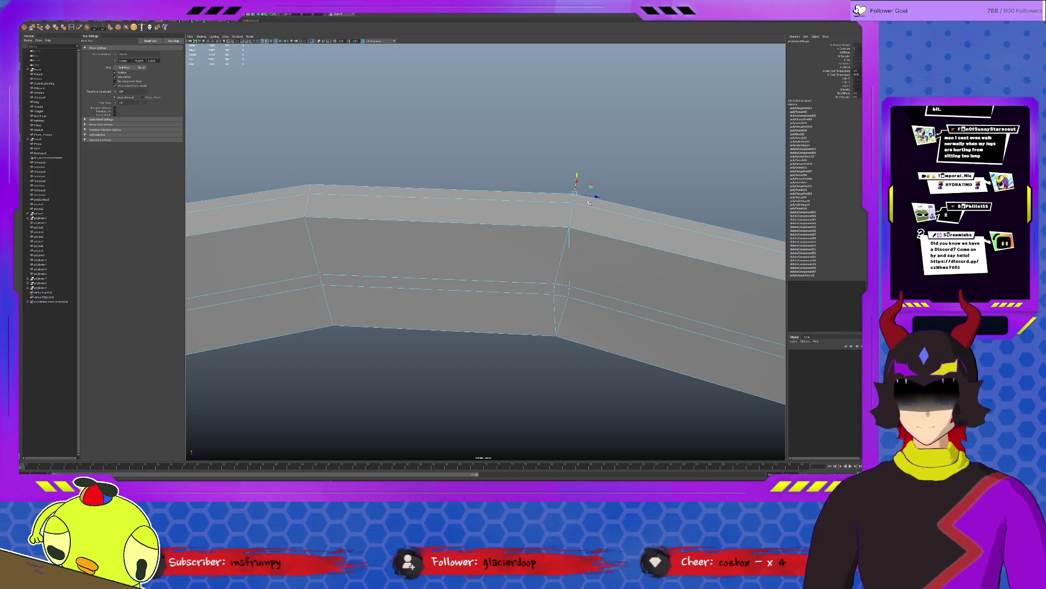
left_click_drag(626, 206, 459, 184, "alt")
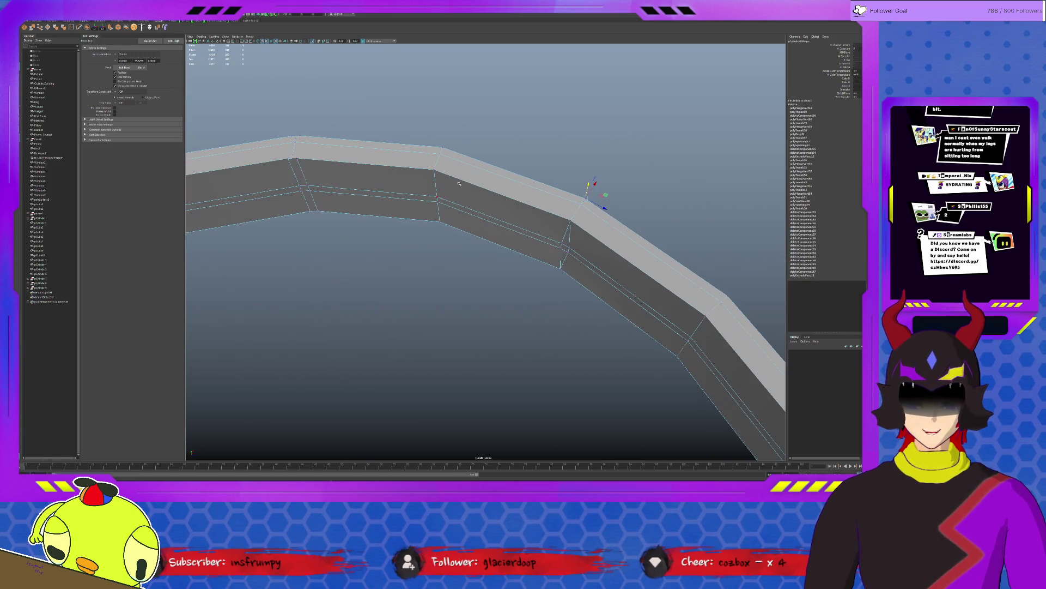
left_click_drag(685, 246, 699, 253, "alt")
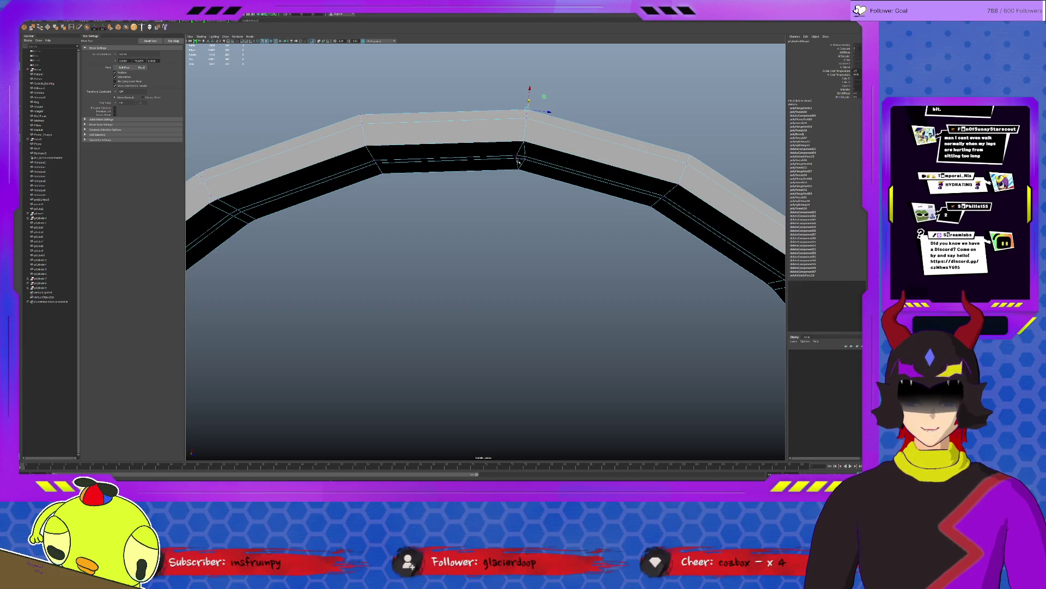
left_click(568, 164)
mouse_move(668, 195)
left_mouse_down("alt")
mouse_move(563, 194)
mouse_move(508, 178)
mouse_move(494, 285)
left_mouse_up("alt")
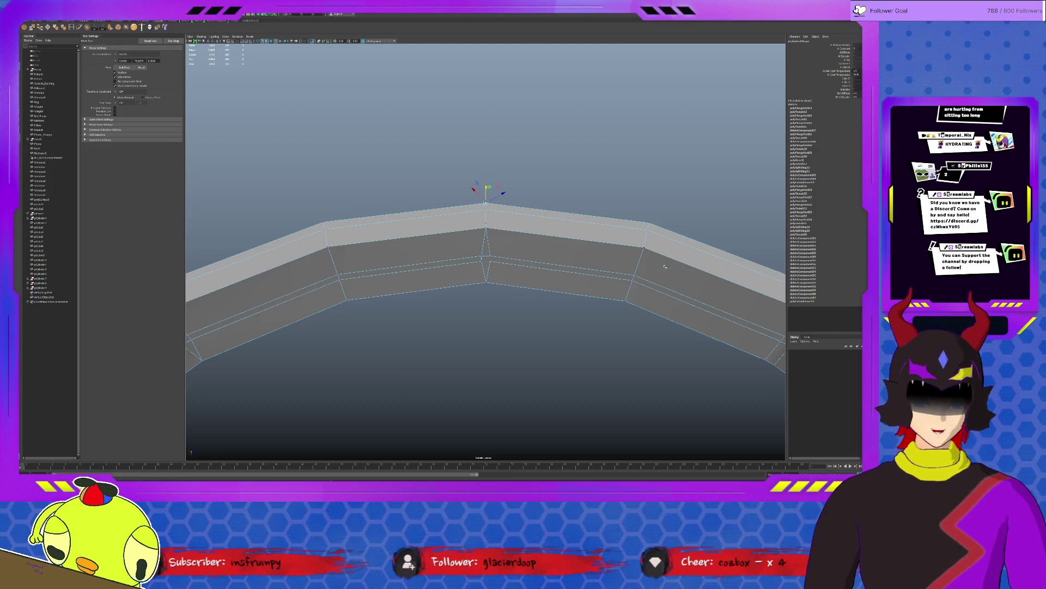
Step: Move a lower wall vertex to straighten the first crooked vertical edge between segments
left_click_drag(576, 221, 408, 195, "alt")
left_click(580, 310)
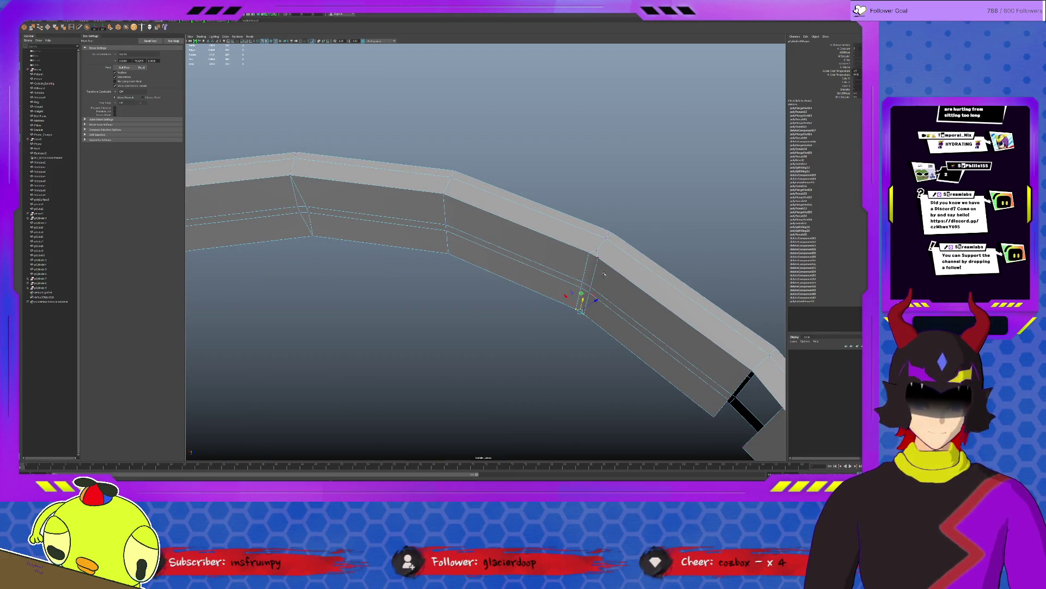
left_click_drag(604, 261, 620, 241)
mouse_move(643, 303)
left_mouse_down("alt")
mouse_move(491, 328)
mouse_move(644, 266)
mouse_move(496, 330)
mouse_move(523, 334)
mouse_move(489, 334)
mouse_move(511, 272)
left_mouse_up("alt")
left_click(491, 329)
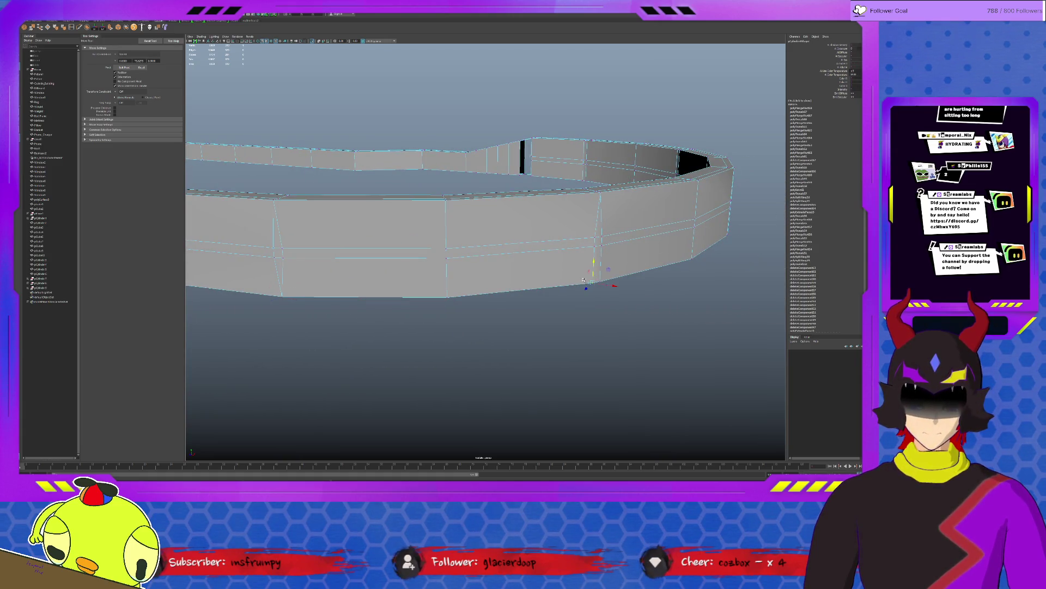
left_click_drag(618, 272, 445, 292, "alt")
left_click(436, 292)
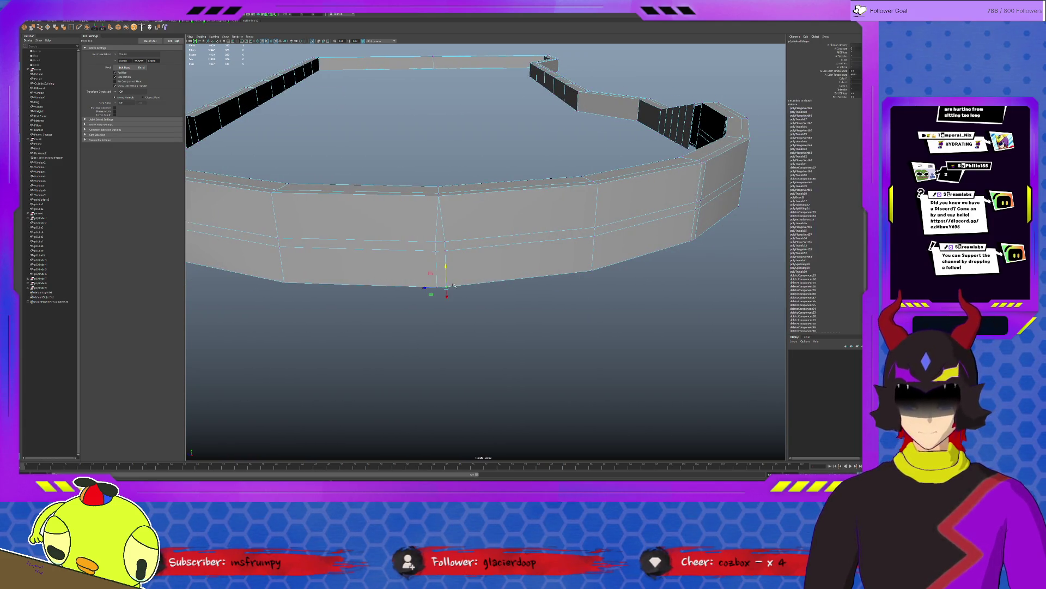
left_click(436, 288)
left_click_drag(437, 289, 475, 279, "alt")
left_click(475, 279)
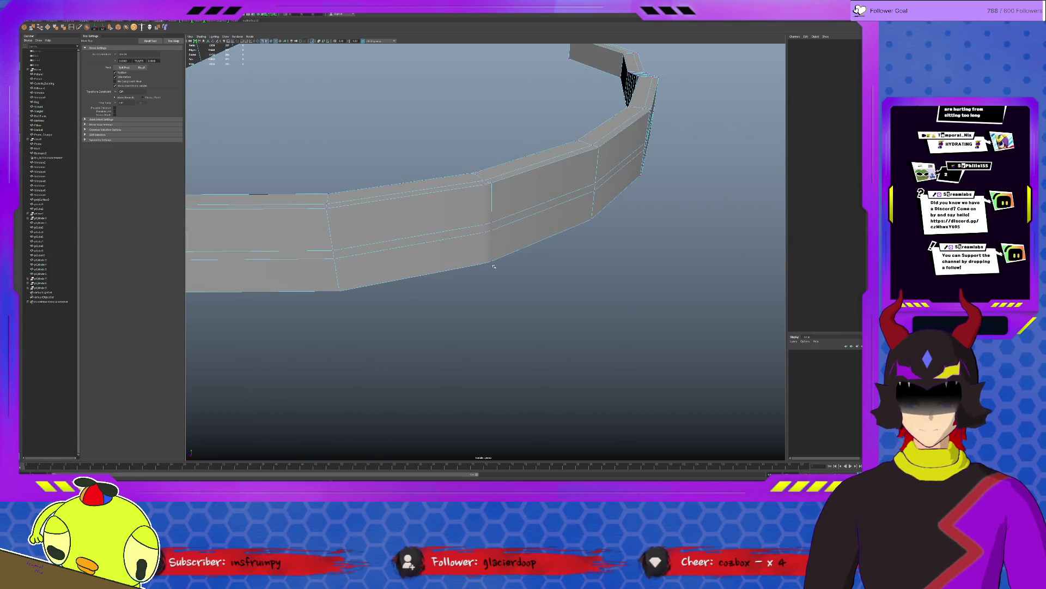
Step: Select the corner vertices and shift the upper one so its vertical edge lines up
left_click(492, 261)
left_click(482, 264)
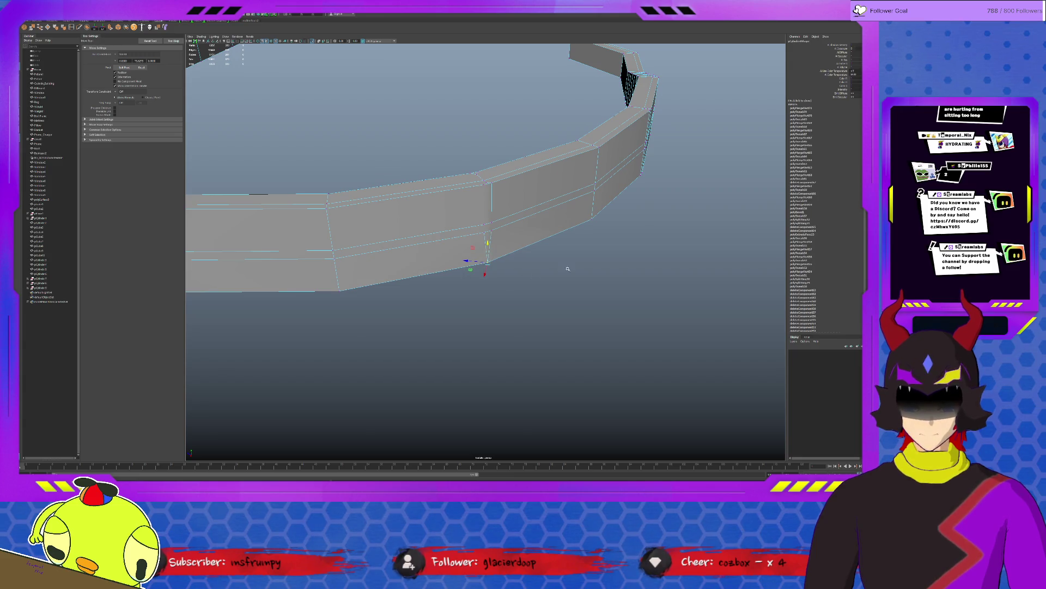
left_click_drag(640, 199, 549, 249, "alt")
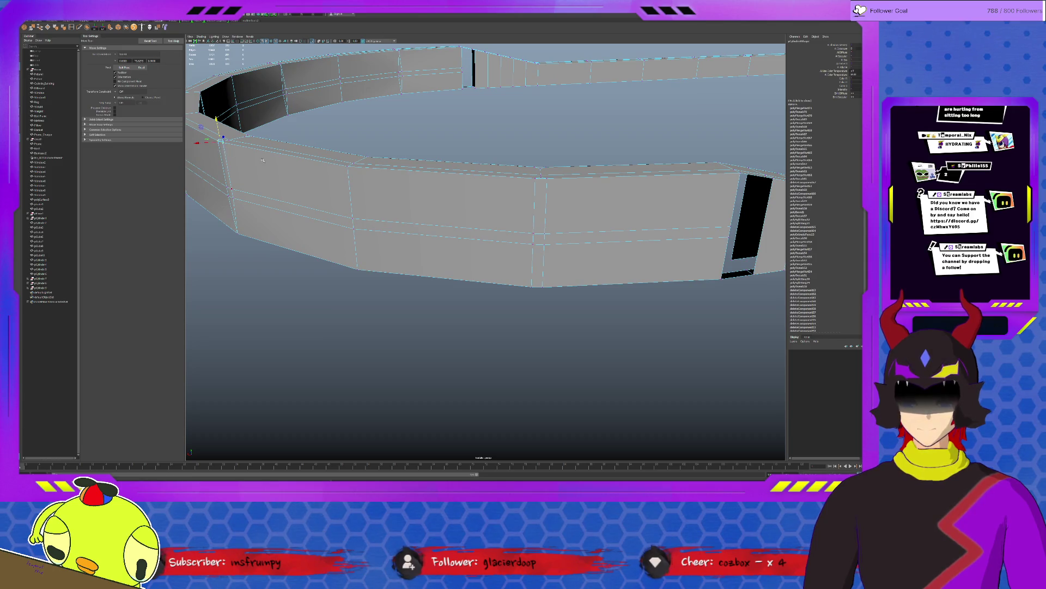
left_click_drag(226, 152, 392, 210, "alt")
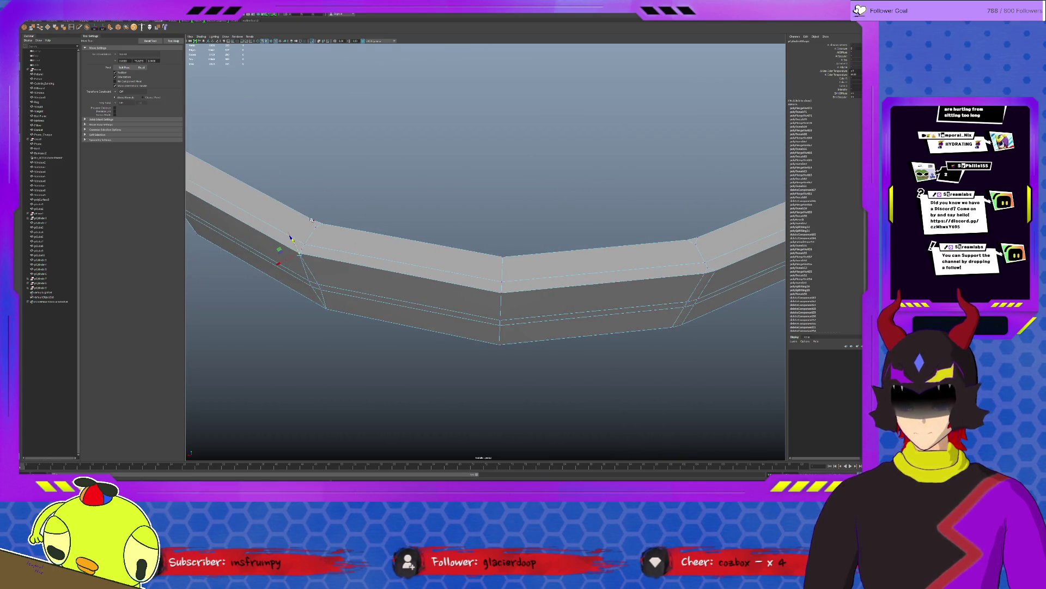
left_click(318, 221)
left_click_drag(558, 304, 527, 270, "alt")
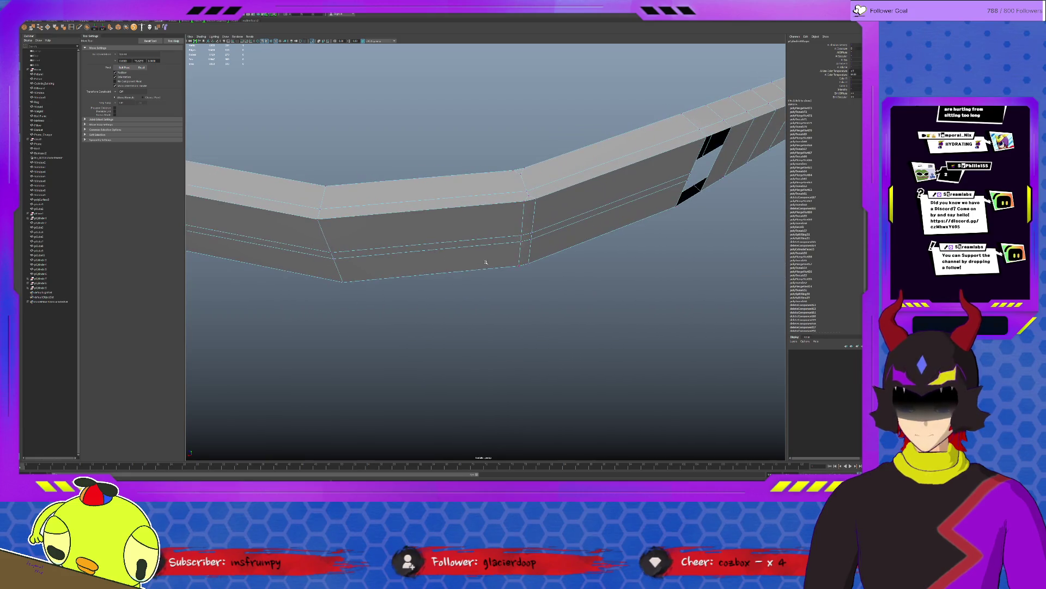
left_click(516, 267)
left_click(523, 264)
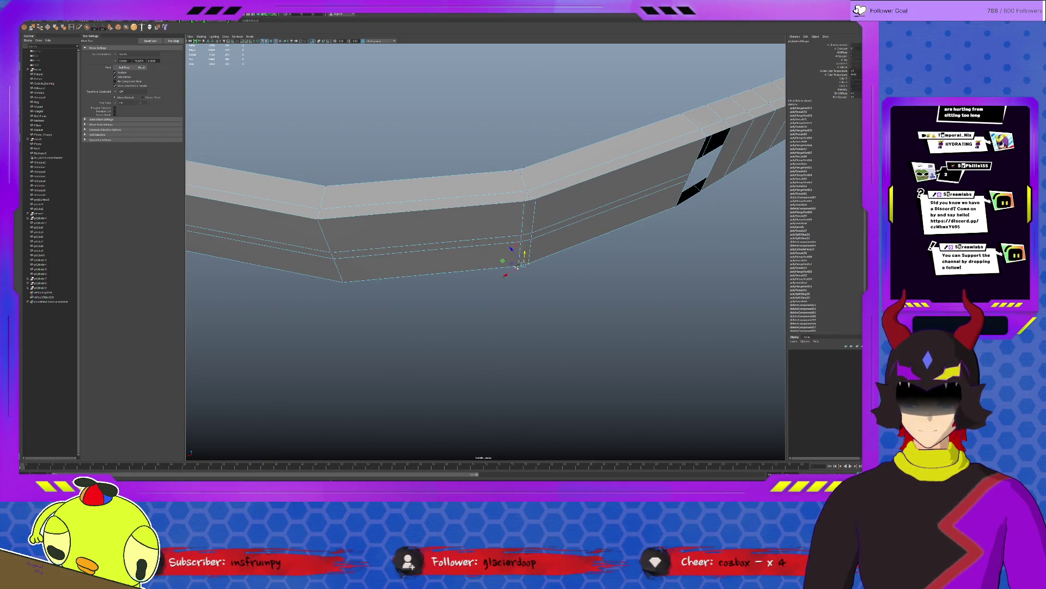
left_click(524, 201)
left_click_drag(522, 182, 514, 169)
mouse_move(478, 237)
left_mouse_down("alt")
mouse_move(455, 233)
mouse_move(504, 245)
mouse_move(505, 266)
mouse_move(509, 250)
mouse_move(521, 282)
mouse_move(500, 284)
mouse_move(490, 280)
mouse_move(550, 260)
left_mouse_up("alt")
left_click(523, 248)
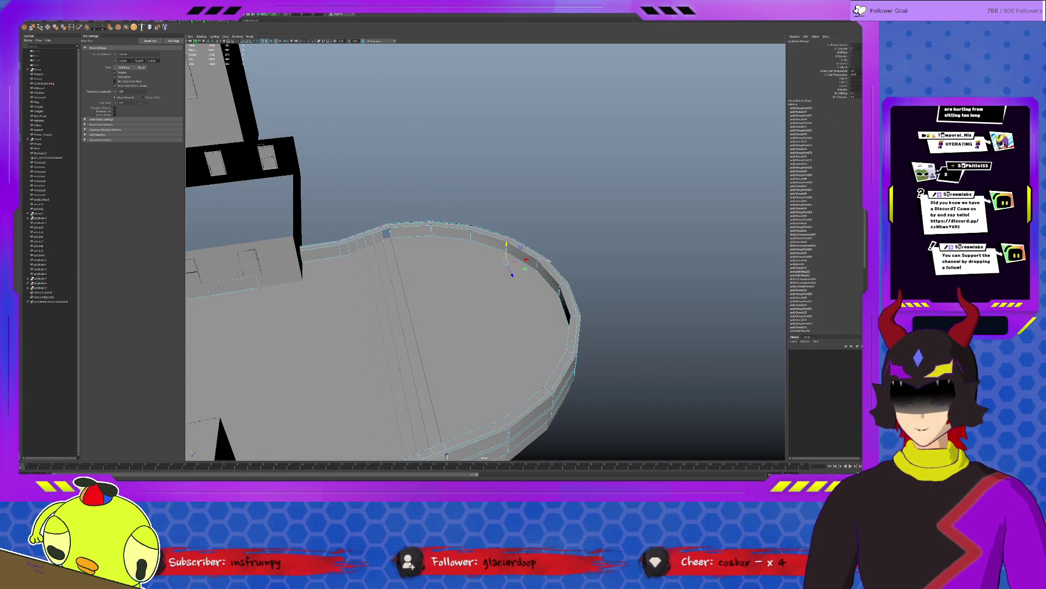
key("f")
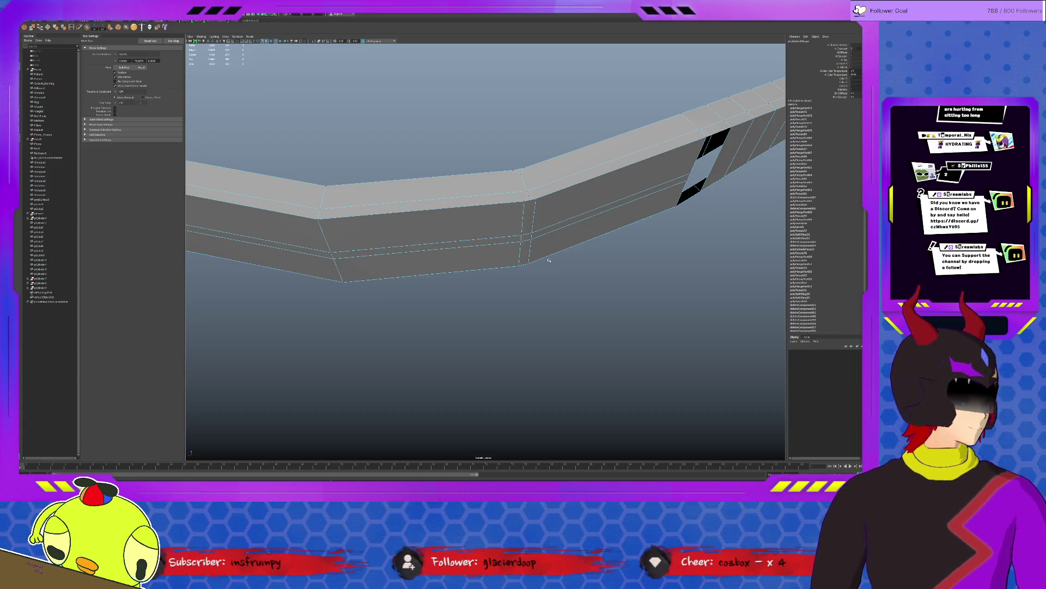
right_click_drag(549, 260, 349, 263, "alt")
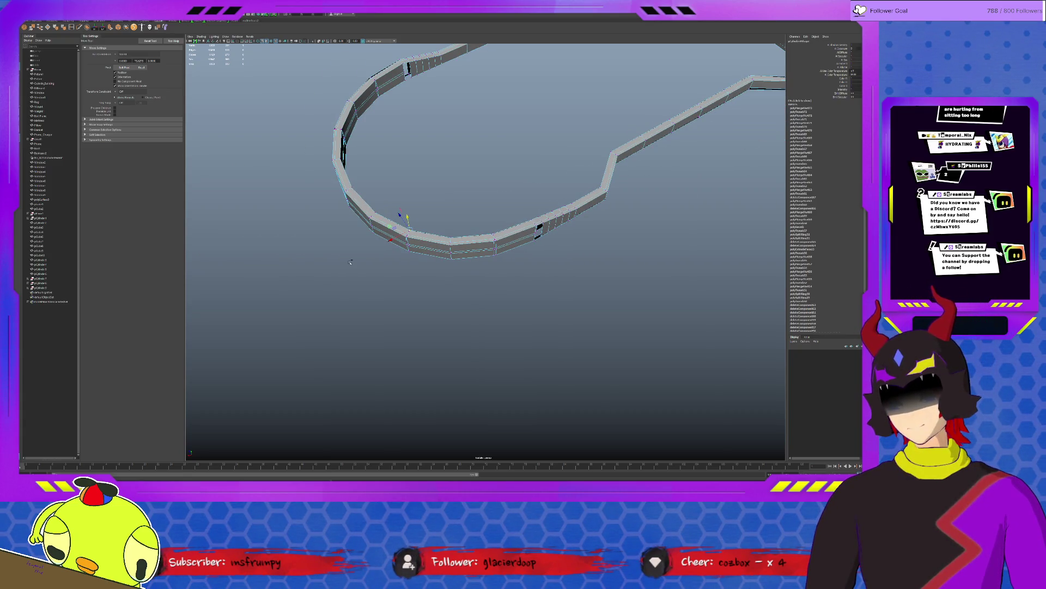
key("f")
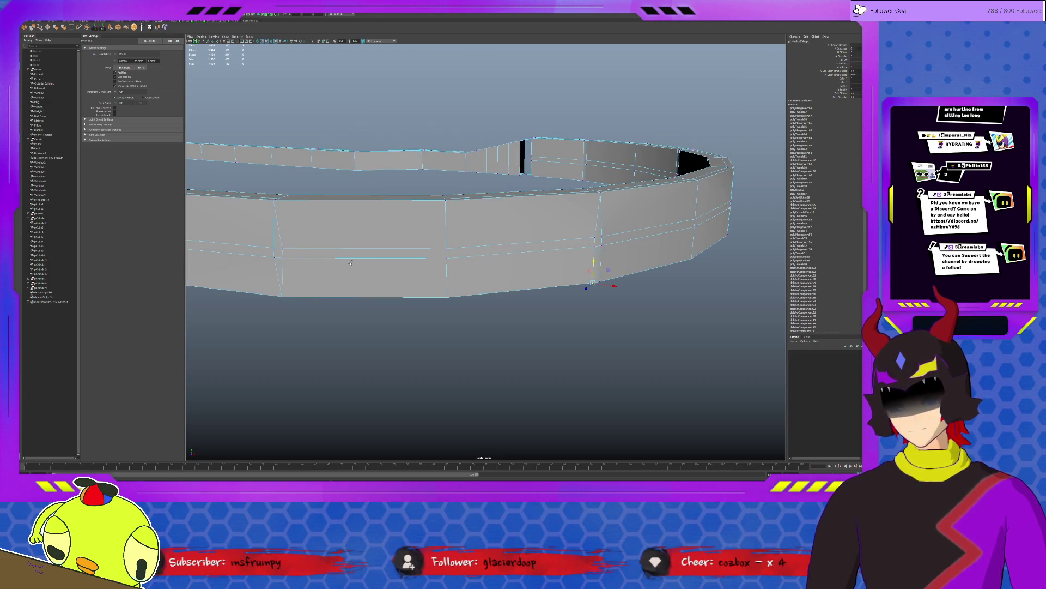
key("f")
key("f")
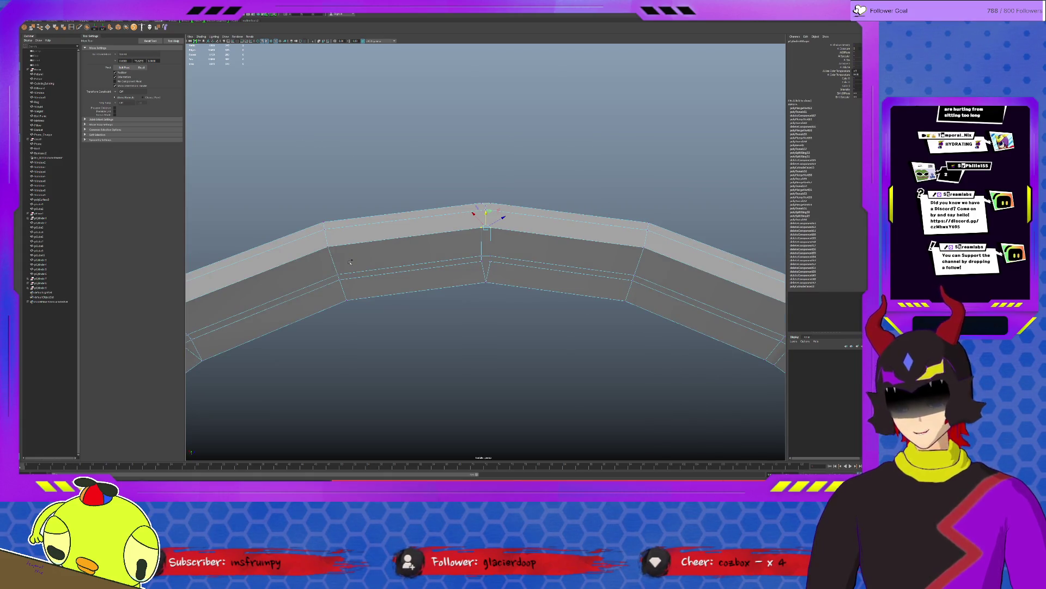
scroll(353, 258, "down", 5)
scroll(363, 255, "up", 10)
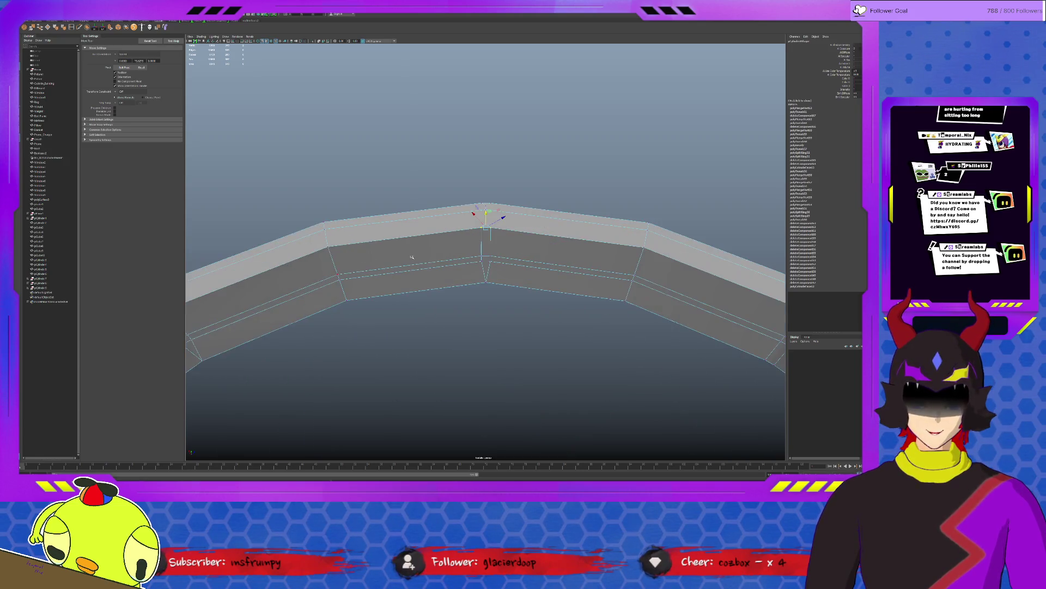
scroll(401, 250, "down", 8)
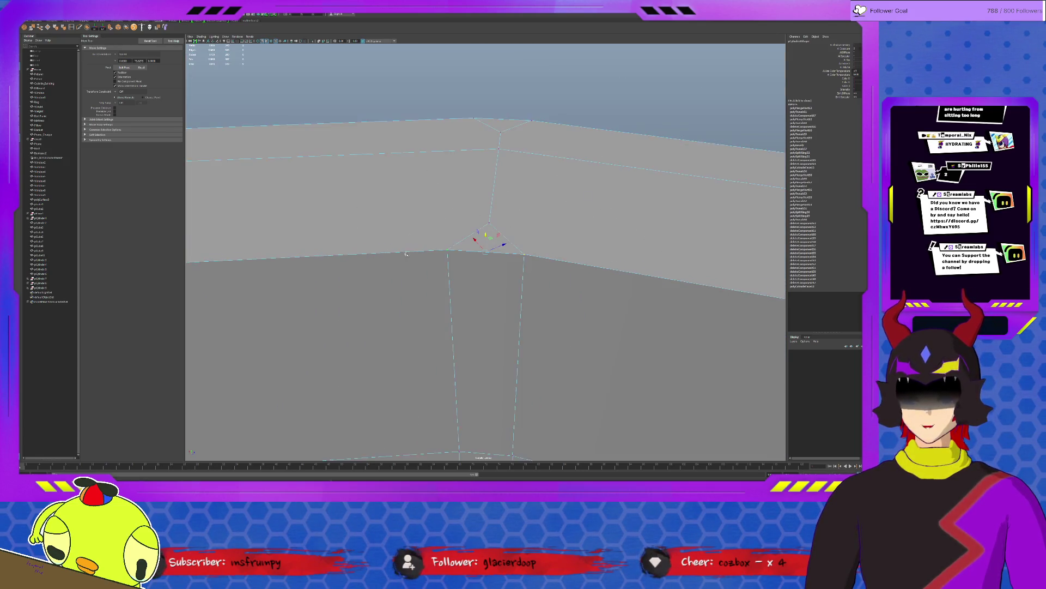
scroll(393, 254, "down", 5)
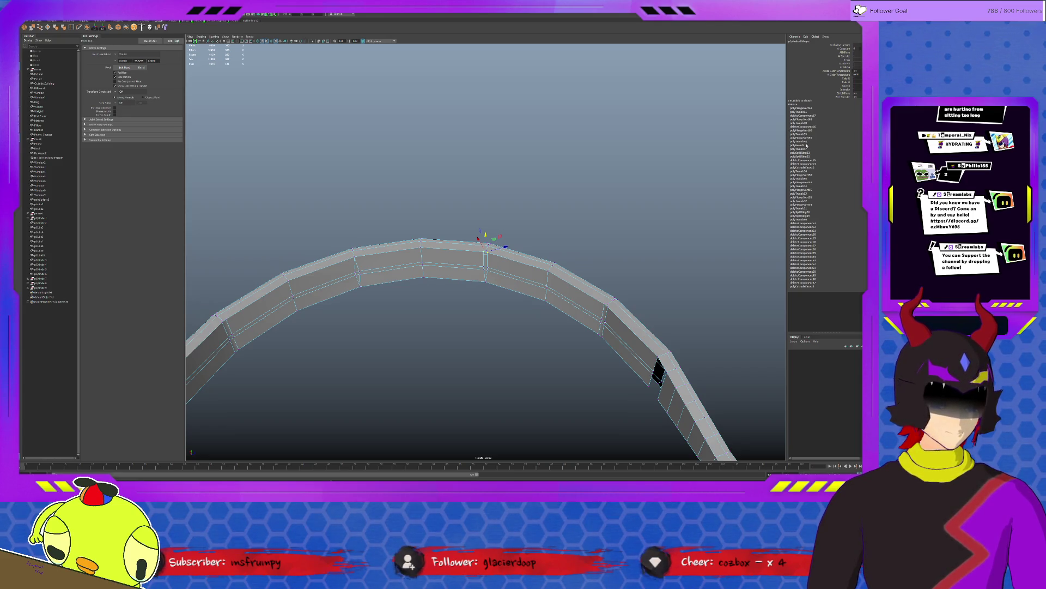
left_click(811, 140)
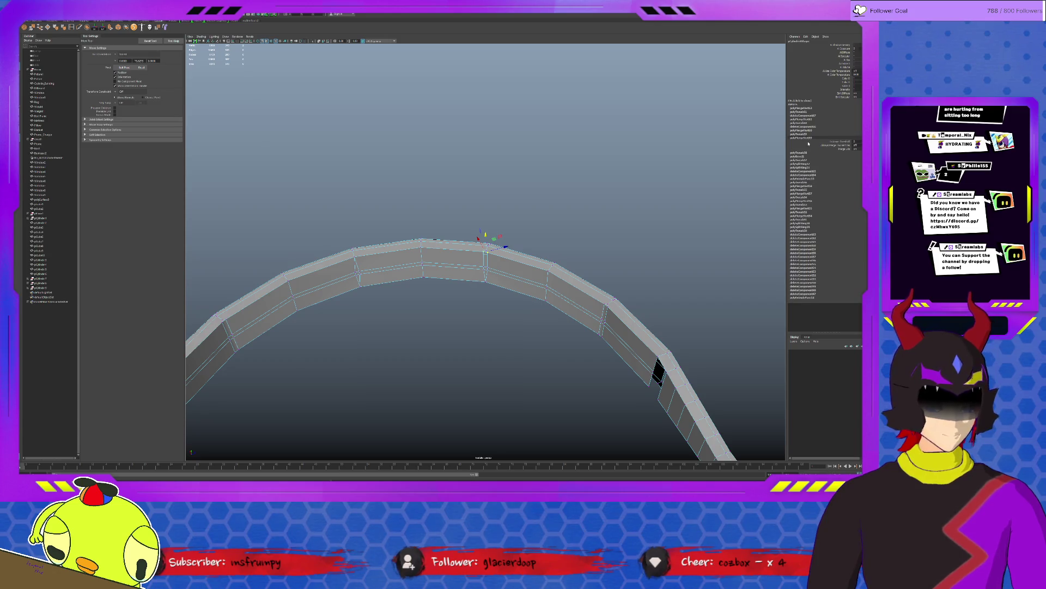
left_click(808, 139)
left_click(807, 156)
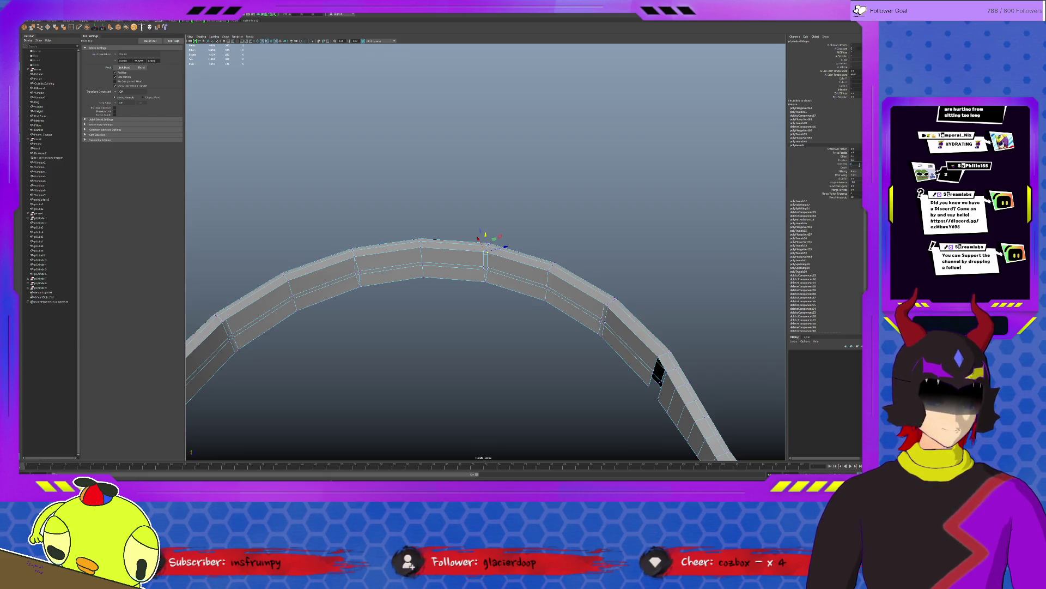
left_click(857, 164)
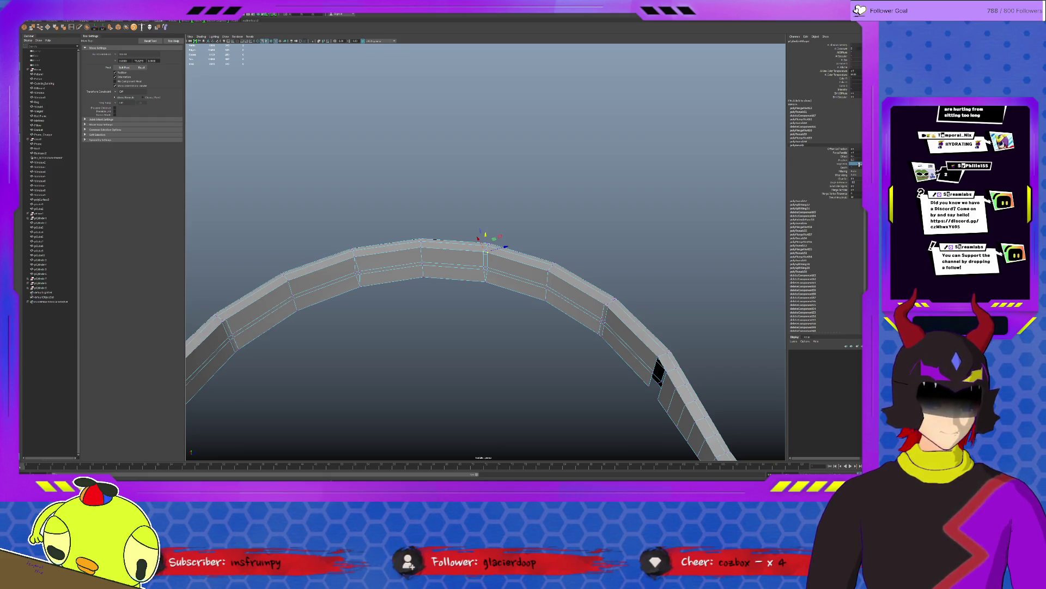
left_click(731, 166)
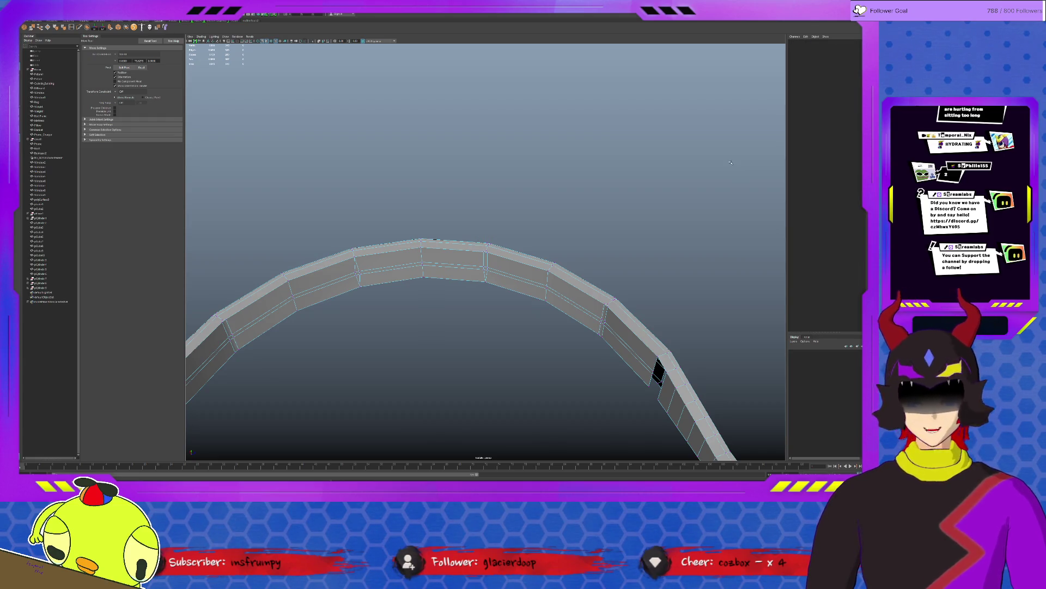
left_click(497, 243)
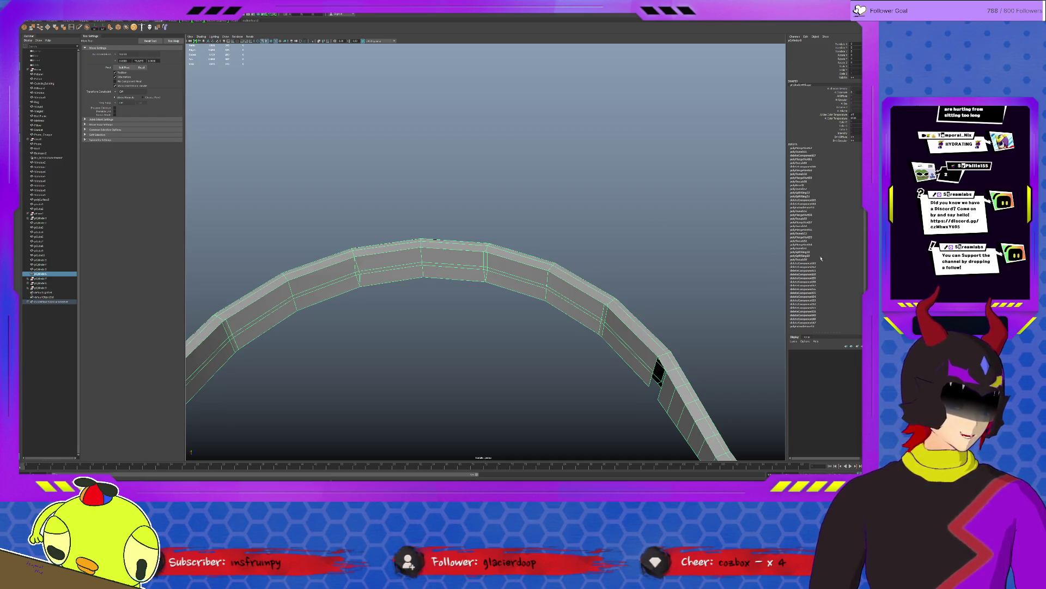
left_click_drag(545, 261, 483, 254, "alt")
left_click(483, 254)
left_click(490, 260)
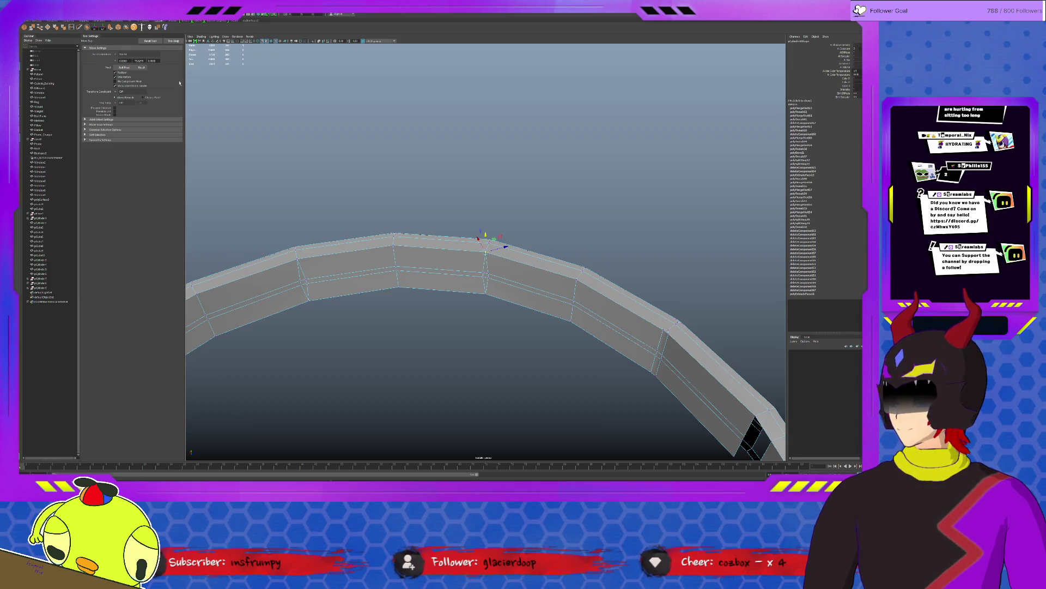
key("f")
key("F9")
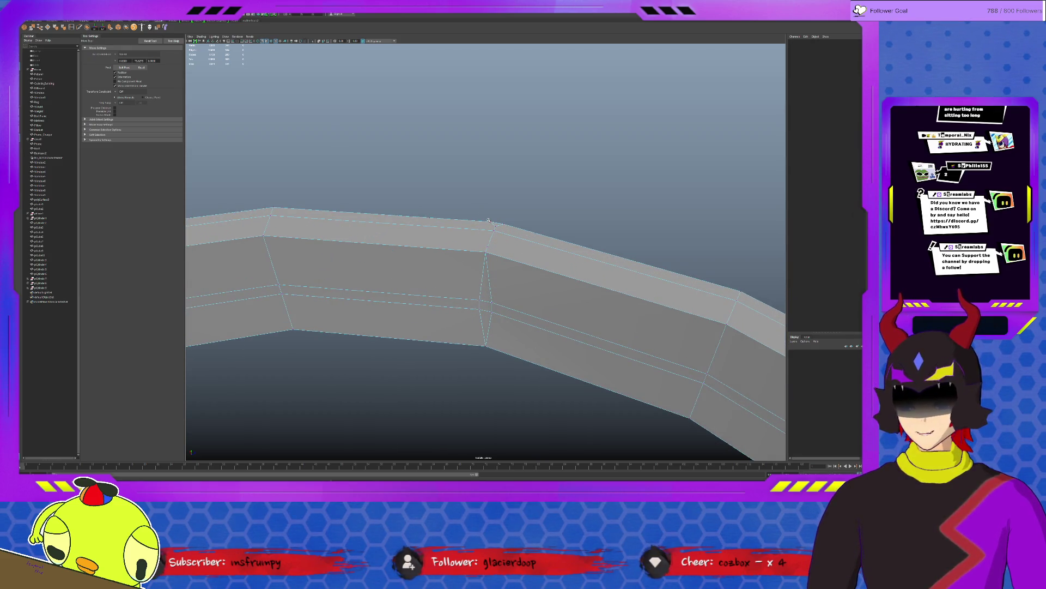
left_click(493, 222)
mouse_move(598, 180)
left_mouse_down("alt")
mouse_move(588, 202)
mouse_move(599, 213)
mouse_move(388, 217)
left_mouse_up("alt")
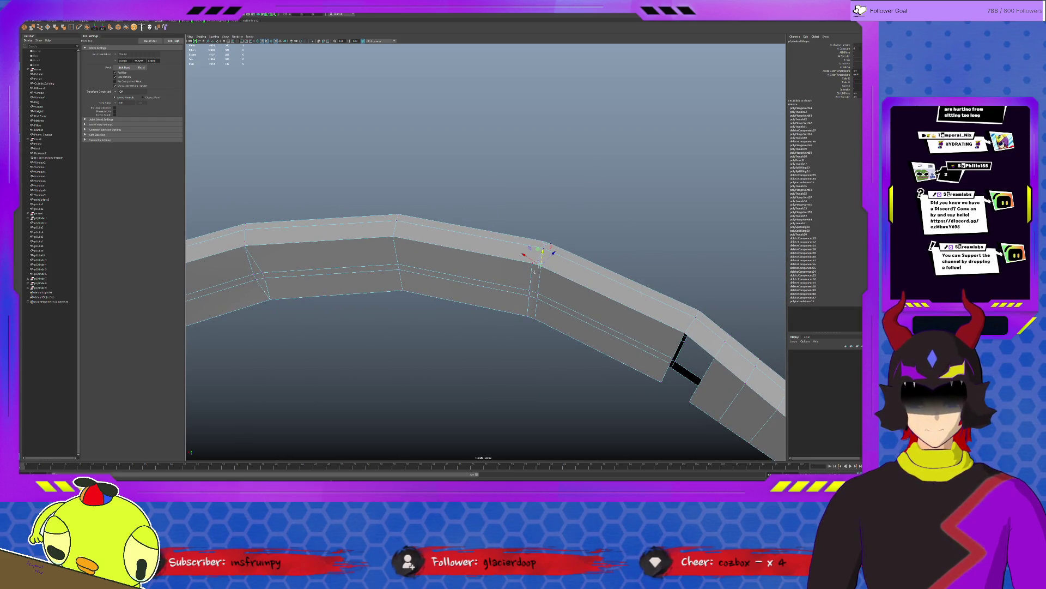
left_click(532, 316)
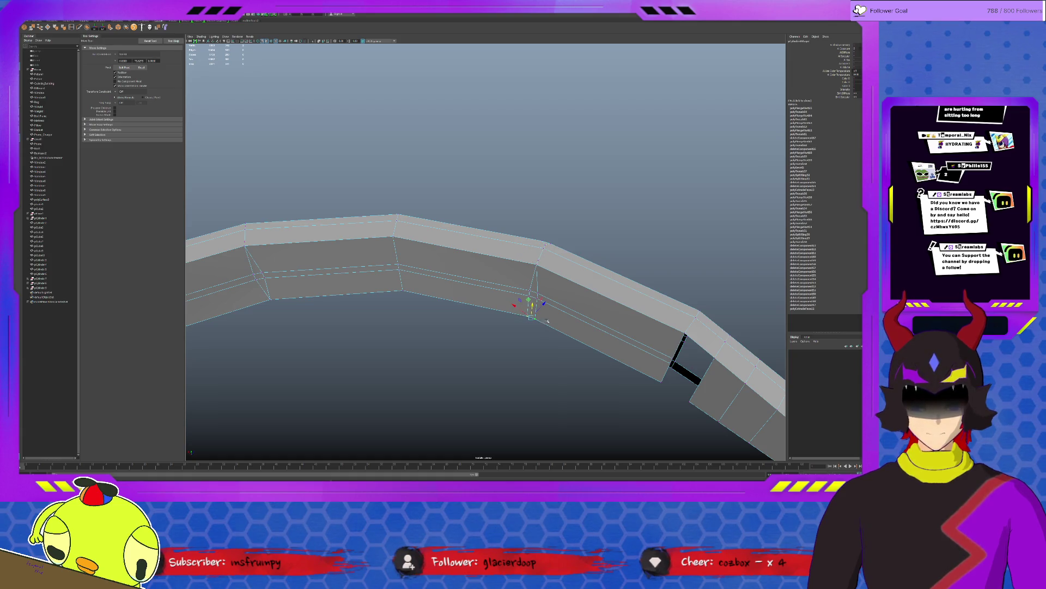
left_click(545, 244)
mouse_move(619, 258)
left_mouse_down("alt")
mouse_move(448, 364)
mouse_move(469, 359)
mouse_move(455, 354)
mouse_move(489, 360)
mouse_move(492, 346)
left_mouse_up("alt")
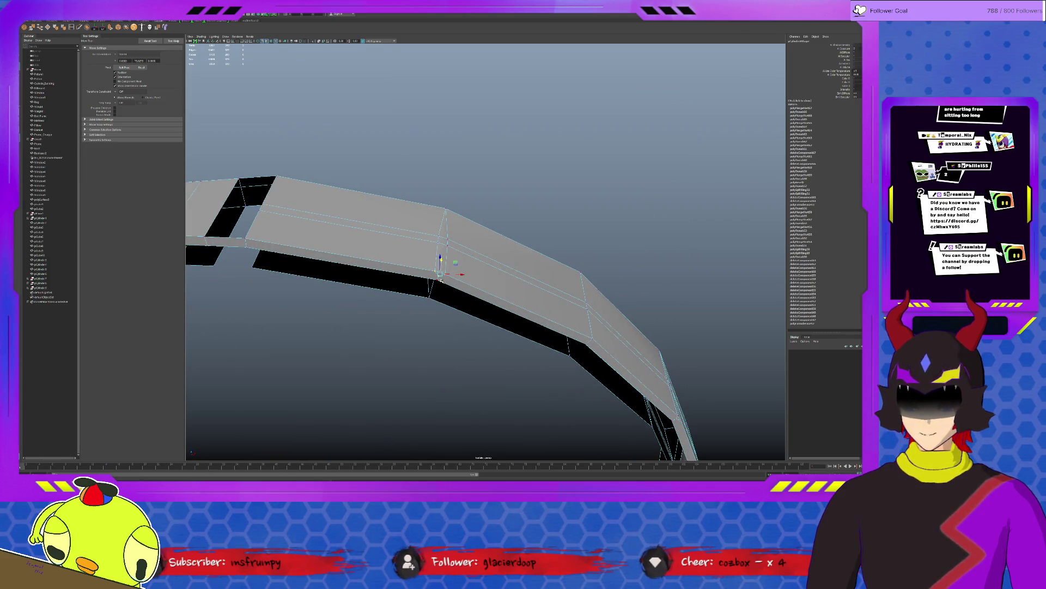
key("q")
left_click(514, 329)
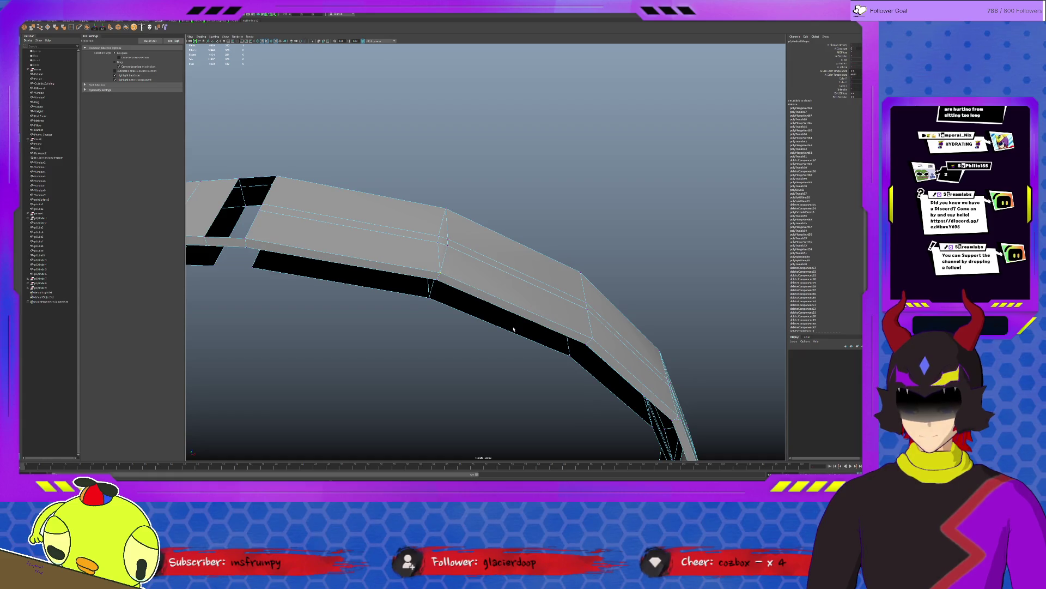
Step: Cut a vertical edge across one wall segment, from its bottom to its top edge
mouse_move(557, 338)
left_mouse_down("alt")
mouse_move(475, 308)
mouse_move(502, 342)
left_mouse_up("alt")
left_click(515, 335)
left_click_drag(649, 349, 501, 346, "alt")
left_click_drag(596, 363, 372, 284, "alt")
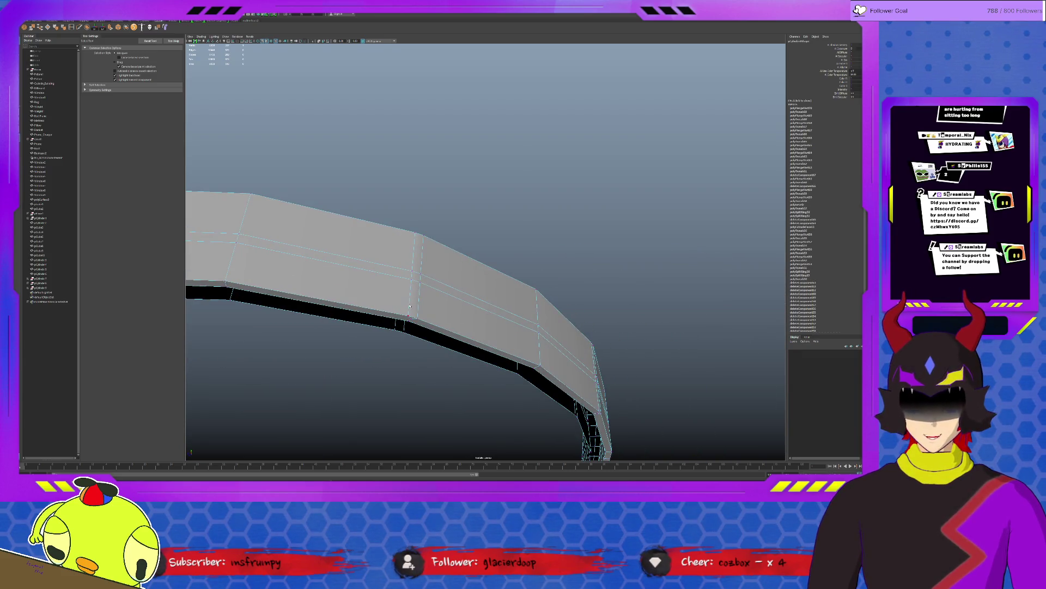
left_click(421, 236)
key("Return")
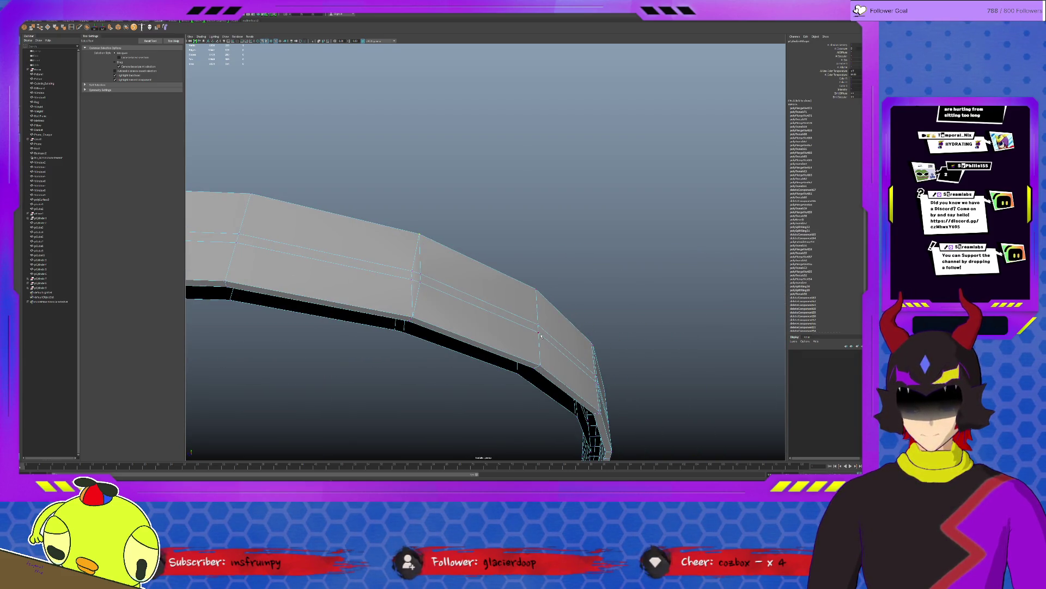
Step: Cut another vertical edge across the next wall segment and adjust its lower end
mouse_move(538, 367)
left_mouse_down("alt")
mouse_move(610, 355)
mouse_move(590, 313)
left_mouse_up("alt")
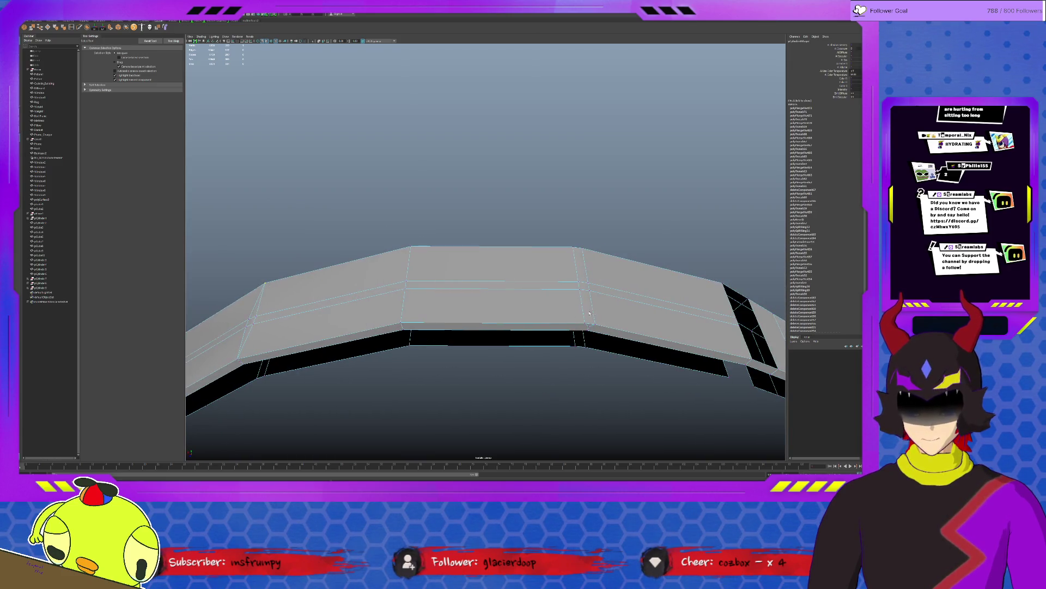
left_click(589, 325)
left_click(582, 249)
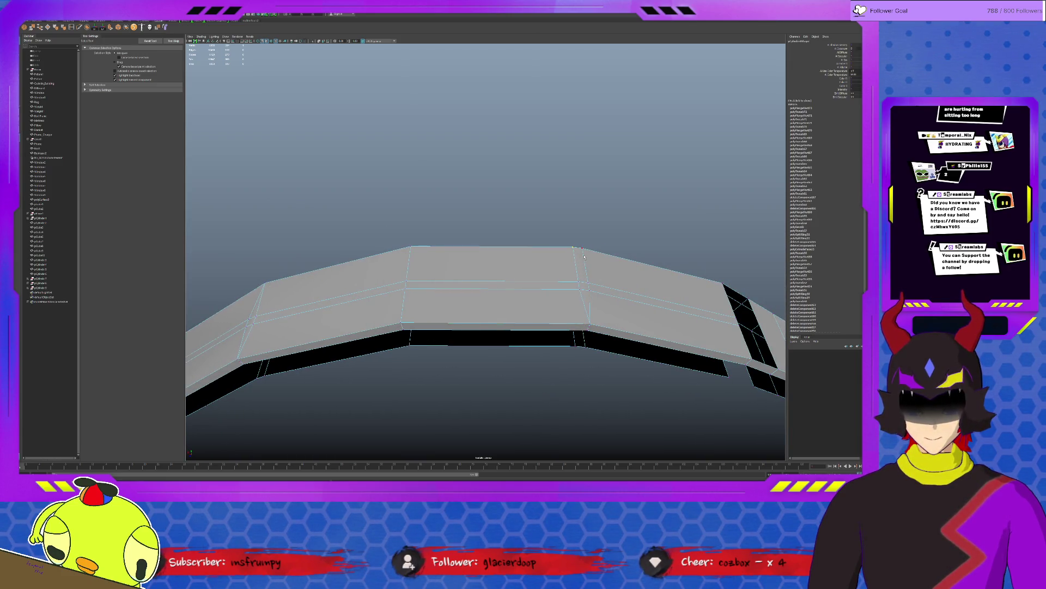
key("Return")
mouse_move(597, 264)
left_mouse_down("alt")
mouse_move(568, 303)
mouse_move(607, 311)
mouse_move(329, 280)
left_mouse_up("alt")
left_click(299, 170)
Step: Merge the stray split vertices at the wall's end corner
left_click_drag(409, 244, 479, 283, "alt")
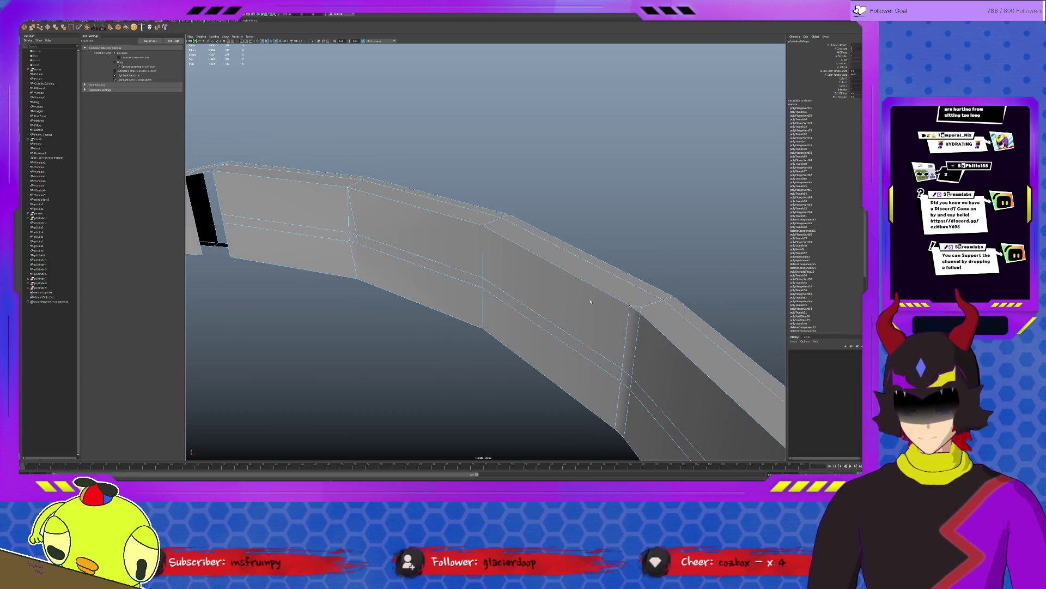
mouse_move(620, 399)
left_mouse_down()
mouse_move(616, 423)
mouse_move(640, 408)
mouse_move(647, 385)
mouse_move(395, 373)
left_mouse_up()
left_click_drag(521, 321, 440, 286, "alt")
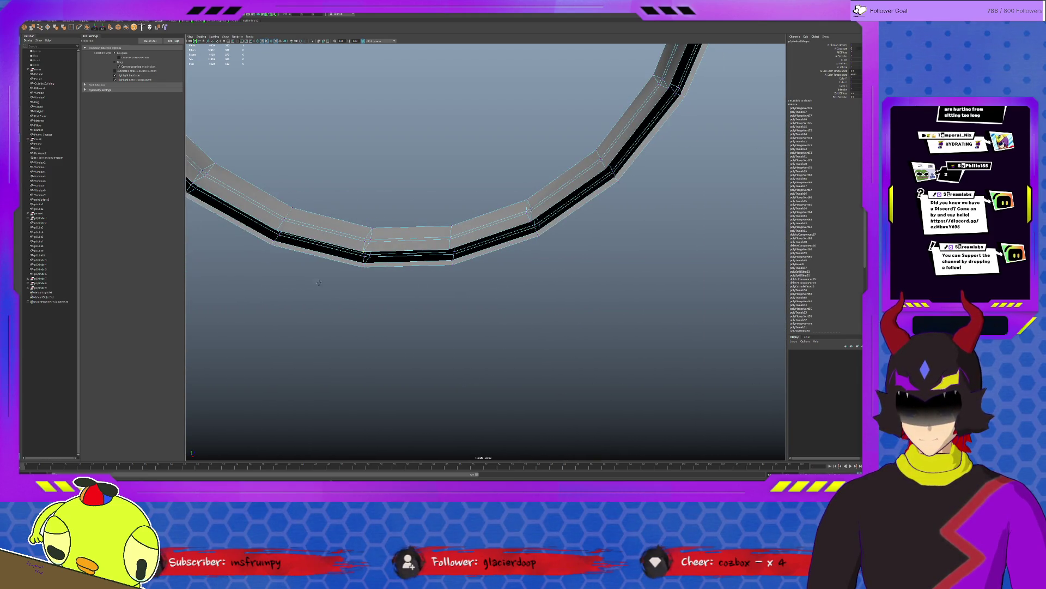
left_click_drag(319, 282, 457, 307, "alt")
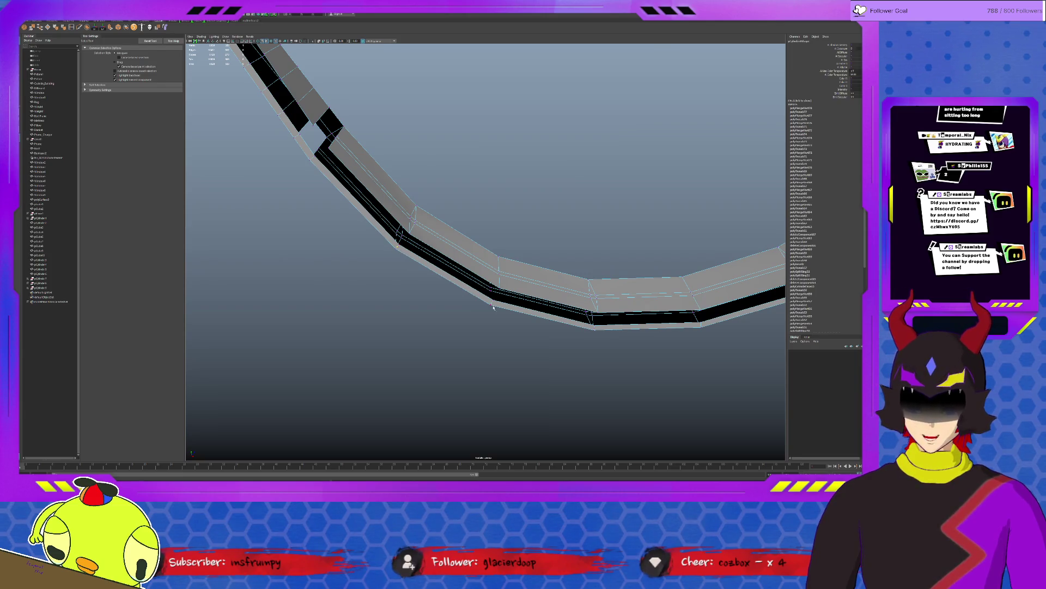
middle_click_drag(618, 335, 567, 295, "alt")
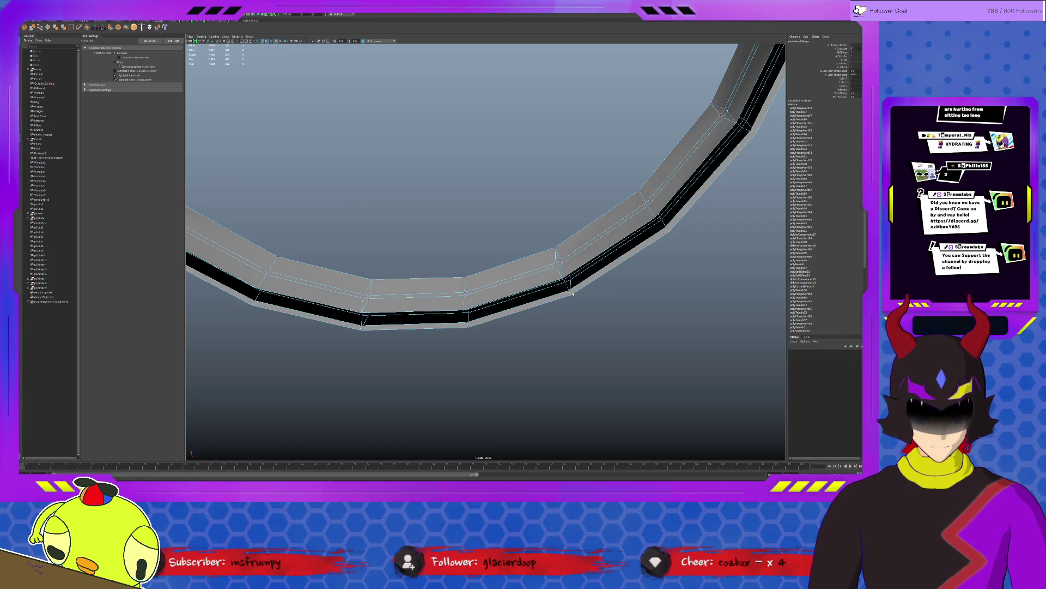
left_click_drag(571, 293, 568, 374, "alt")
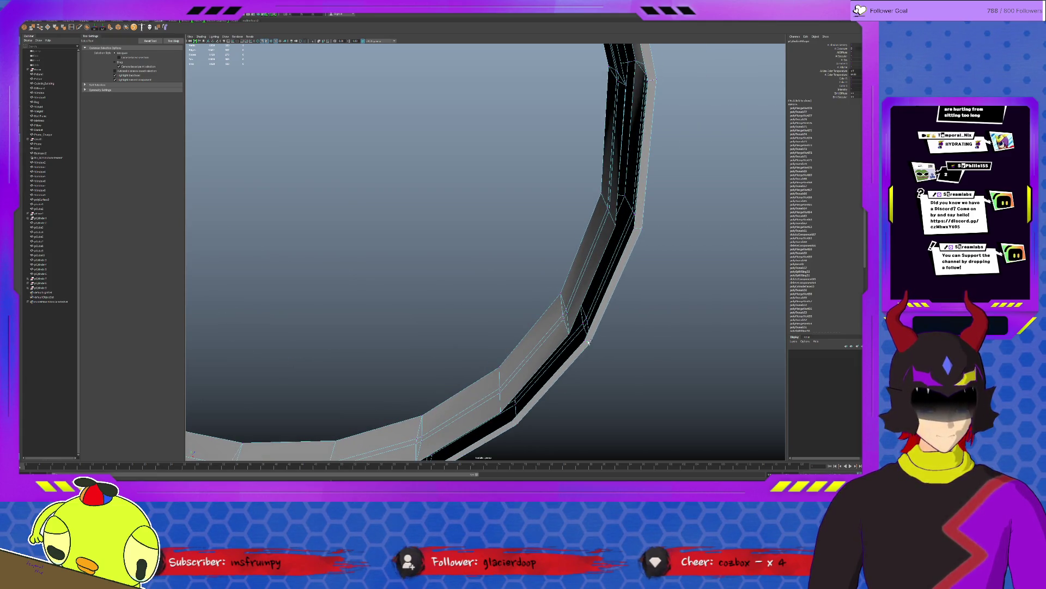
mouse_move(658, 255)
left_mouse_down("alt")
mouse_move(628, 224)
mouse_move(588, 362)
left_mouse_up("alt")
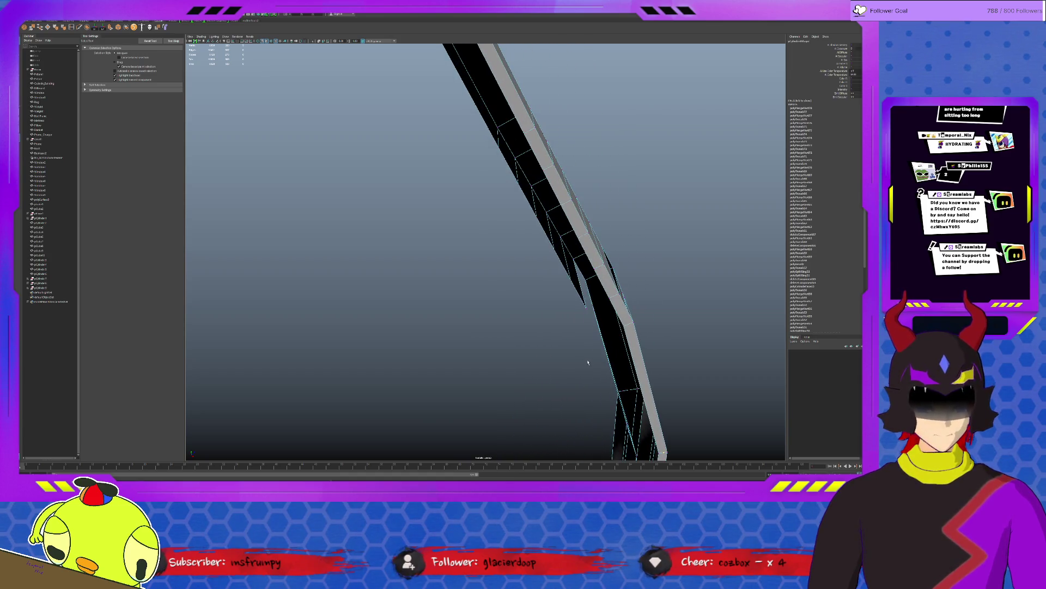
Step: Inspect the arc by selecting a vertex and wall faces along the ring
left_click(582, 325)
mouse_move(582, 324)
left_mouse_down("alt")
mouse_move(582, 359)
mouse_move(525, 288)
left_mouse_up("alt")
left_click(549, 198)
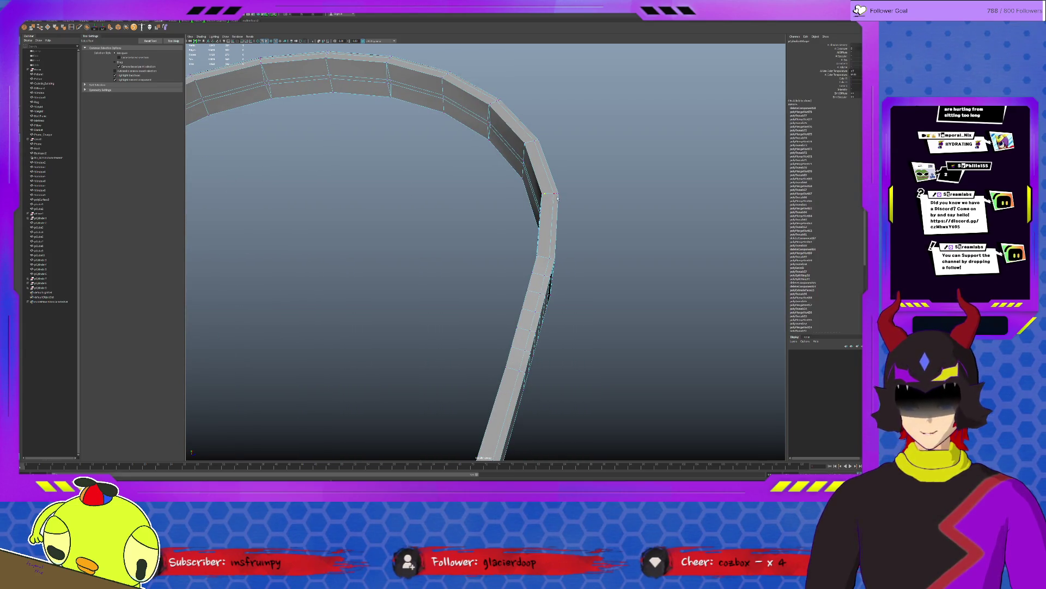
mouse_move(514, 145)
left_mouse_down("alt")
mouse_move(528, 414)
mouse_move(552, 391)
left_mouse_up("alt")
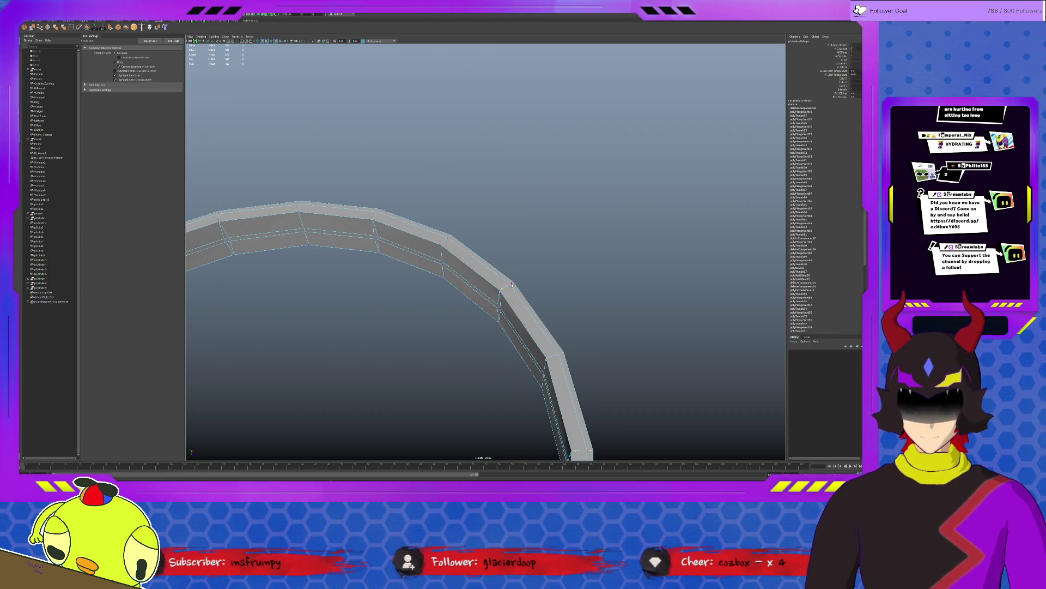
left_click_drag(328, 289, 457, 218, "alt")
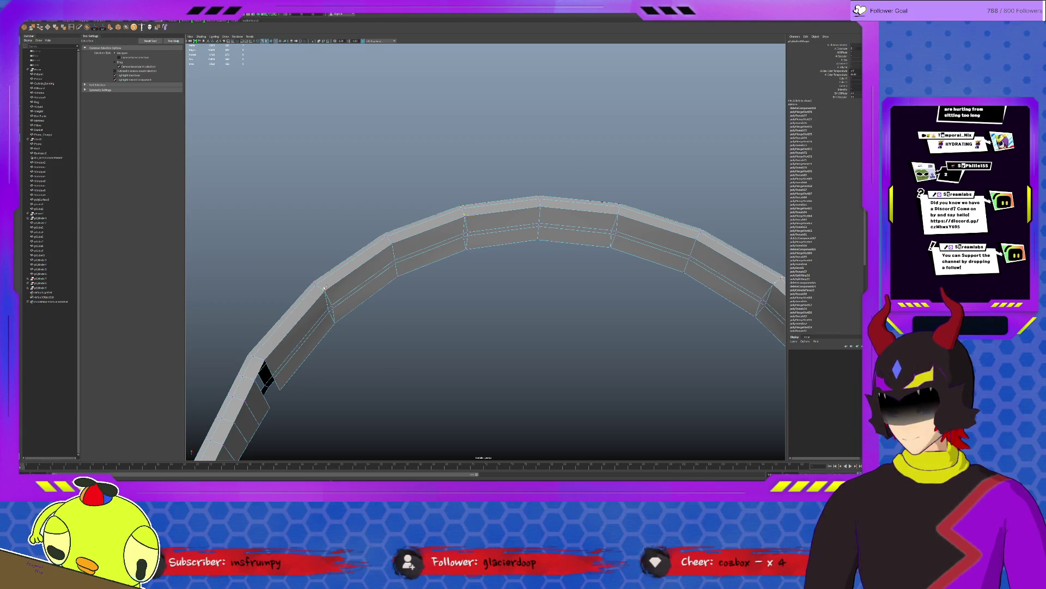
left_click(404, 281)
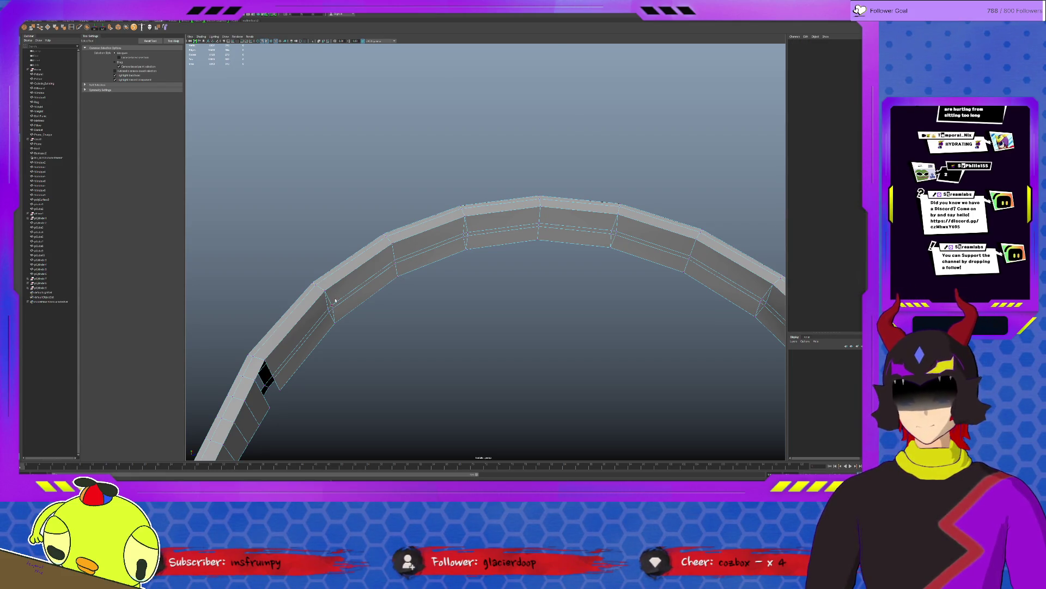
left_click(468, 238)
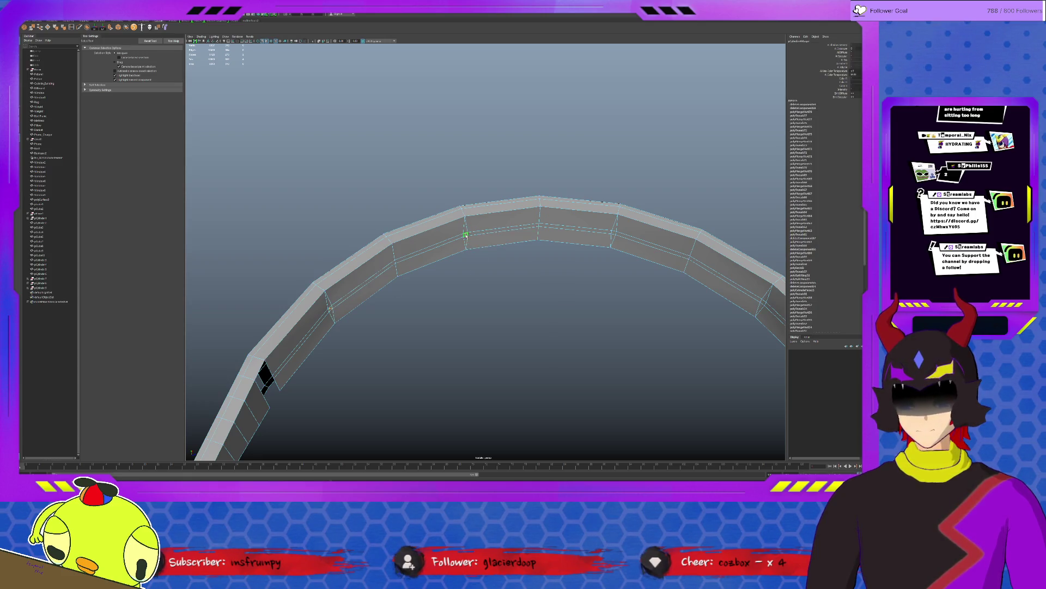
left_click(651, 245)
mouse_move(651, 245)
left_mouse_down("alt")
mouse_move(669, 264)
mouse_move(685, 240)
mouse_move(693, 257)
mouse_move(401, 324)
mouse_move(449, 310)
mouse_move(435, 359)
mouse_move(502, 330)
left_mouse_up("alt")
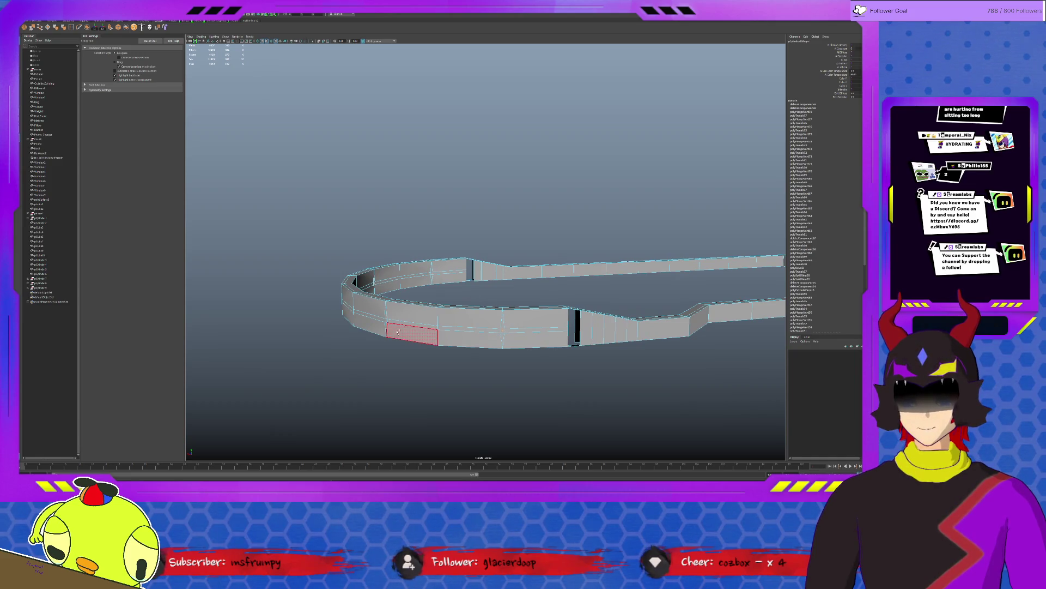
Step: Select the wall's open border edges and bridge the first gap
mouse_move(339, 332)
left_mouse_down("alt")
mouse_move(545, 330)
mouse_move(436, 327)
left_mouse_up("alt")
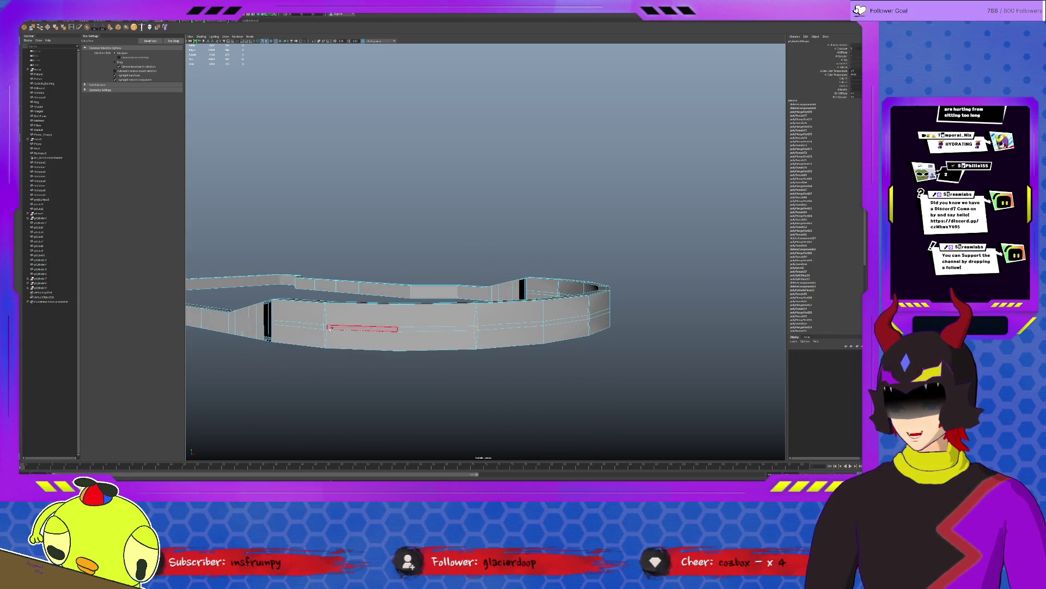
left_click(466, 331)
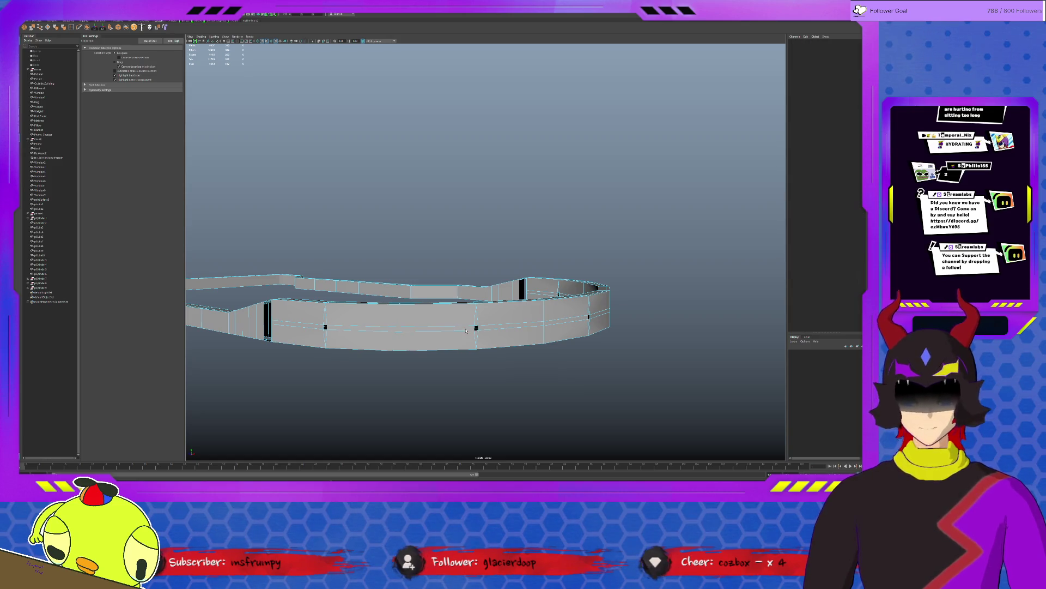
mouse_move(466, 331)
left_mouse_down("alt")
mouse_move(436, 311)
mouse_move(436, 332)
mouse_move(406, 369)
left_mouse_up("alt")
scroll(463, 294, "up", 5)
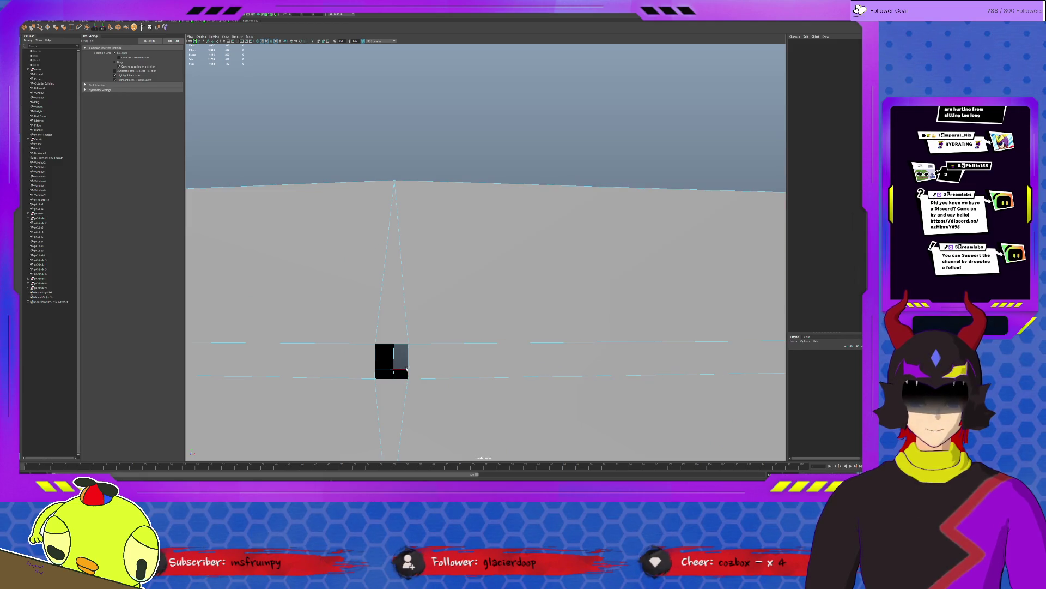
left_click(406, 370)
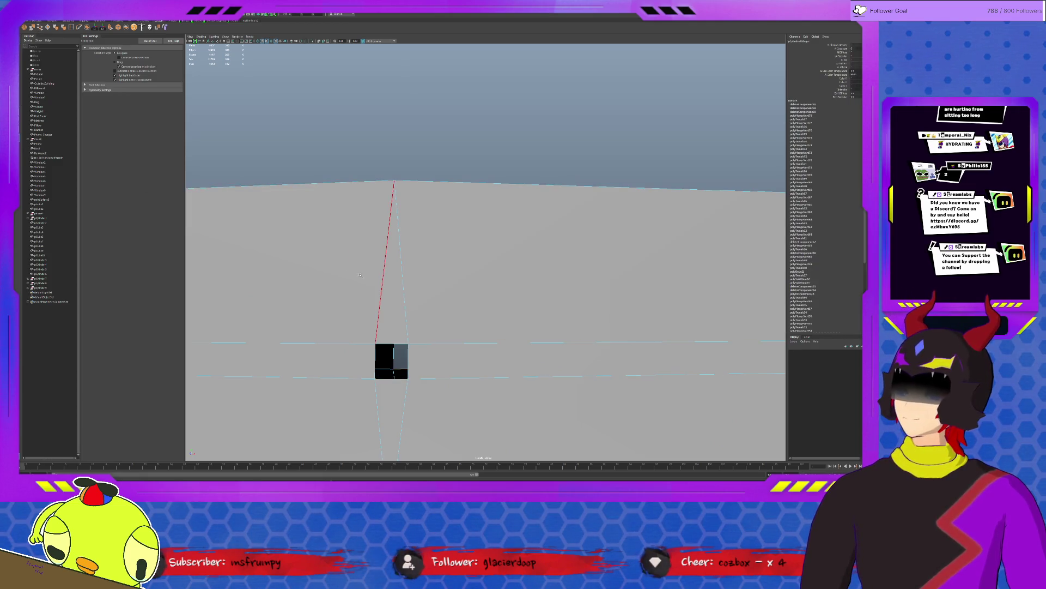
key("t")
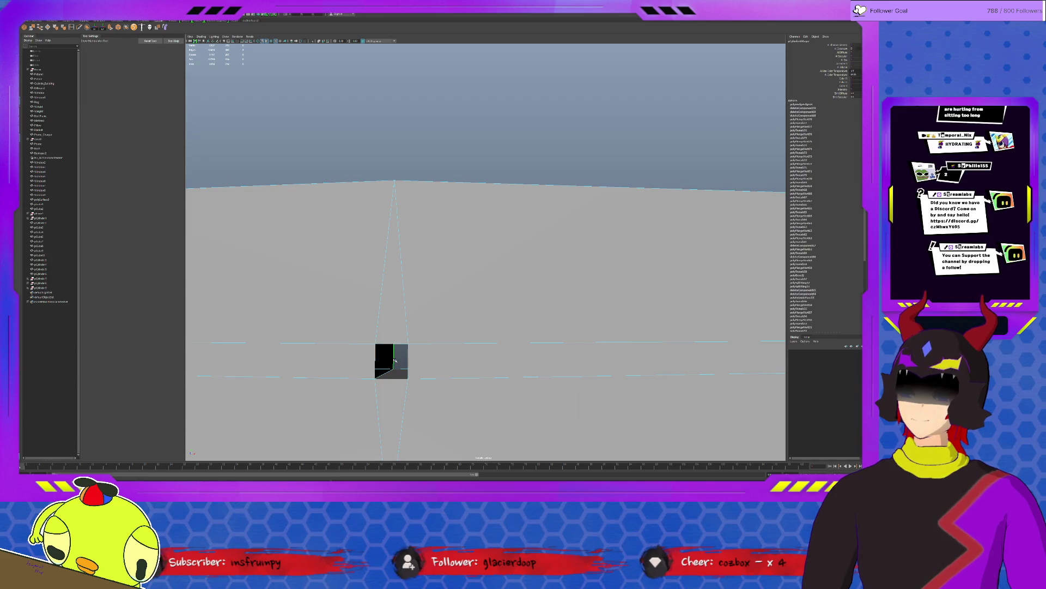
middle_click_drag(395, 360, 535, 391, "alt")
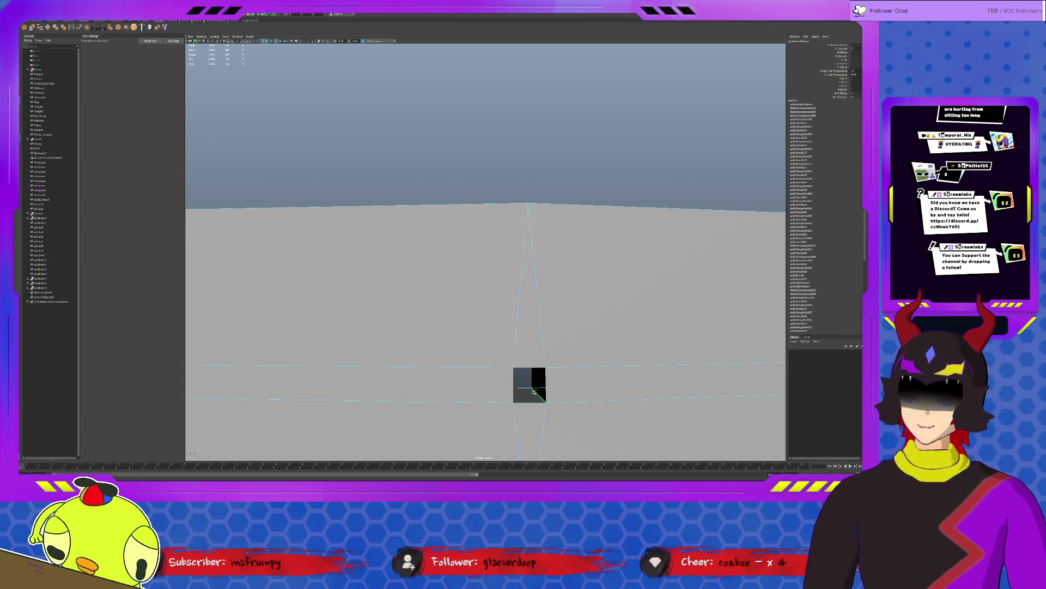
right_click_drag(534, 392, 632, 273, "shift")
mouse_move(632, 273)
left_mouse_down("alt")
mouse_move(591, 371)
mouse_move(459, 375)
left_mouse_up("alt")
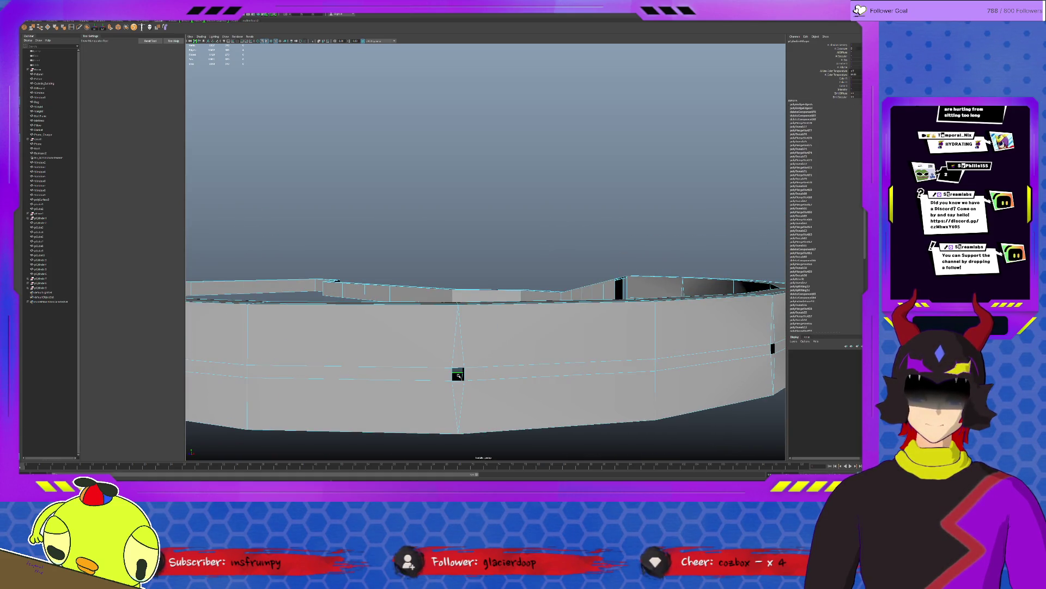
key("g")
Step: Repeat the bridge with G across the remaining gaps between wall pieces
left_click_drag(574, 369, 461, 350, "alt")
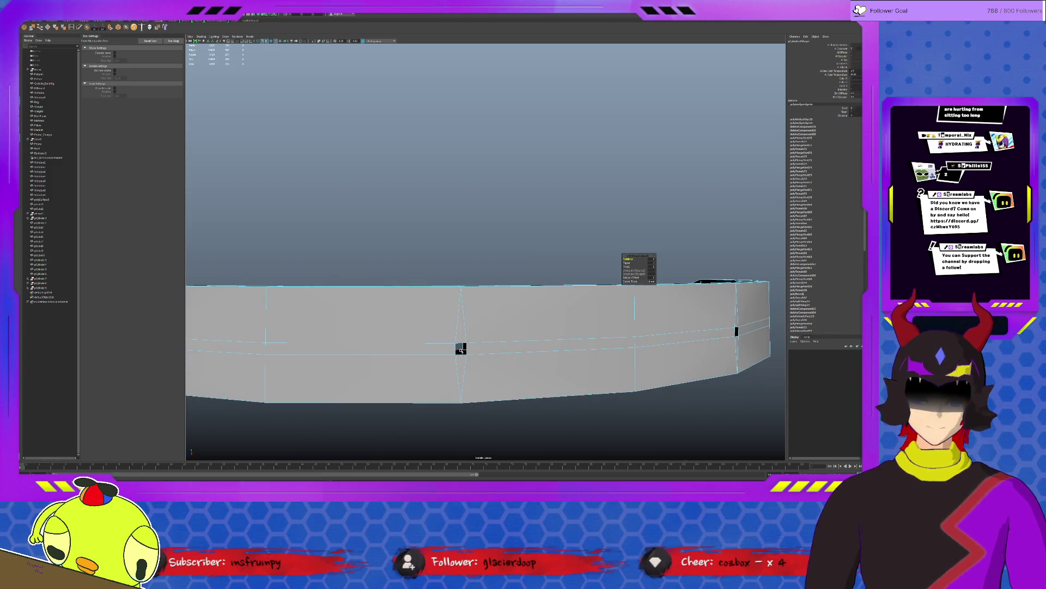
mouse_move(600, 348)
left_mouse_down("alt")
mouse_move(598, 360)
mouse_move(444, 312)
left_mouse_up("alt")
key("q")
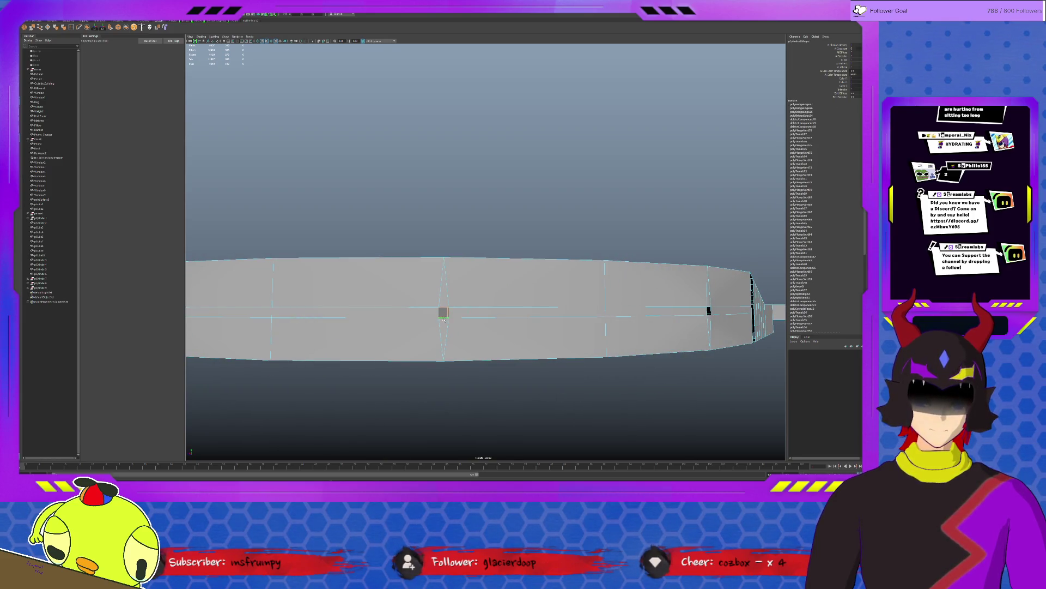
key("g")
left_click_drag(554, 325, 493, 334, "alt")
key("q")
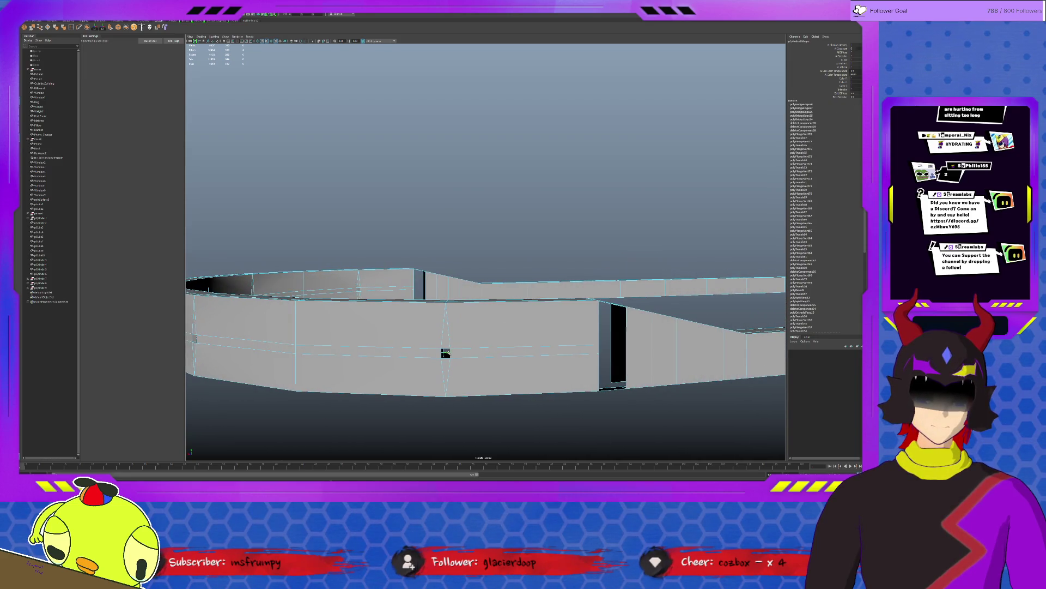
key("g")
mouse_move(556, 353)
left_mouse_down("alt")
mouse_move(470, 353)
mouse_move(458, 335)
mouse_move(490, 316)
mouse_move(488, 297)
left_mouse_up("alt")
Step: Select the edges bordering the black gap, extrude them, then remove the stray extrusion
key("q")
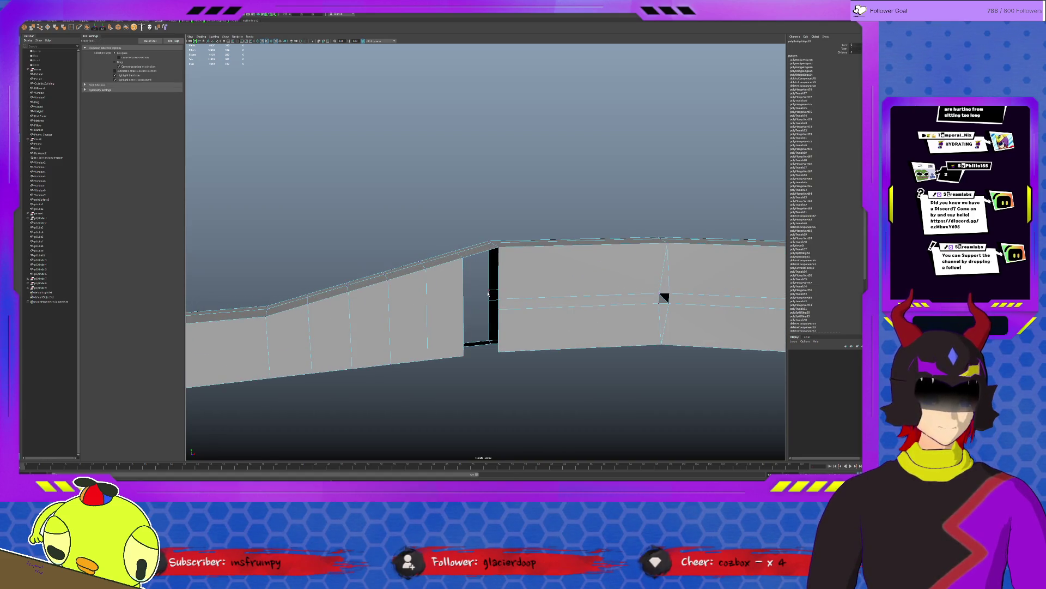
left_click(494, 295)
left_click(664, 297)
mouse_move(664, 297)
left_mouse_down("alt")
mouse_move(628, 288)
mouse_move(664, 250)
mouse_move(607, 327)
left_mouse_up("alt")
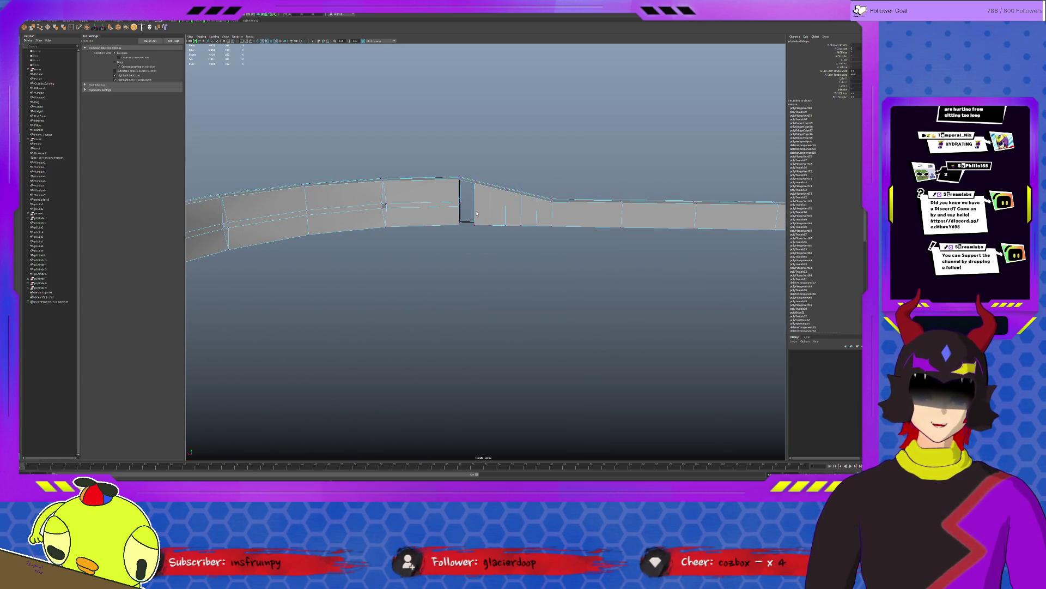
left_click(459, 203)
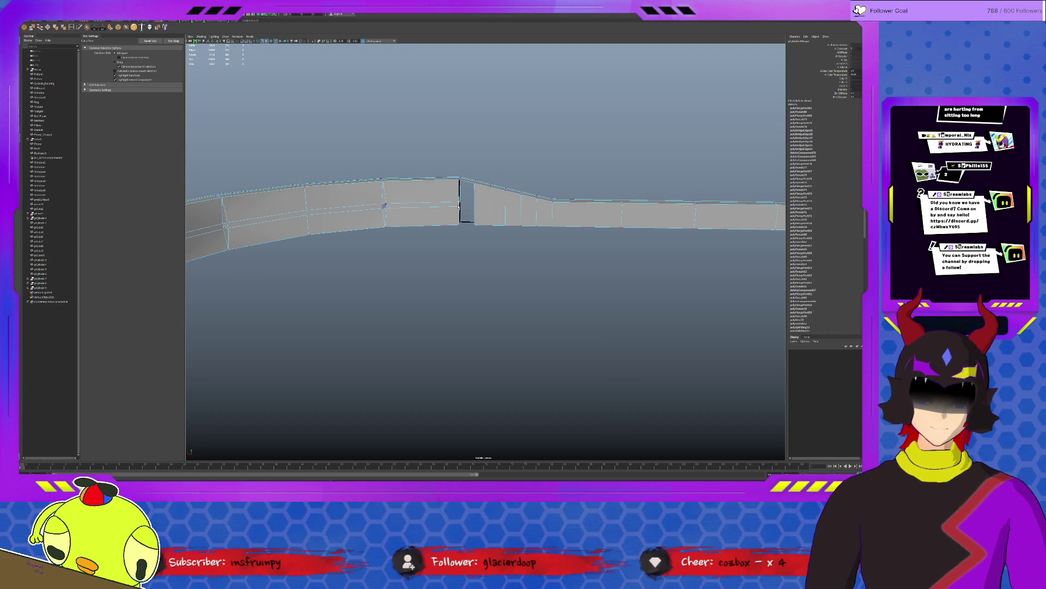
left_click(475, 208)
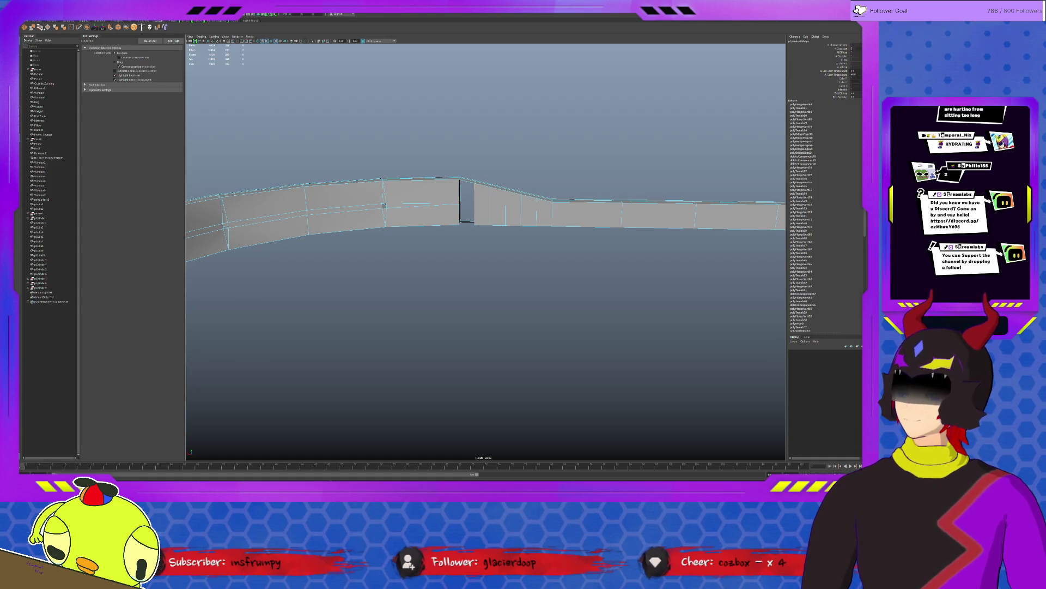
key("ctrl+e")
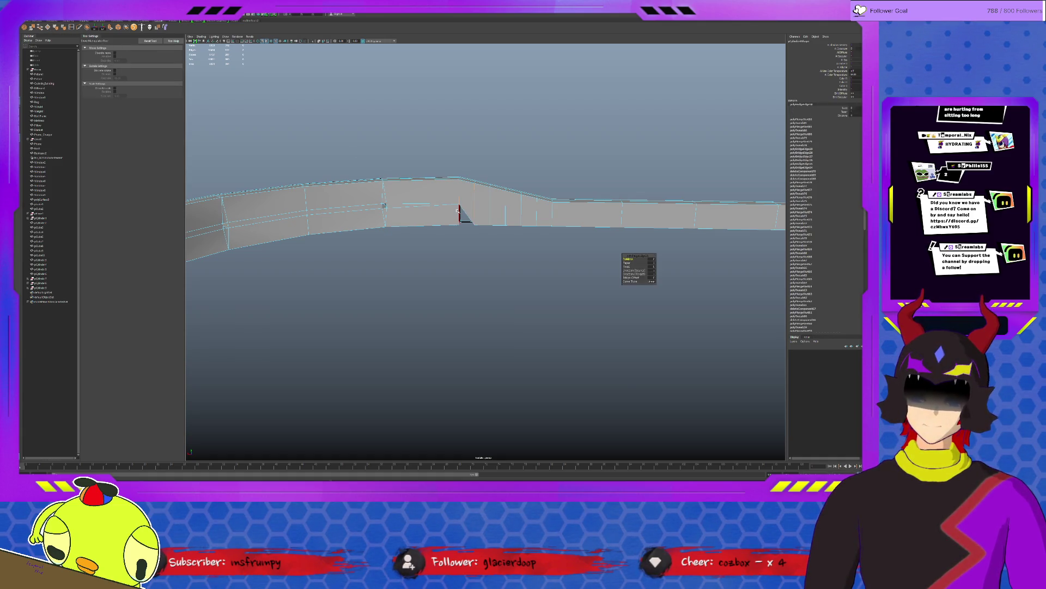
key("f")
scroll(508, 214, "down", 2)
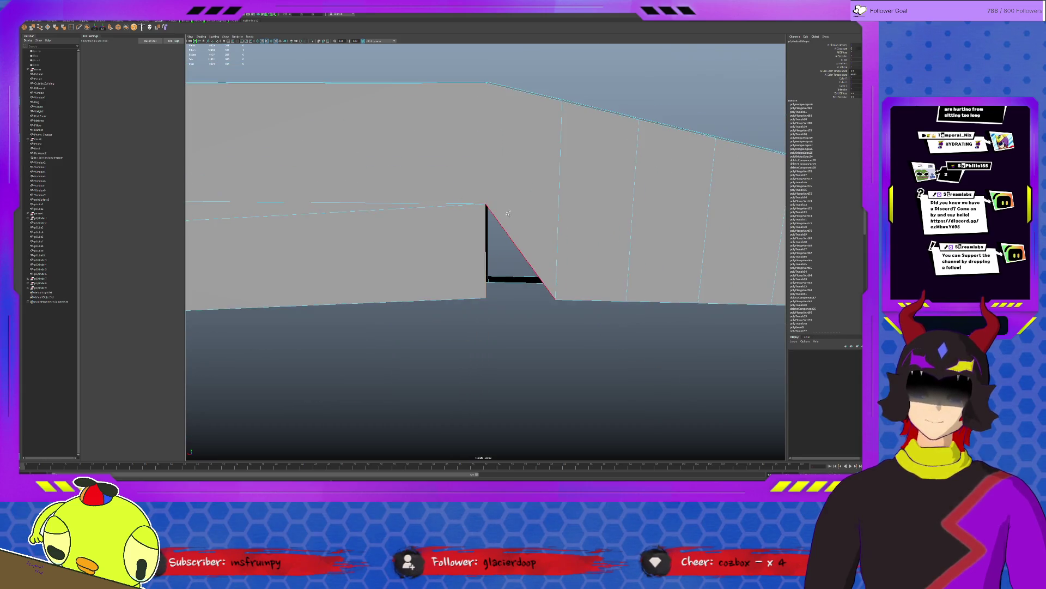
scroll(508, 213, "down", 5)
key("ctrl+e")
key("q")
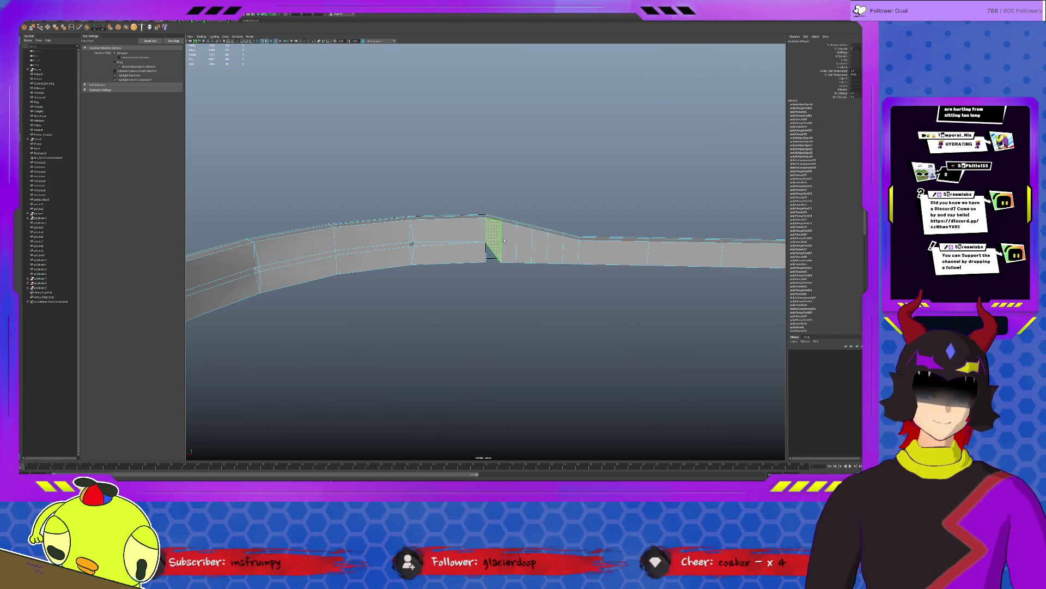
key("Delete")
Step: Target Weld the gap vertices to close the wedge-shaped gap in the wall
left_click(484, 257)
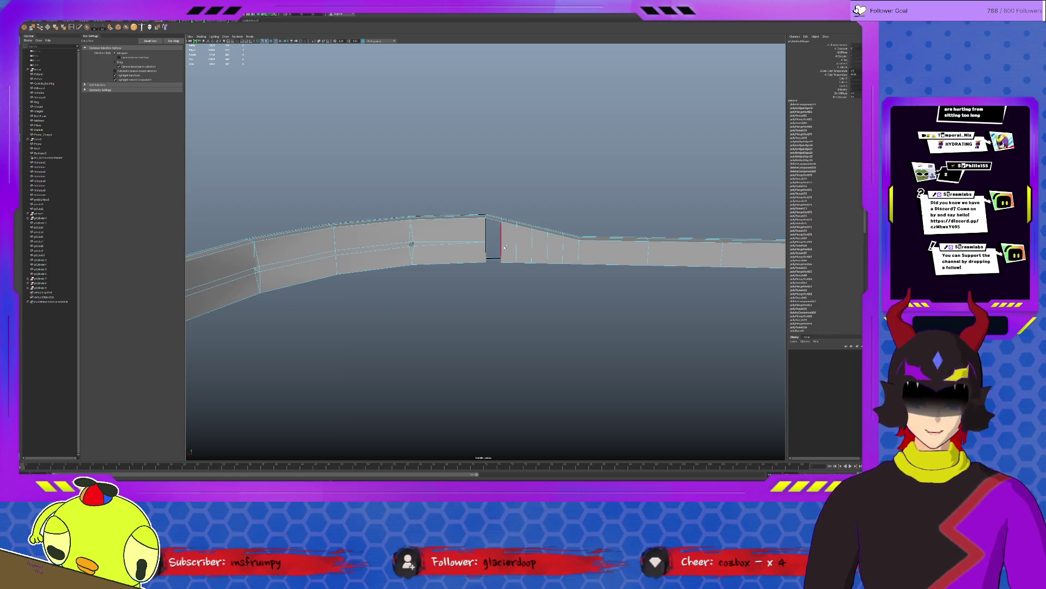
left_click(40, 27)
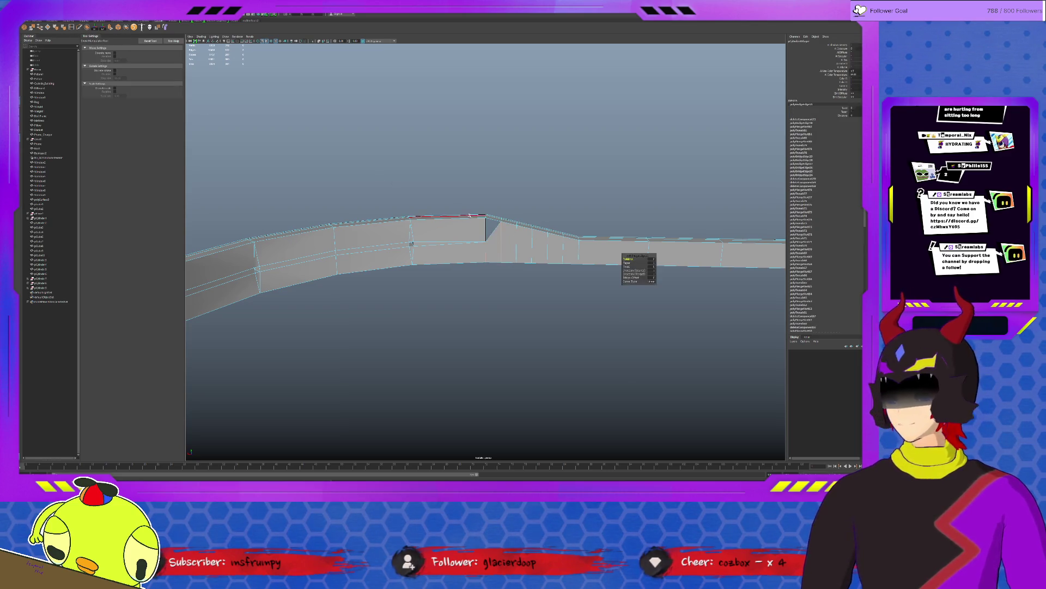
left_click_drag(501, 223, 485, 224)
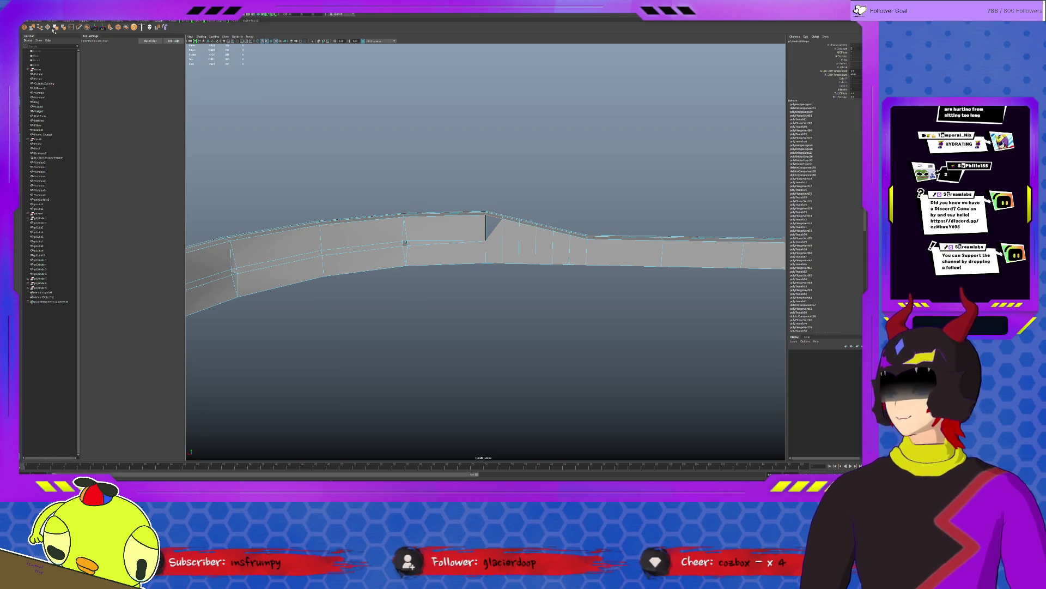
left_click(502, 221)
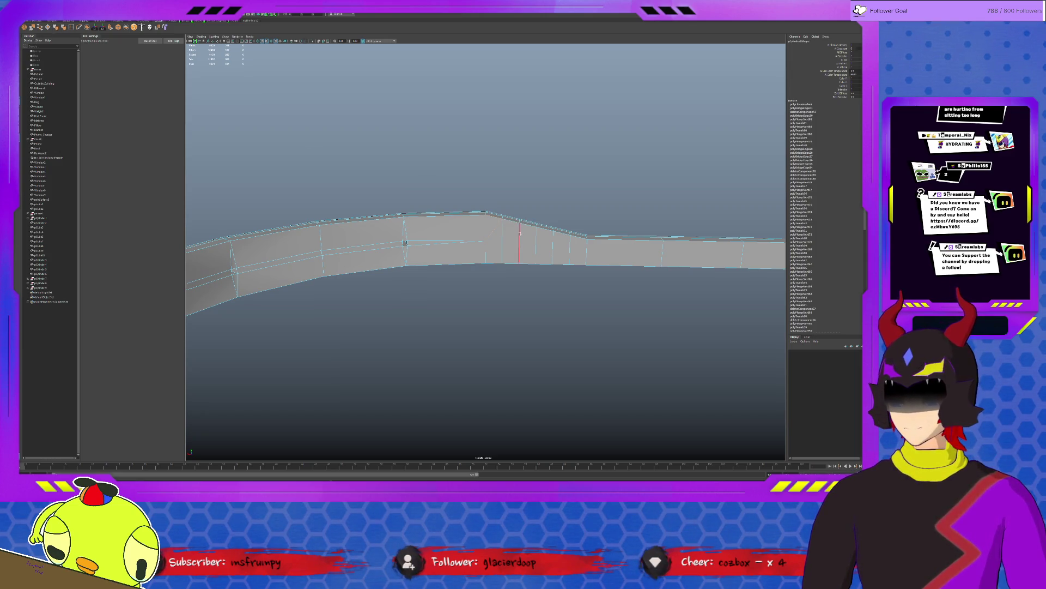
key("q")
scroll(503, 233, "up", 5)
mouse_move(503, 234)
left_mouse_down("alt")
mouse_move(528, 238)
mouse_move(549, 362)
left_mouse_up("alt")
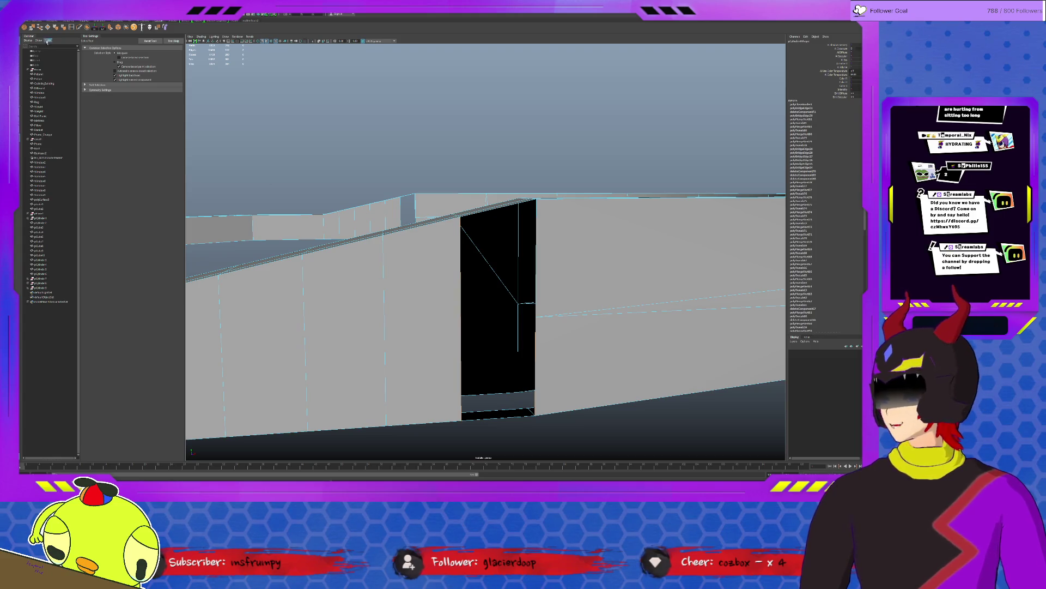
Step: Patch the remaining dark openings between walls with new faces, including the triangular hole
key("ctrl+z")
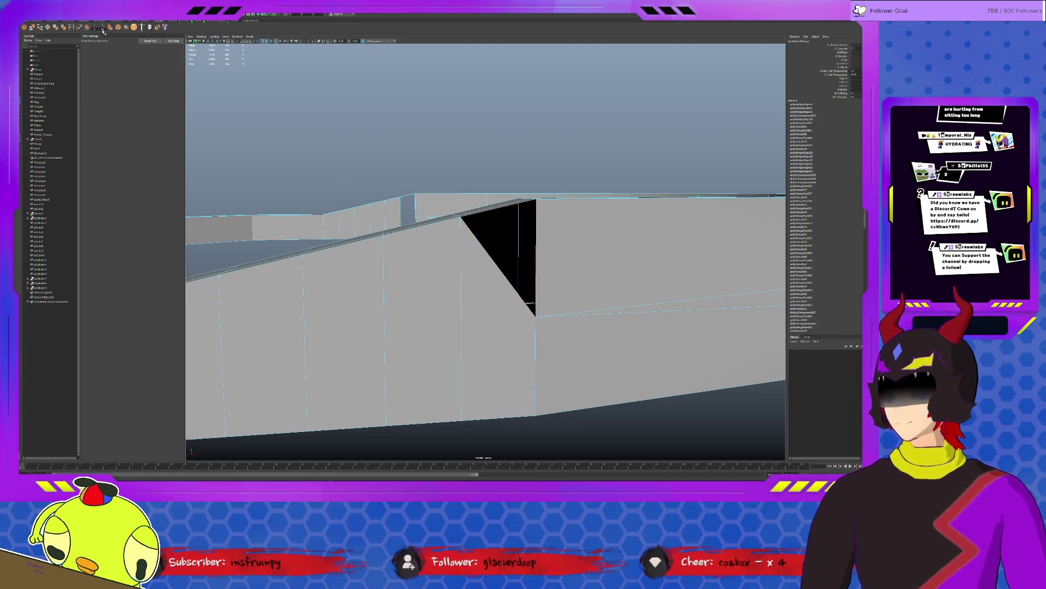
left_click(48, 27)
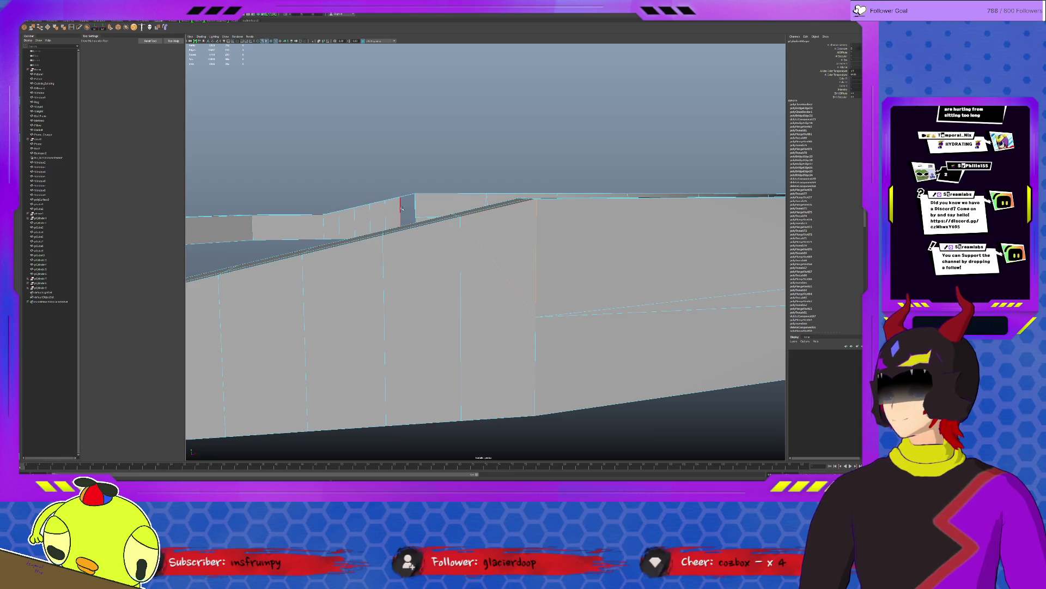
left_click_drag(411, 217, 416, 131, "alt")
left_click(41, 28)
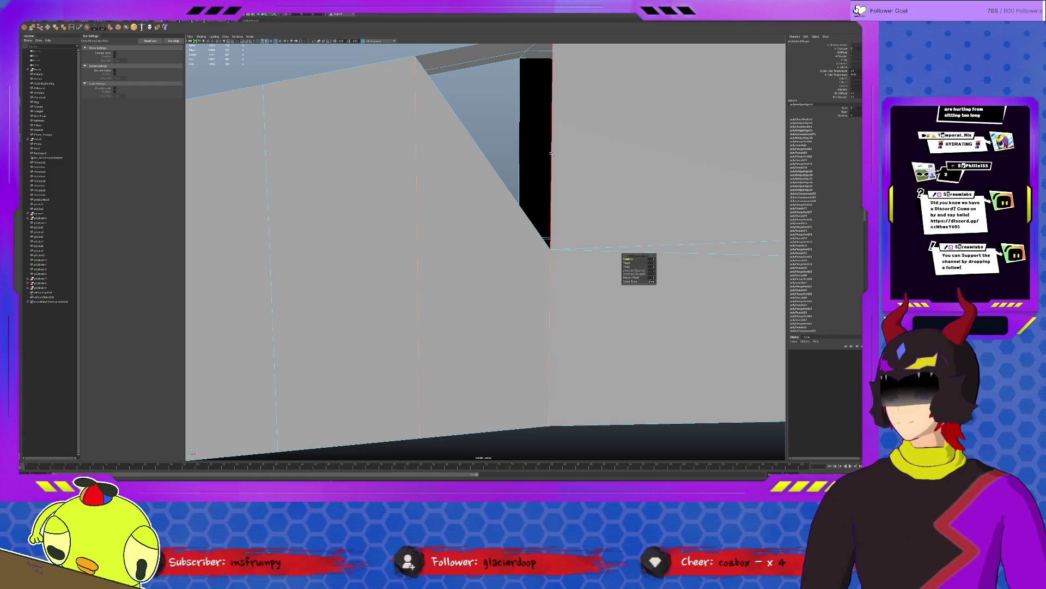
left_click(54, 28)
scroll(524, 245, "down", 10)
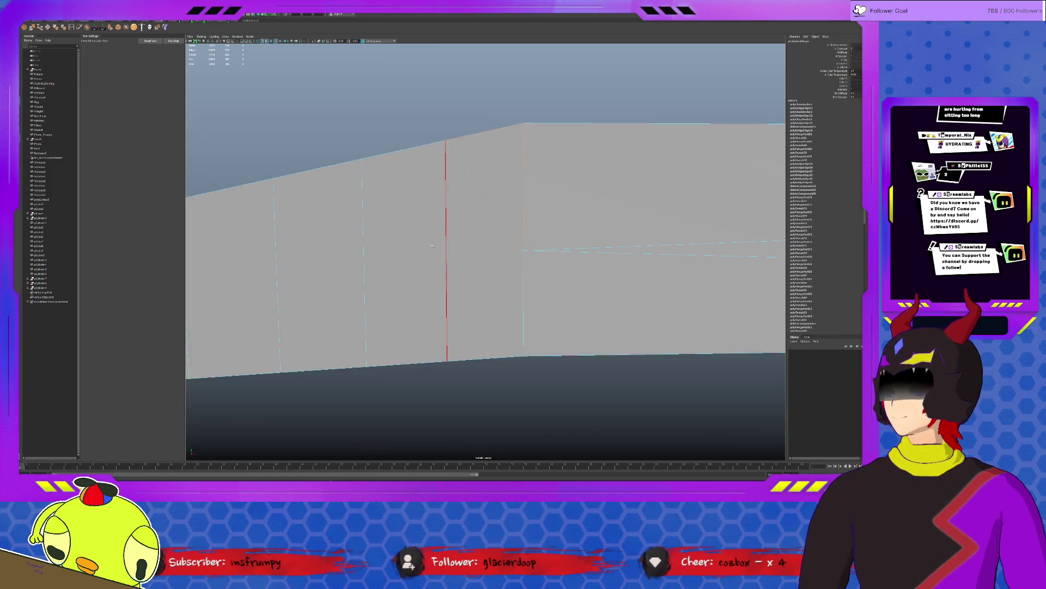
left_click_drag(524, 245, 452, 289, "alt")
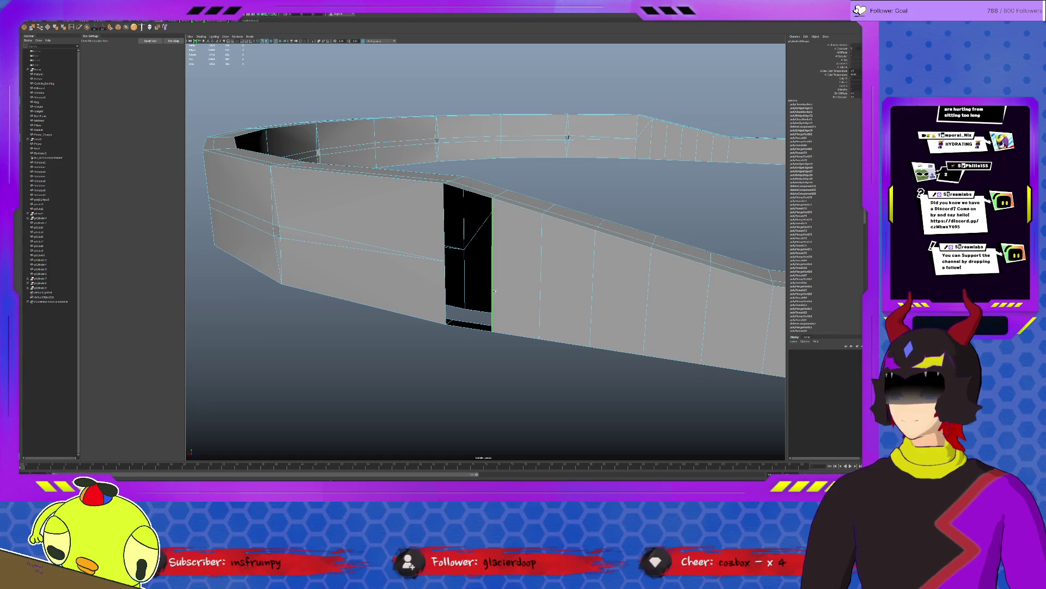
left_click(41, 29)
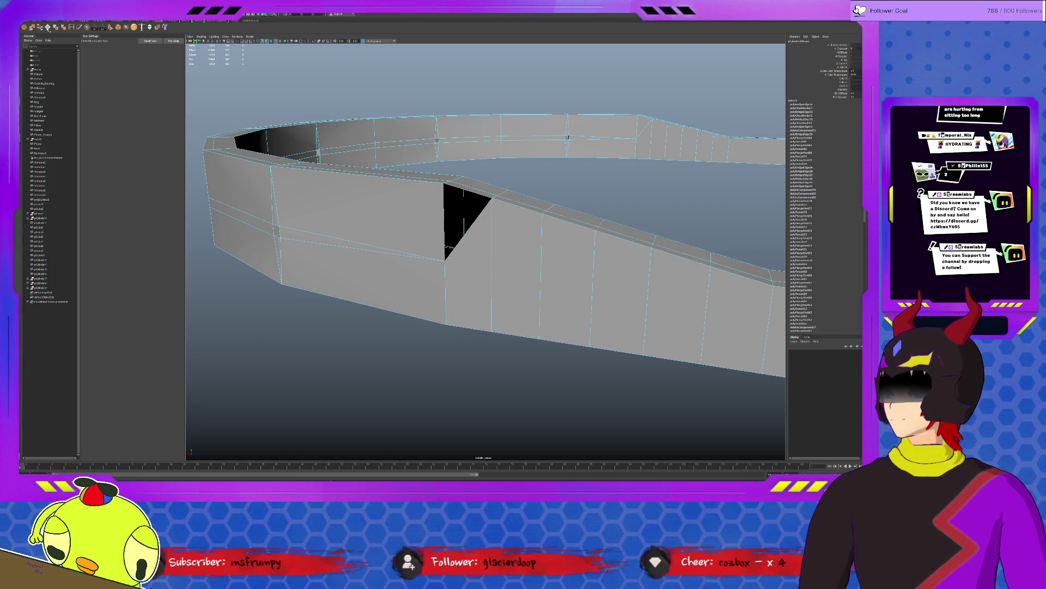
key("g")
mouse_move(569, 137)
left_mouse_down("alt")
mouse_move(380, 231)
mouse_move(558, 204)
left_mouse_up("alt")
Step: Isolate the ring wall with Ctrl+1 and tumble around its edges up close in component mode
key("q")
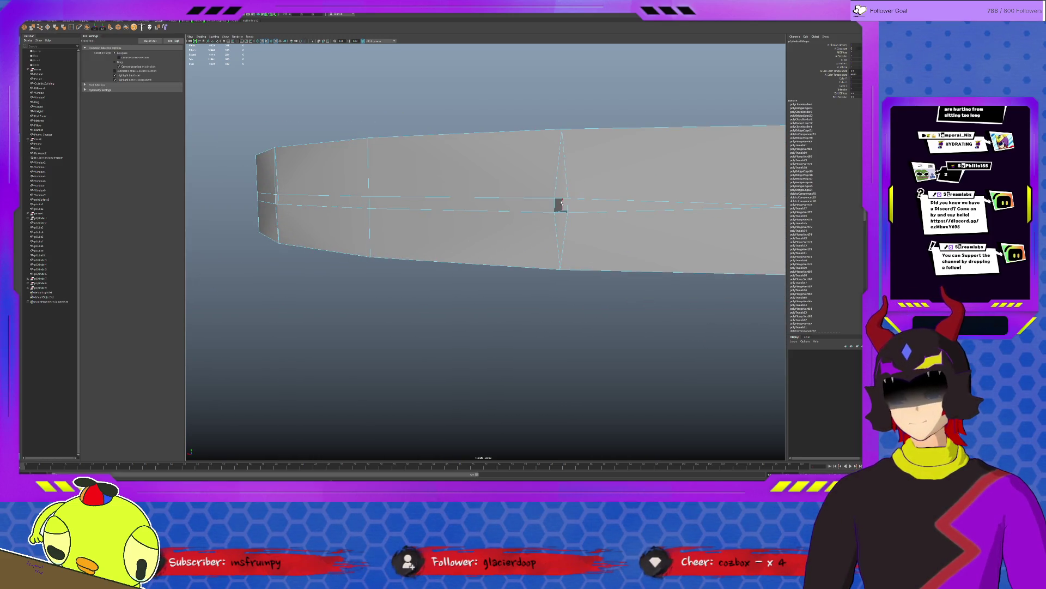
mouse_move(414, 212)
left_mouse_down("alt")
mouse_move(354, 234)
mouse_move(507, 196)
mouse_move(500, 130)
mouse_move(446, 117)
mouse_move(203, 158)
mouse_move(457, 188)
left_mouse_up("alt")
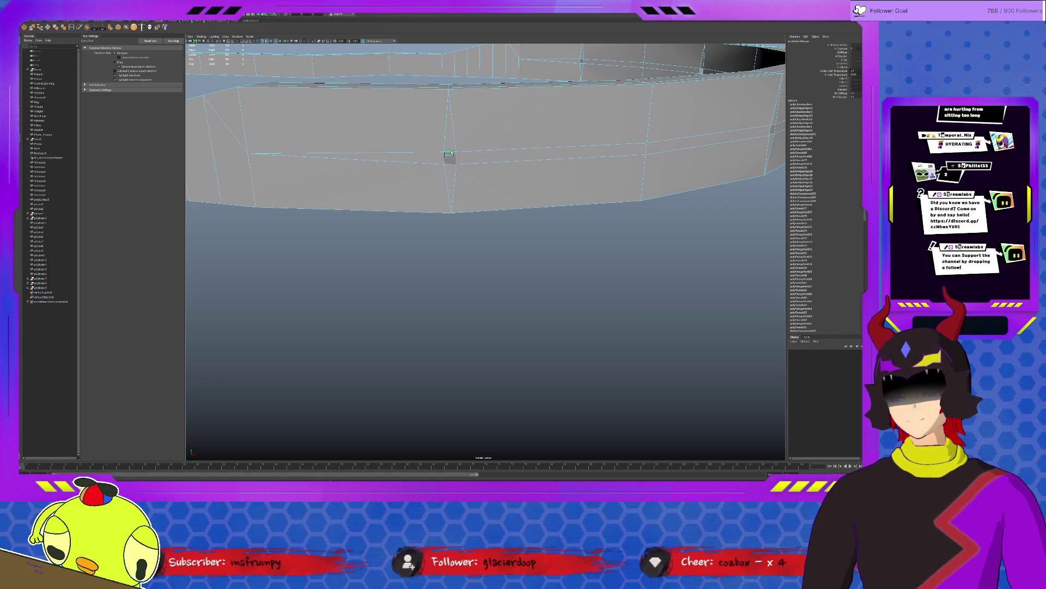
scroll(543, 167, "down", 5)
mouse_move(543, 166)
left_mouse_down("alt")
mouse_move(522, 162)
mouse_move(590, 169)
mouse_move(544, 163)
left_mouse_up("alt")
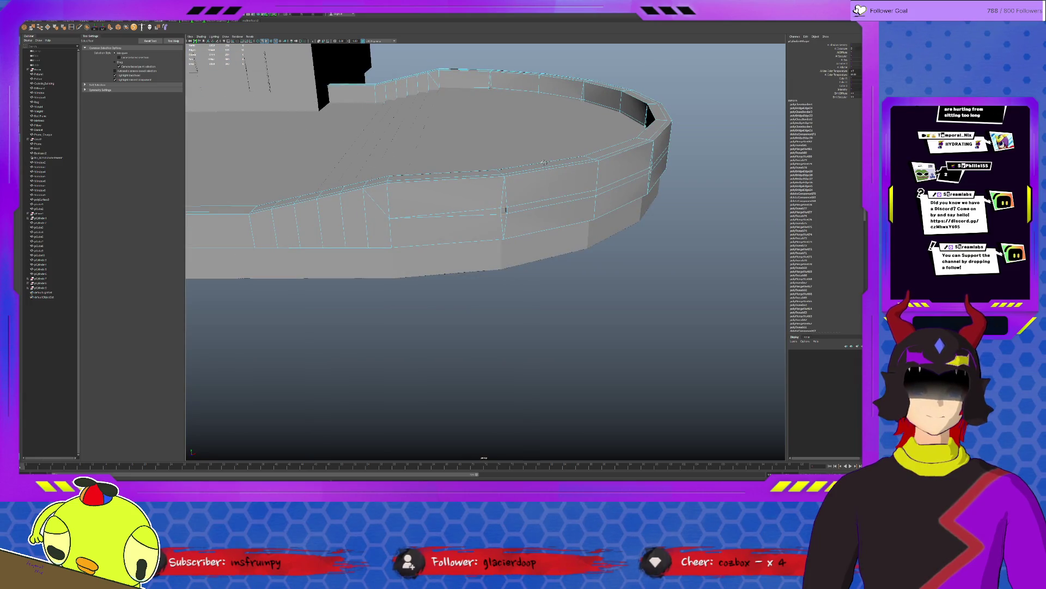
left_click(543, 173)
key("ctrl+1")
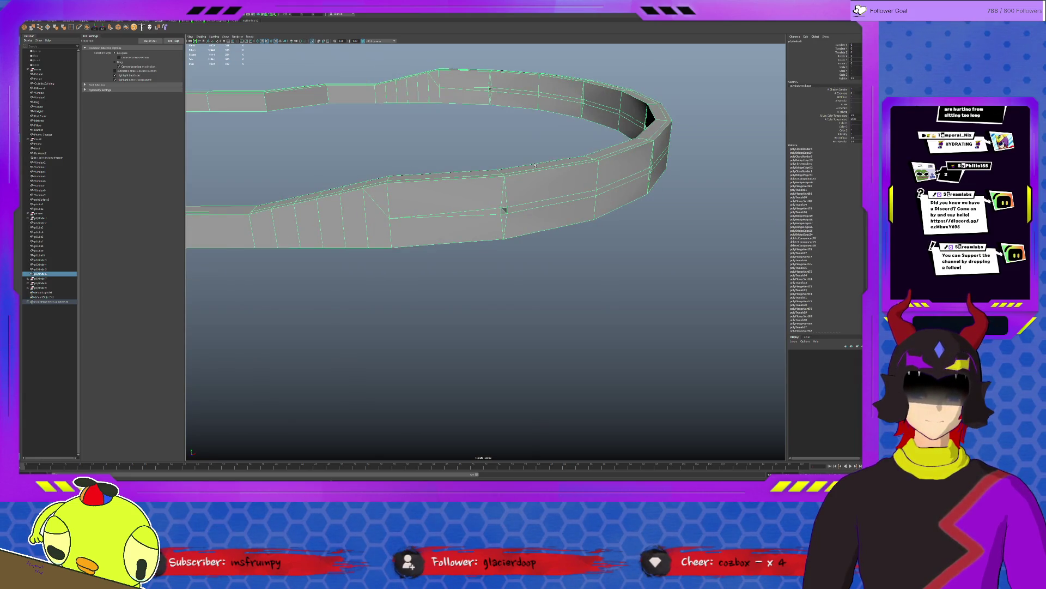
right_click_drag(504, 102, 490, 82)
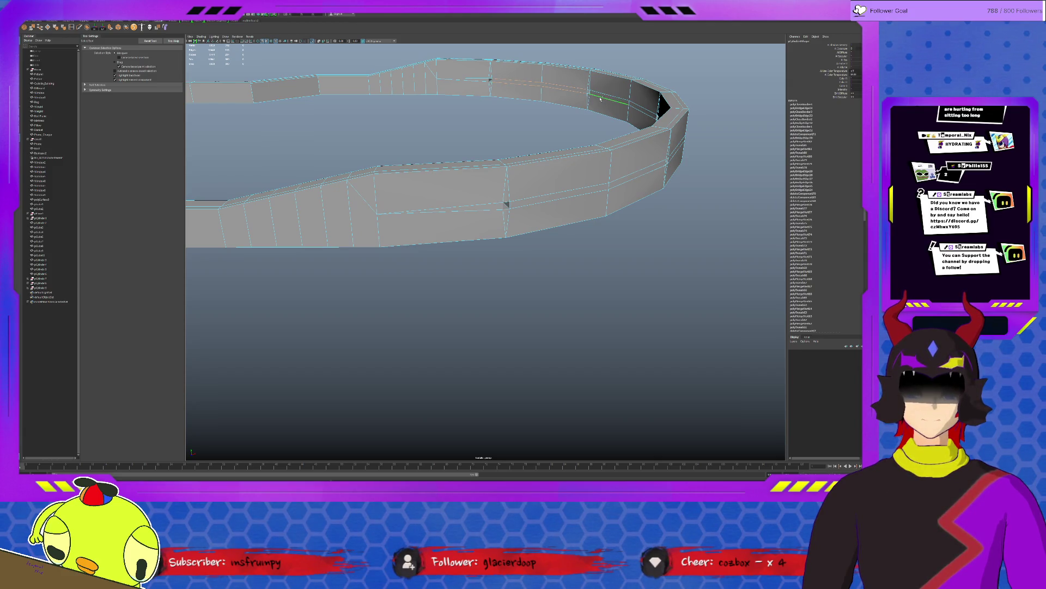
left_click_drag(486, 119, 358, 123, "alt")
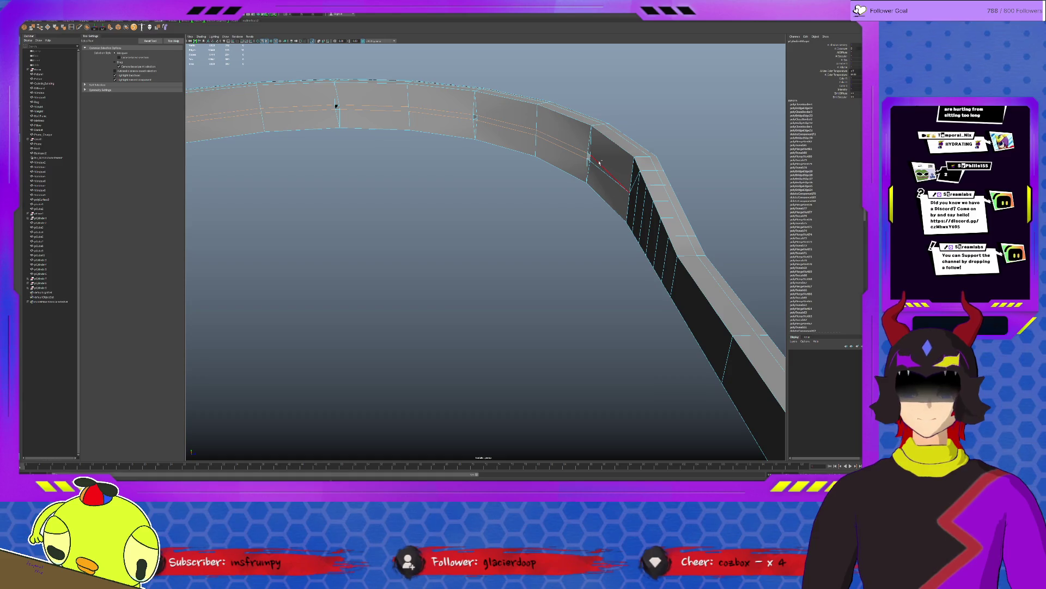
mouse_move(381, 173)
left_mouse_down("alt")
mouse_move(243, 110)
mouse_move(458, 210)
left_mouse_up("alt")
key("w")
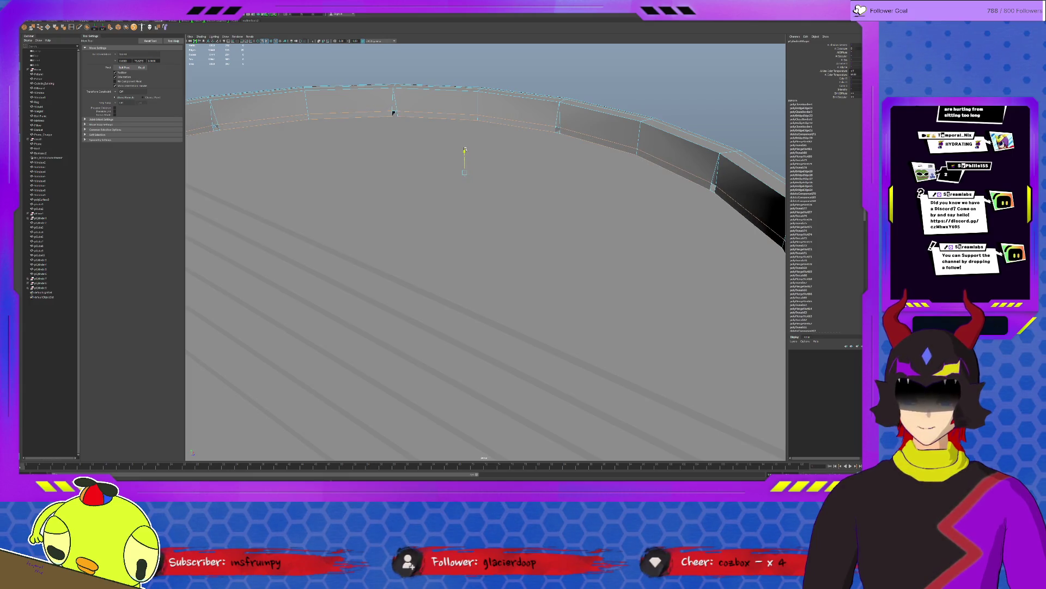
Step: Select the floor disc and toggle isolation to view it alone and within the scene
mouse_move(447, 207)
left_mouse_down("alt")
mouse_move(419, 237)
mouse_move(431, 257)
mouse_move(373, 280)
left_mouse_up("alt")
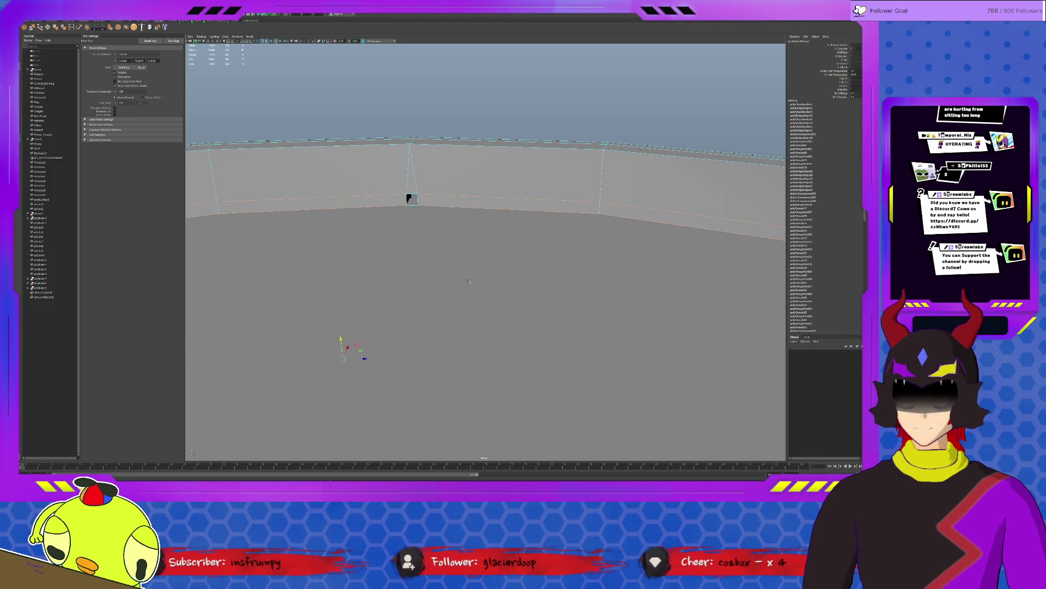
left_click(438, 266)
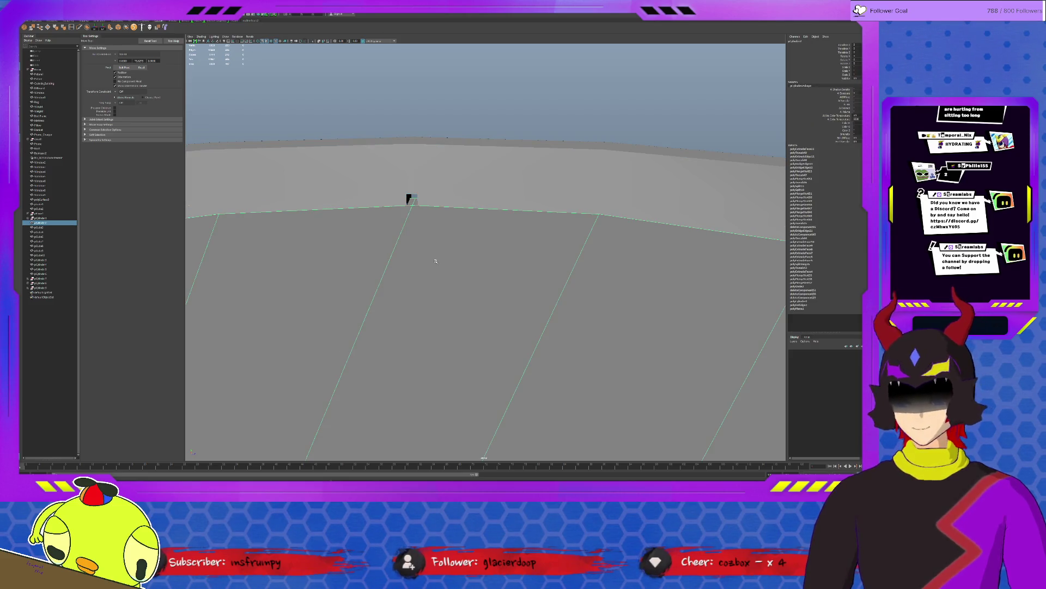
scroll(436, 263, "down", 5)
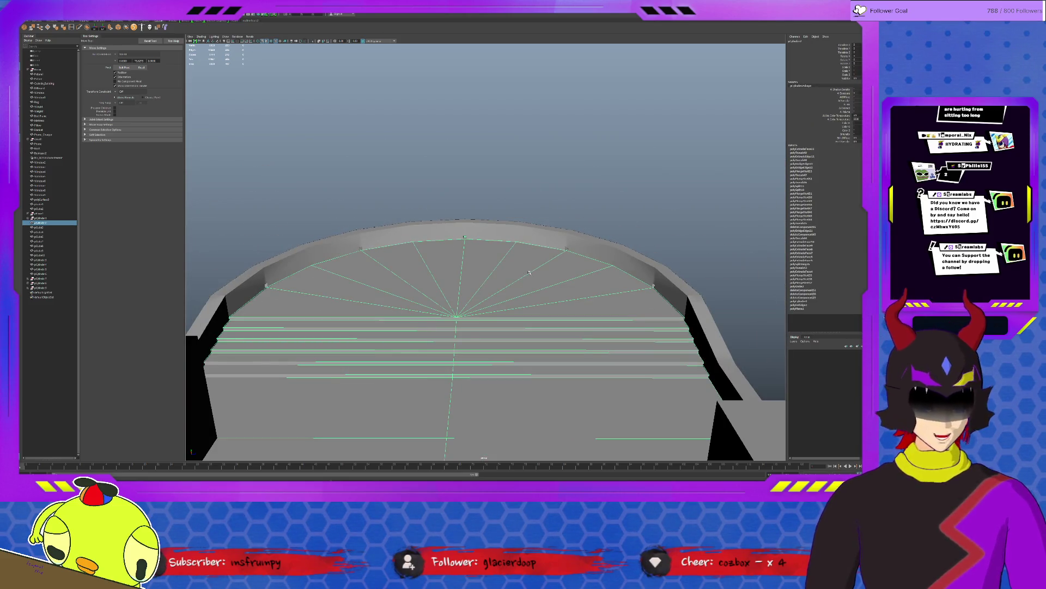
key("ctrl+1")
scroll(544, 279, "down", 3)
left_click_drag(544, 279, 503, 283, "alt")
key("ctrl+1")
mouse_move(497, 241)
left_mouse_down("alt")
mouse_move(543, 264)
mouse_move(449, 273)
mouse_move(300, 203)
mouse_move(490, 264)
mouse_move(486, 271)
mouse_move(496, 261)
left_mouse_up("alt")
Step: Pick a rim vertex on the isolated floor, compare it with the wall, then deselect
key("ctrl+1")
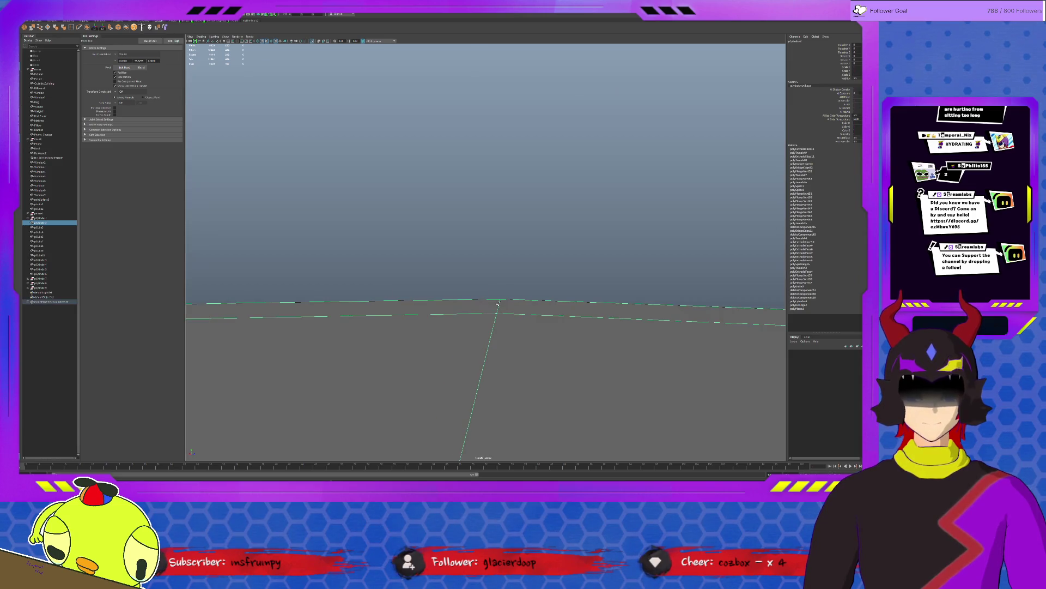
key("F8")
mouse_move(501, 299)
left_mouse_down("alt")
mouse_move(594, 299)
mouse_move(550, 288)
mouse_move(363, 295)
left_mouse_up("alt")
left_click(603, 286)
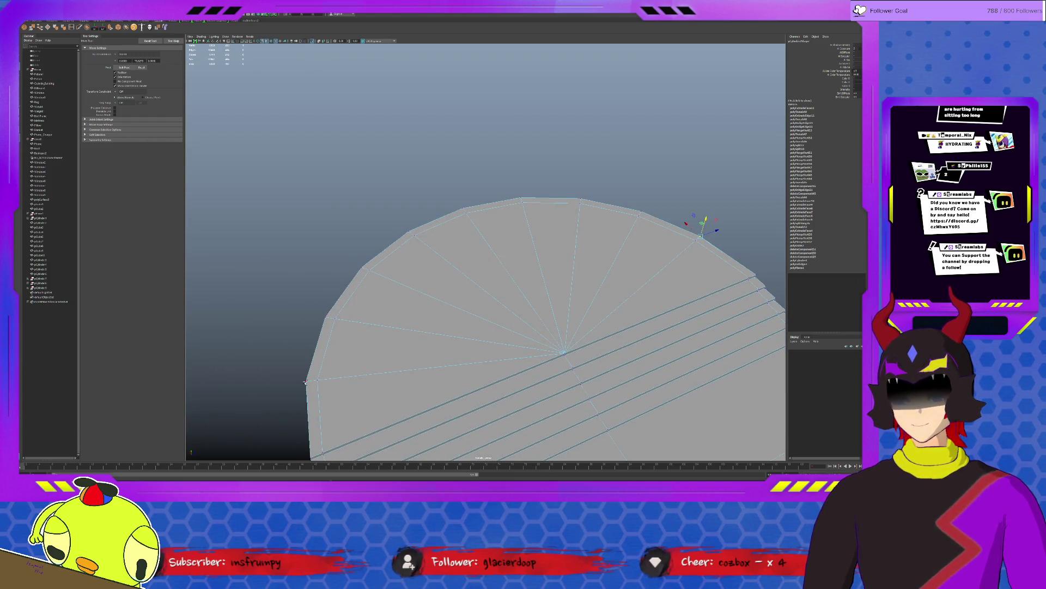
left_click_drag(423, 342, 408, 266, "alt")
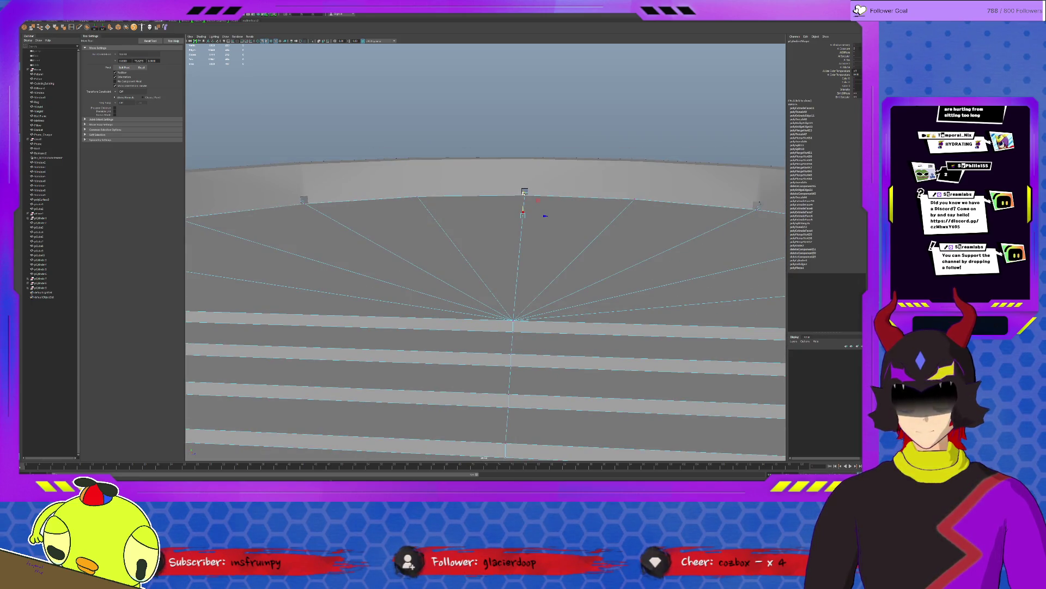
left_click_drag(524, 195, 459, 206, "alt")
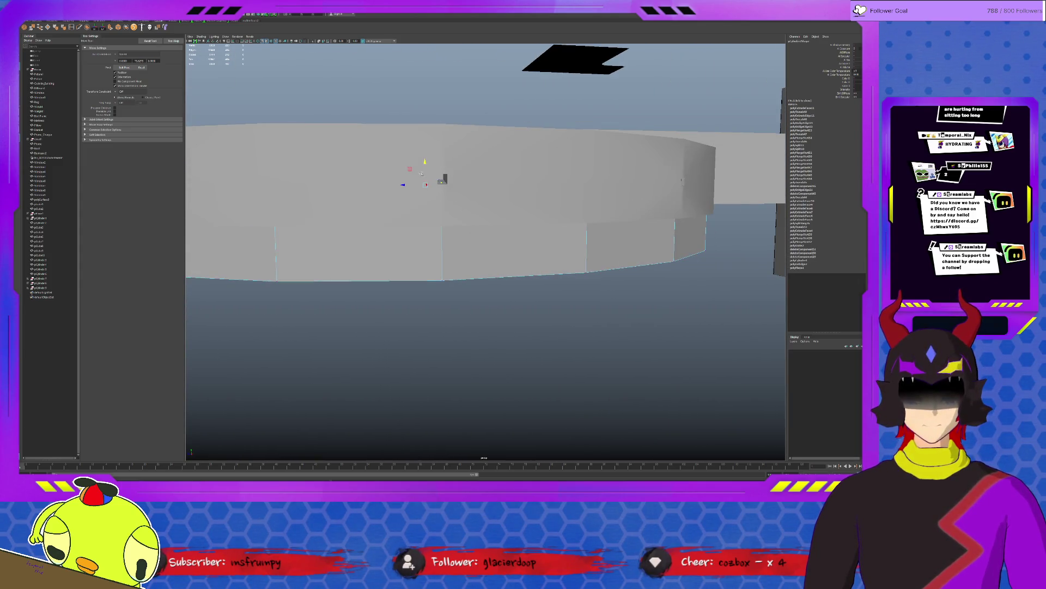
mouse_move(425, 163)
left_mouse_down("alt")
mouse_move(584, 218)
mouse_move(585, 194)
mouse_move(574, 182)
mouse_move(448, 301)
mouse_move(484, 299)
mouse_move(511, 346)
mouse_move(595, 344)
mouse_move(602, 447)
mouse_move(580, 264)
left_mouse_up("alt")
left_click(594, 205)
Step: Select the round platform and curved rim wall, then double-click a rim edge in edge mode (F10) to take its loop
left_click(579, 264)
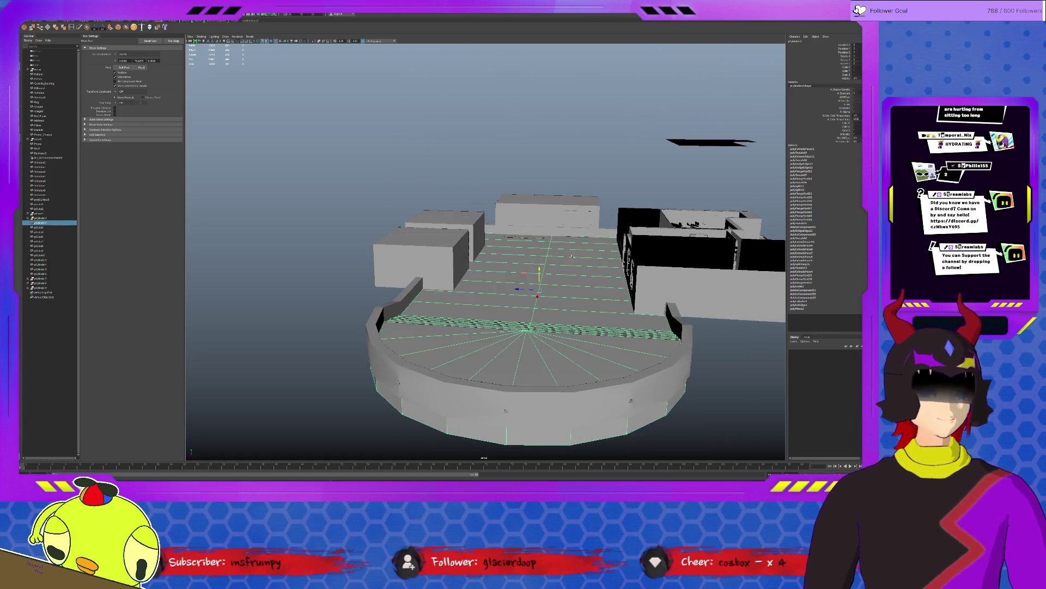
scroll(583, 308, "down", 2)
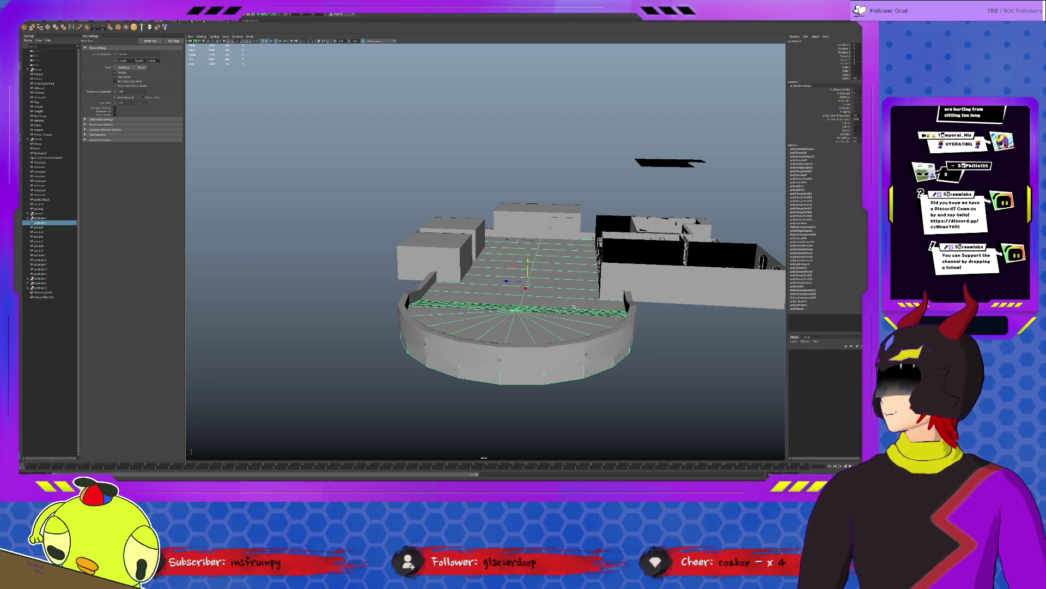
left_click(578, 327, "shift")
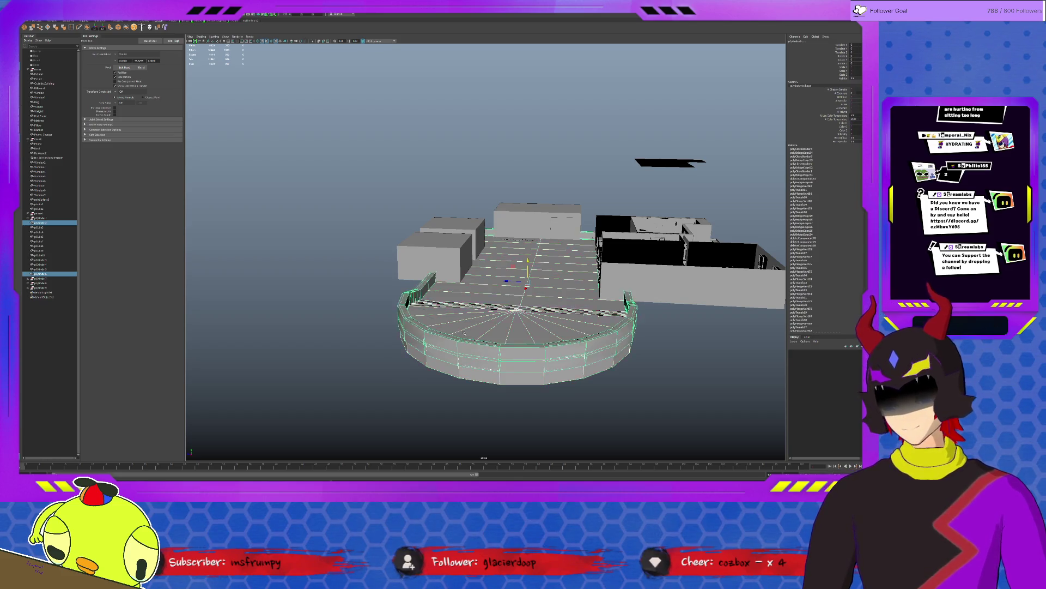
scroll(444, 308, "up", 5)
key("F10")
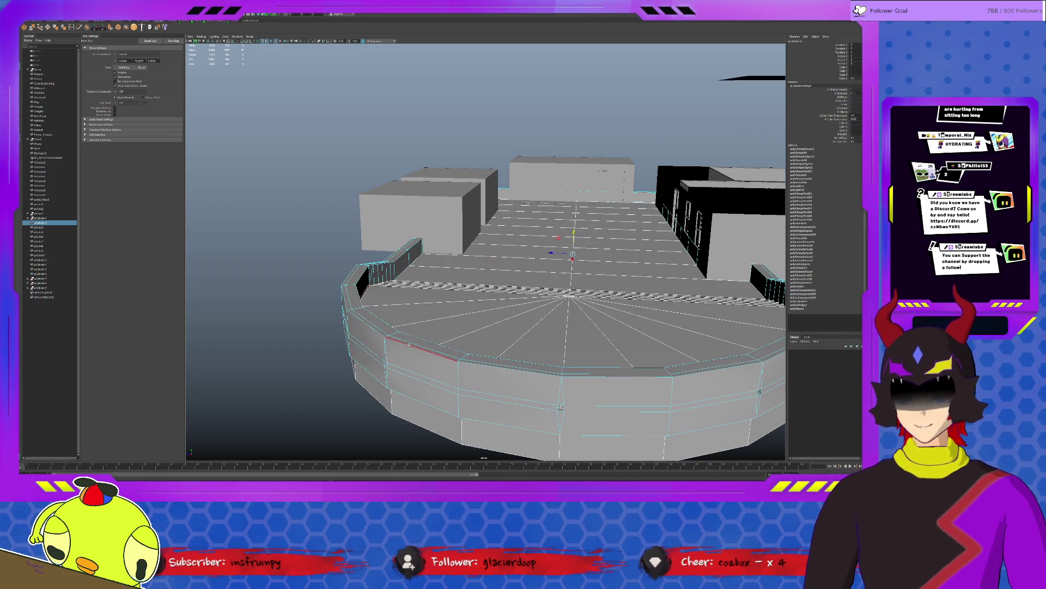
left_click(409, 343)
double_click(415, 338)
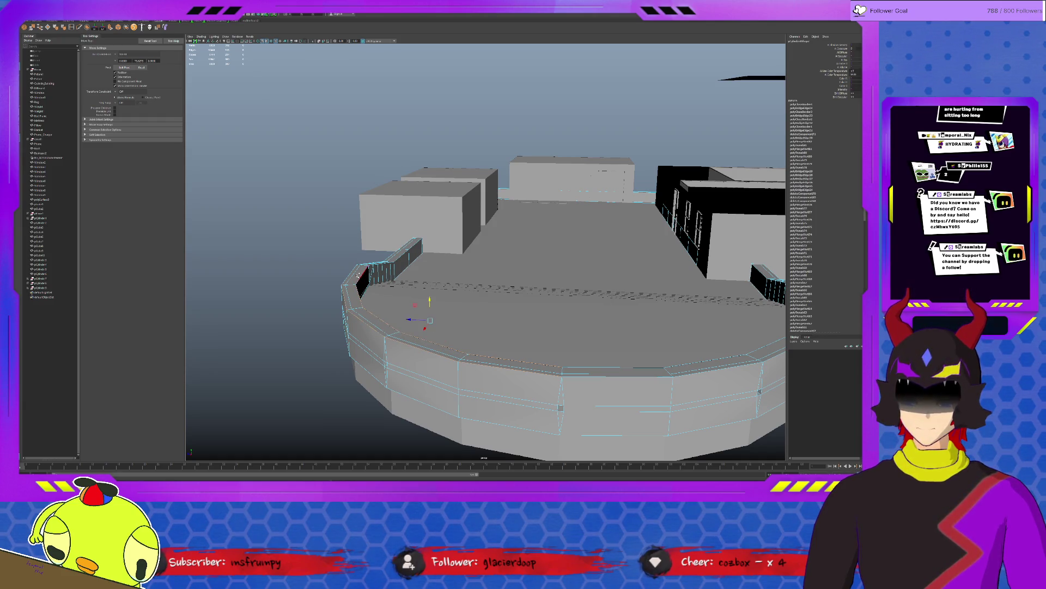
Step: Check the rim edge loop from close and higher views, then deselect the platform
left_click_drag(348, 275, 439, 268, "alt")
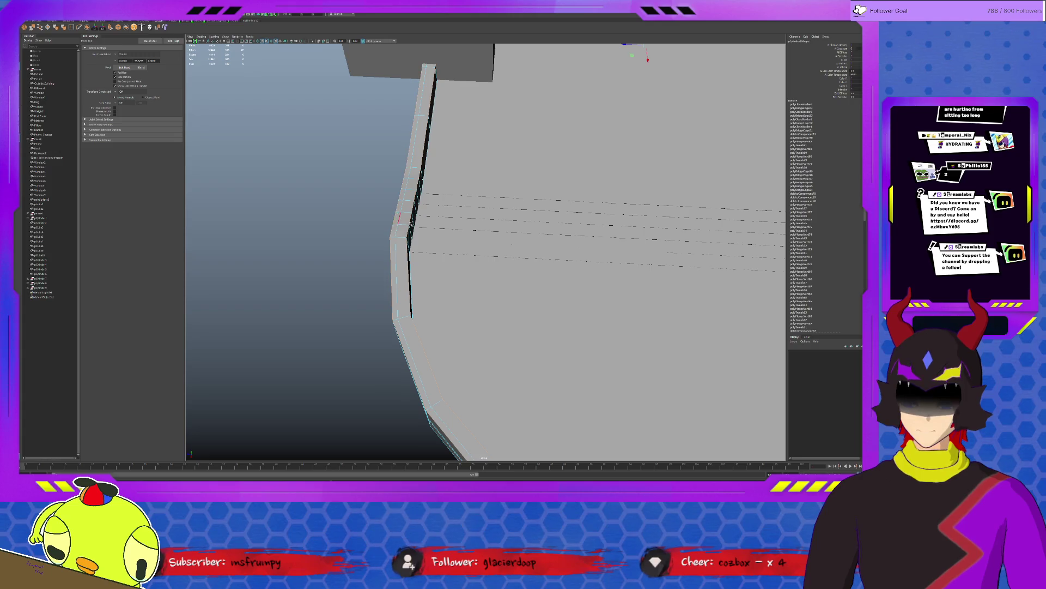
left_click_drag(444, 239, 596, 249, "alt")
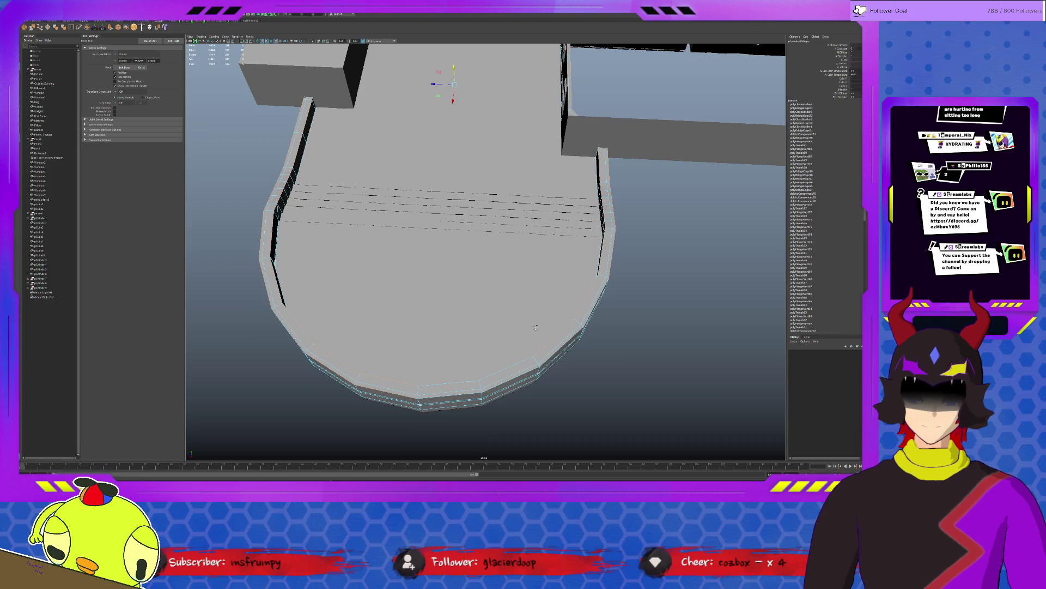
left_click_drag(552, 344, 546, 329, "alt")
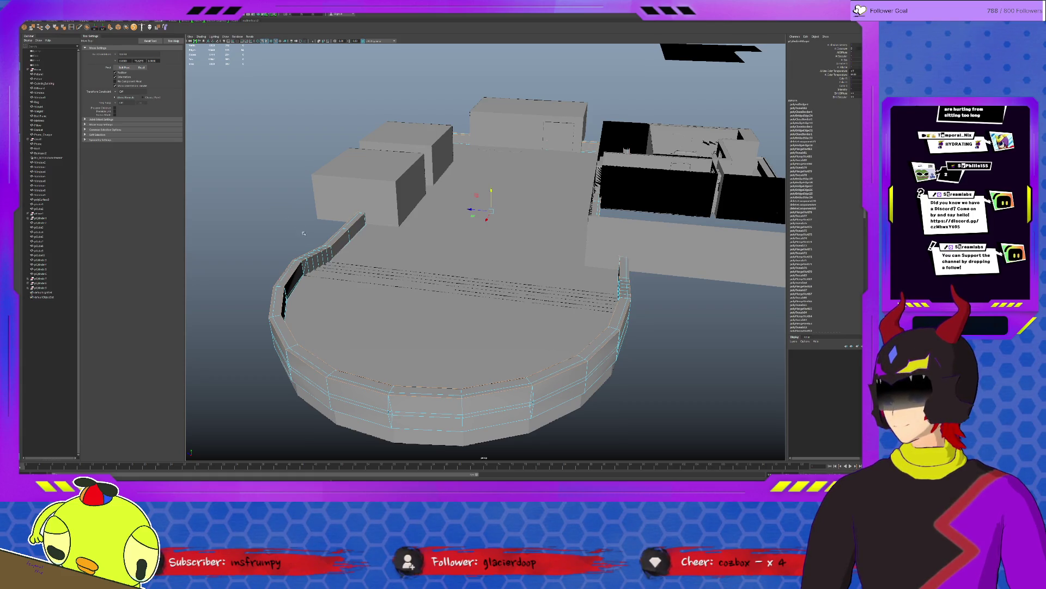
left_click(361, 250)
Step: Inspect the platform wall from a low side view, then look down on the curved building with nothing selected
mouse_move(495, 327)
left_mouse_down("alt")
mouse_move(480, 371)
mouse_move(451, 401)
mouse_move(508, 402)
mouse_move(587, 371)
left_mouse_up("alt")
left_click(508, 402)
left_click_drag(497, 317, 573, 344, "alt")
left_click(610, 350)
right_click_drag(611, 350, 575, 348, "alt")
mouse_move(575, 347)
left_mouse_down("alt")
mouse_move(520, 357)
mouse_move(542, 327)
mouse_move(600, 348)
mouse_move(627, 327)
mouse_move(338, 322)
left_mouse_up("alt")
Step: Select the ring cylinder and pick one of its edges, then clear the edge selection
left_click(553, 327)
left_click(630, 321)
left_click(334, 321, "shift")
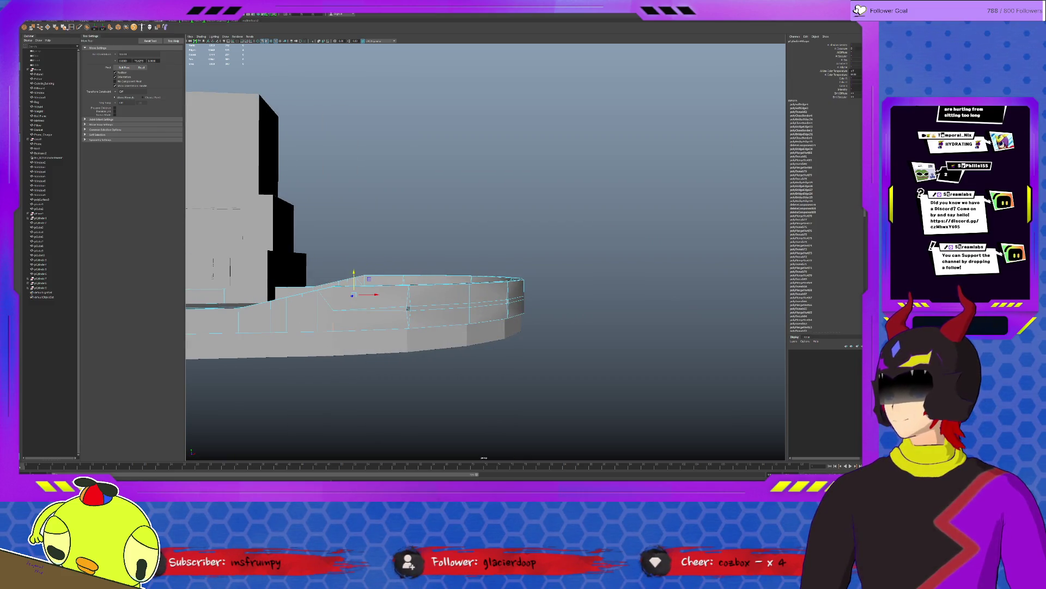
left_click(571, 333)
mouse_move(571, 332)
left_mouse_down("alt")
mouse_move(523, 330)
mouse_move(508, 274)
left_mouse_up("alt")
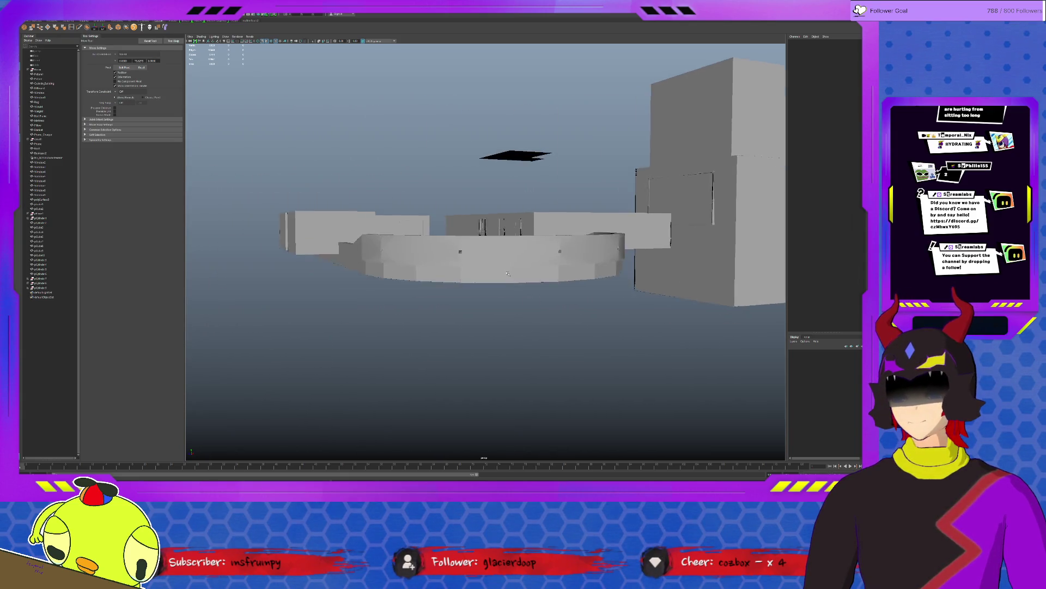
scroll(490, 272, "up", 3)
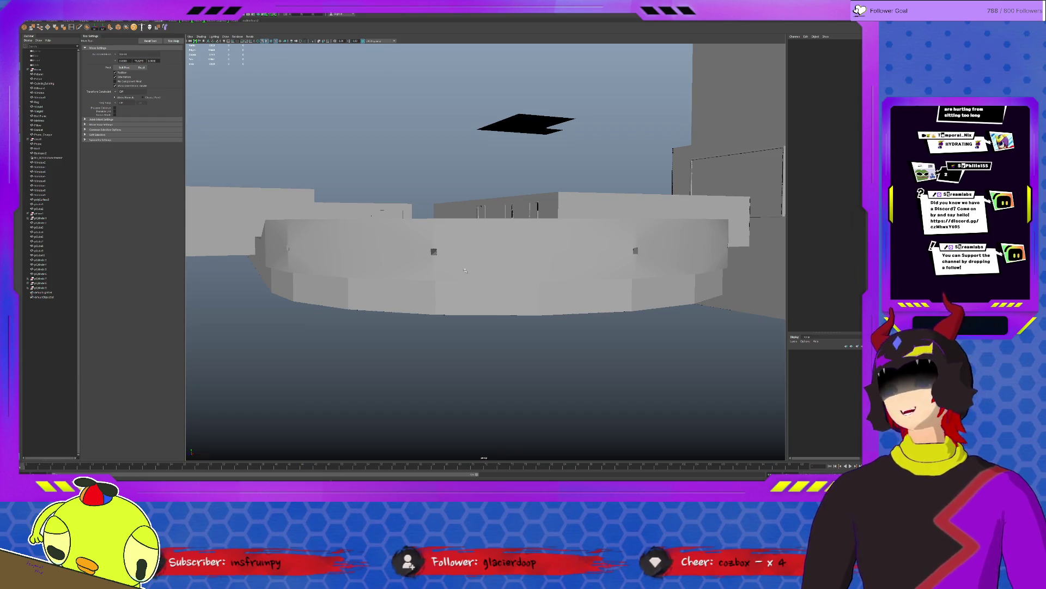
Step: Select the curved ring's parent group and preview an inserted edge loop across the ring
left_click(392, 305)
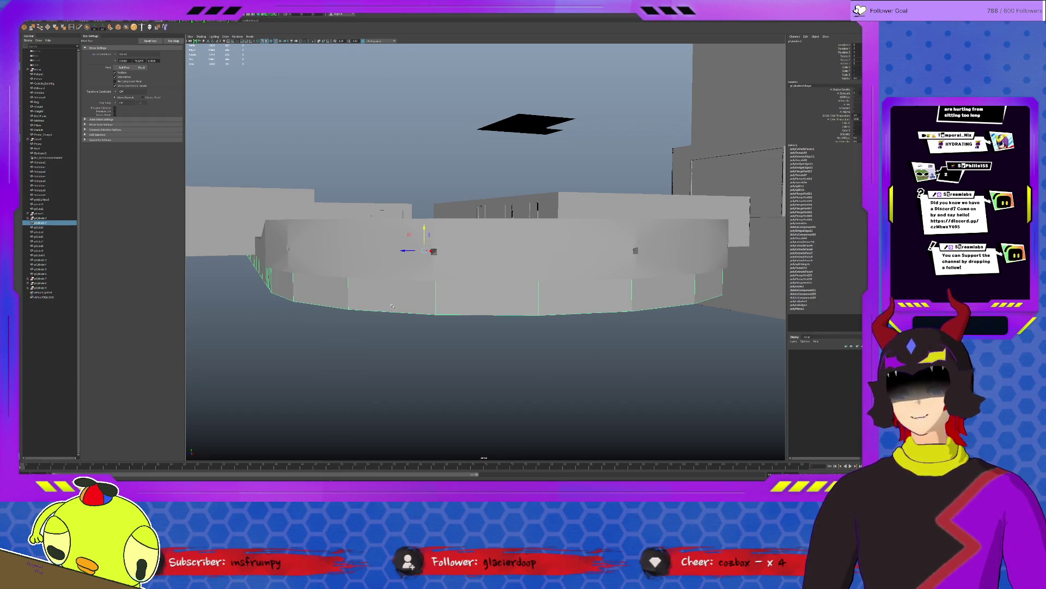
key("Up")
mouse_move(470, 353)
left_mouse_down("alt")
mouse_move(566, 357)
mouse_move(530, 362)
mouse_move(532, 327)
left_mouse_up("alt")
left_click(559, 292)
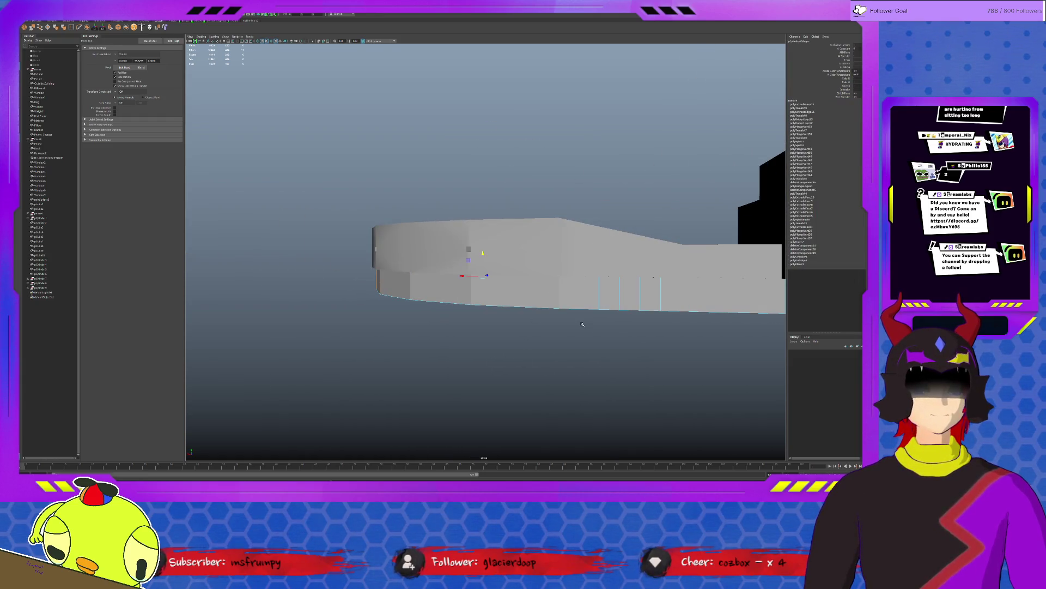
left_click(66, 27)
Step: View the ring wall from above, then select only the small central building
mouse_move(426, 285)
left_mouse_down("alt")
mouse_move(459, 339)
mouse_move(437, 311)
mouse_move(409, 320)
left_mouse_up("alt")
right_click_drag(409, 319, 486, 325, "alt")
mouse_move(486, 325)
left_mouse_down("alt")
mouse_move(449, 380)
mouse_move(450, 227)
left_mouse_up("alt")
left_click(451, 227)
left_click(451, 227)
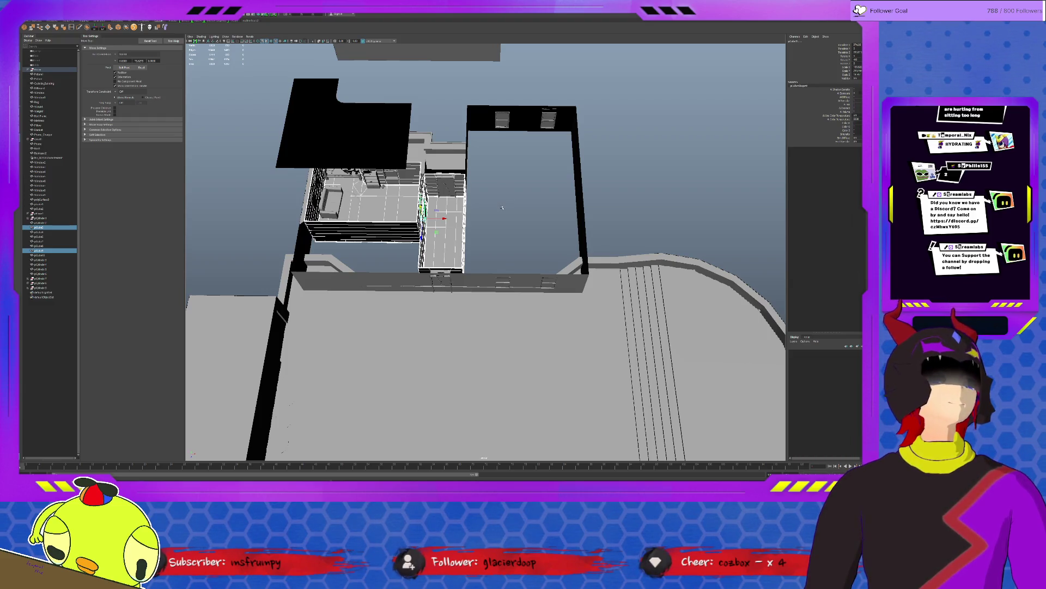
mouse_move(502, 207)
left_mouse_down("alt")
mouse_move(553, 287)
mouse_move(558, 274)
left_mouse_up("alt")
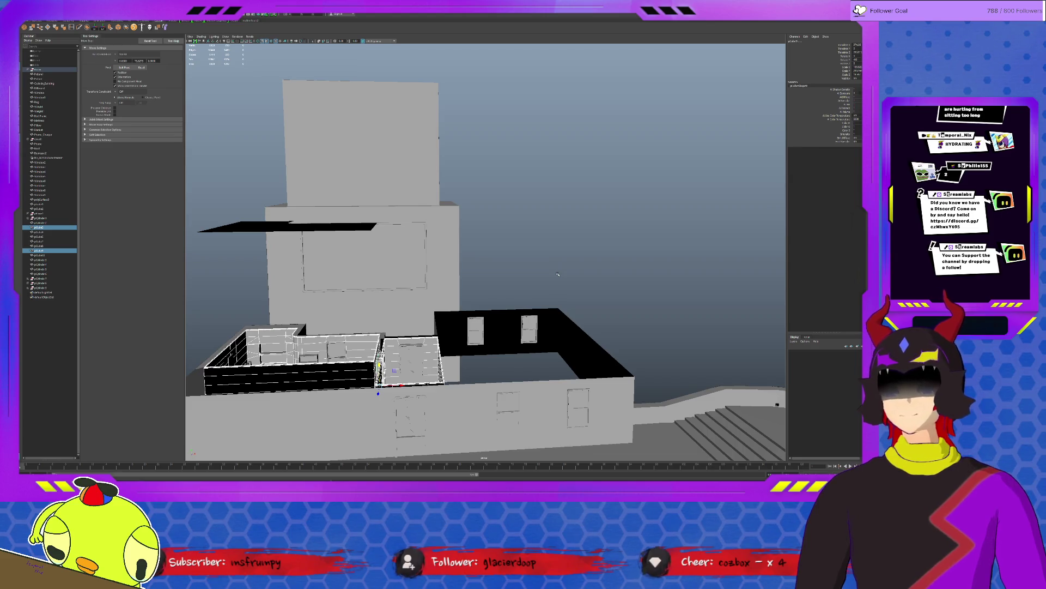
scroll(557, 273, "up", 3)
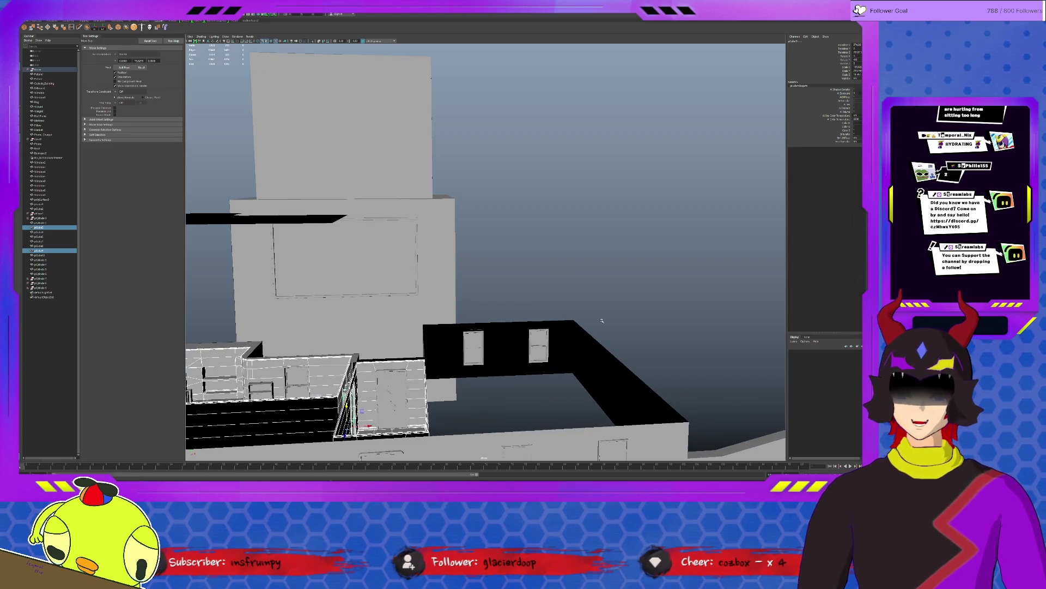